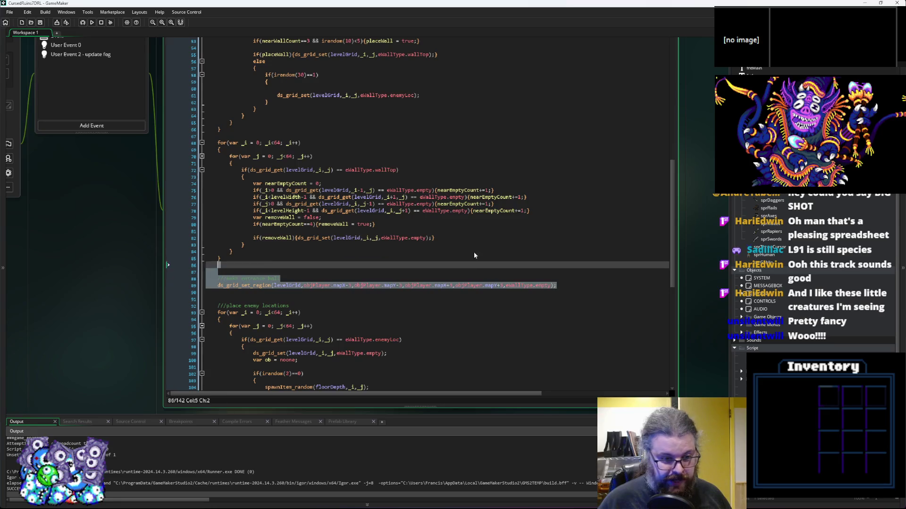
Review the wall-cleanup loop and the place-random-walls section of the world-generation code
{"action": "left_click", "coordinate": [255, 279]}
{"action": "scroll", "coordinate": [260, 263], "scroll_direction": "up", "scroll_amount": 3}
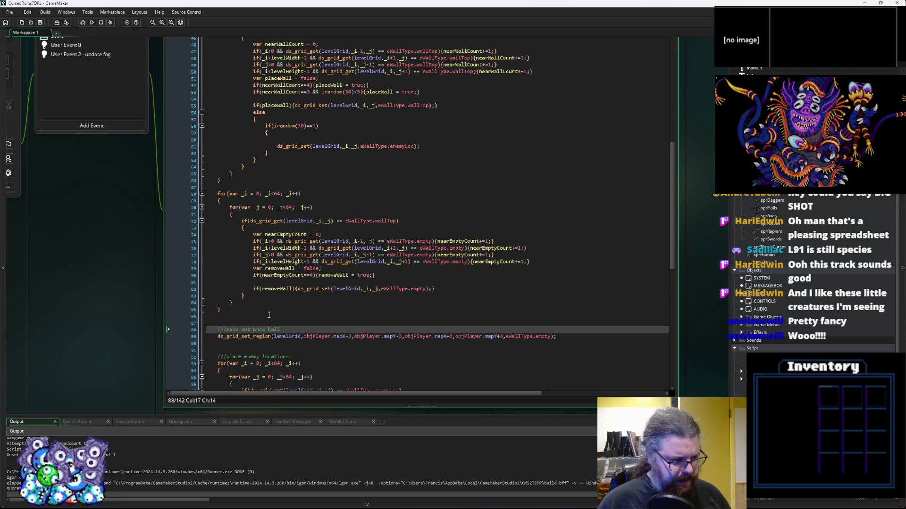
{"action": "mouse_move", "coordinate": [269, 316]}
{"action": "left_mouse_down"}
{"action": "mouse_move", "coordinate": [270, 226]}
{"action": "mouse_move", "coordinate": [176, 281]}
{"action": "left_mouse_up"}
{"action": "left_click", "coordinate": [269, 179]}
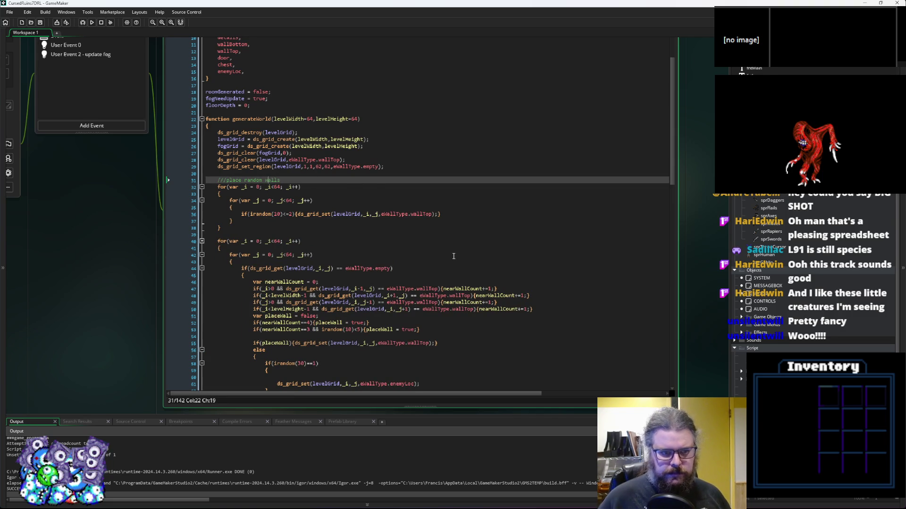
{"action": "left_click", "coordinate": [453, 257]}
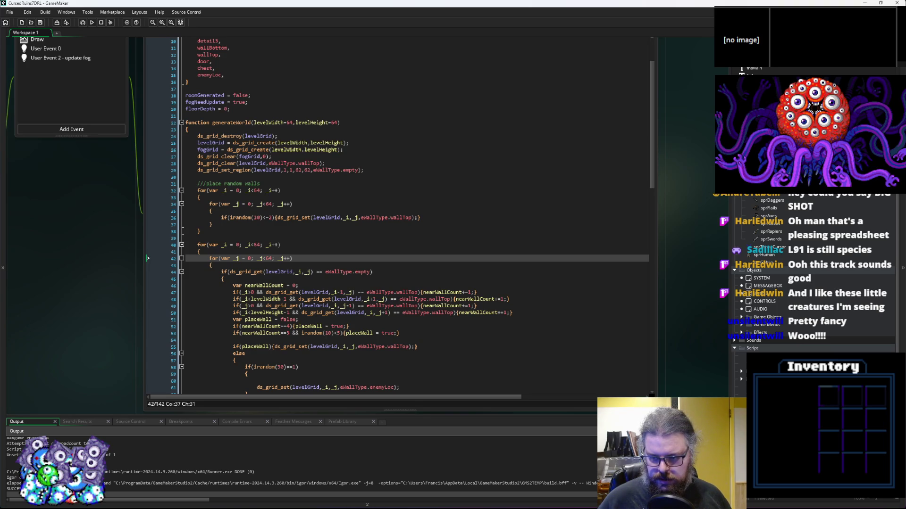
Create a new script (Alt+C), renaming Script21 to levelGen_noise with its brace on its own line
{"action": "key", "text": "alt+c"}
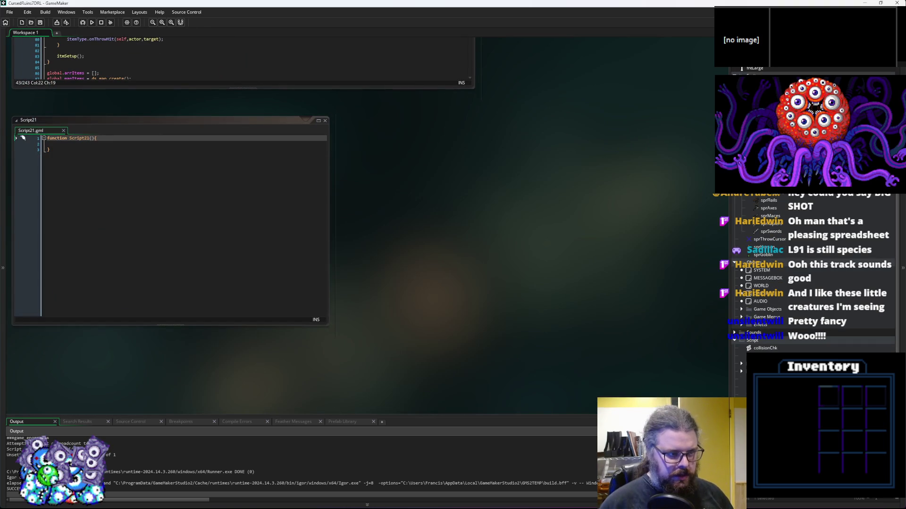
{"action": "left_click", "coordinate": [107, 216]}
{"action": "left_click_drag", "start_coordinate": [108, 216], "coordinate": [254, 228]}
{"action": "scroll", "coordinate": [247, 198], "scroll_direction": "up", "scroll_amount": 1}
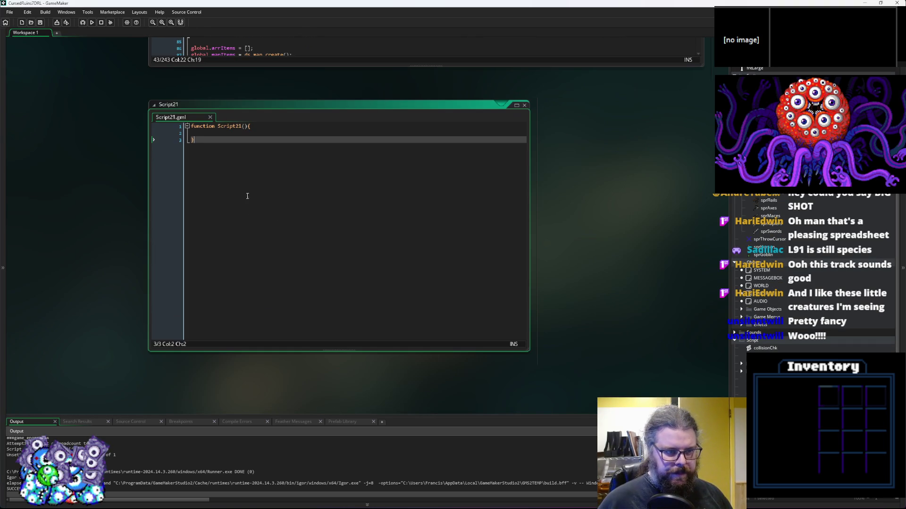
{"action": "left_click", "coordinate": [239, 127]}
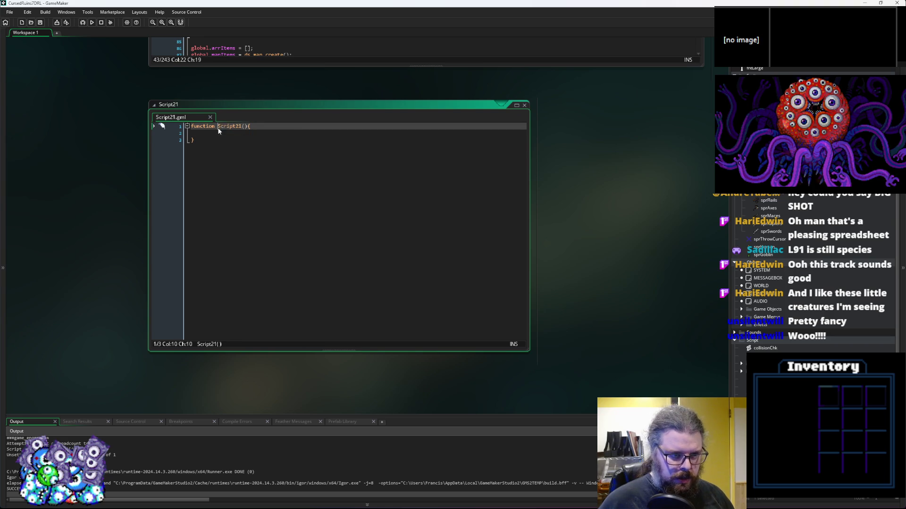
{"action": "type", "text": "level"}
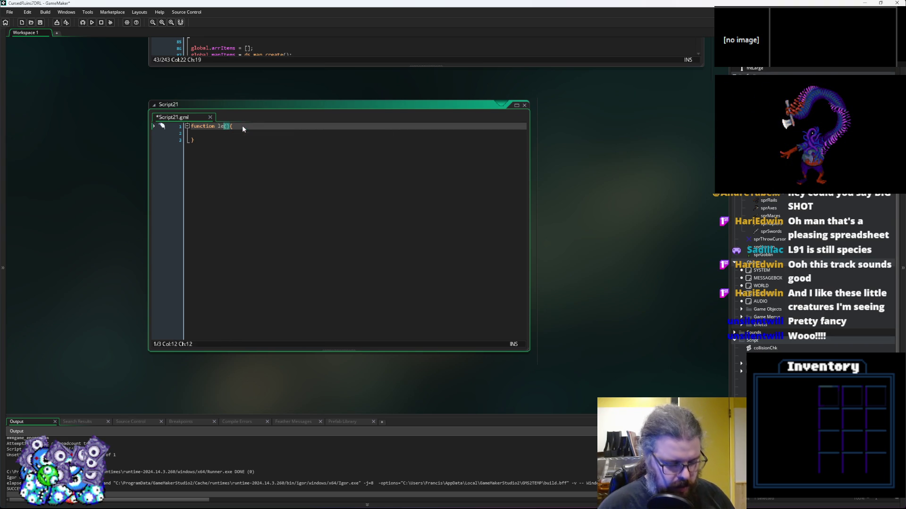
{"action": "type", "text": "Gen "}
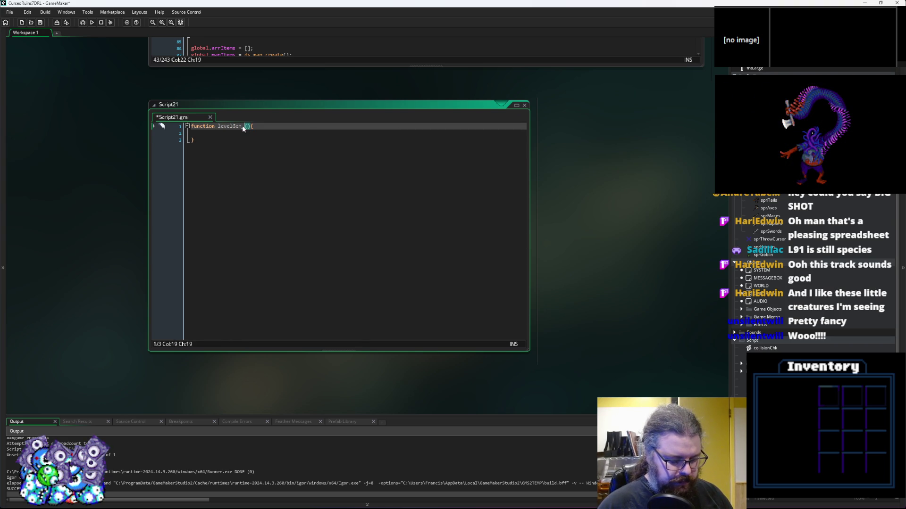
{"action": "type", "text": "noise"}
{"action": "key", "text": "Right"}
{"action": "key", "text": "Right"}
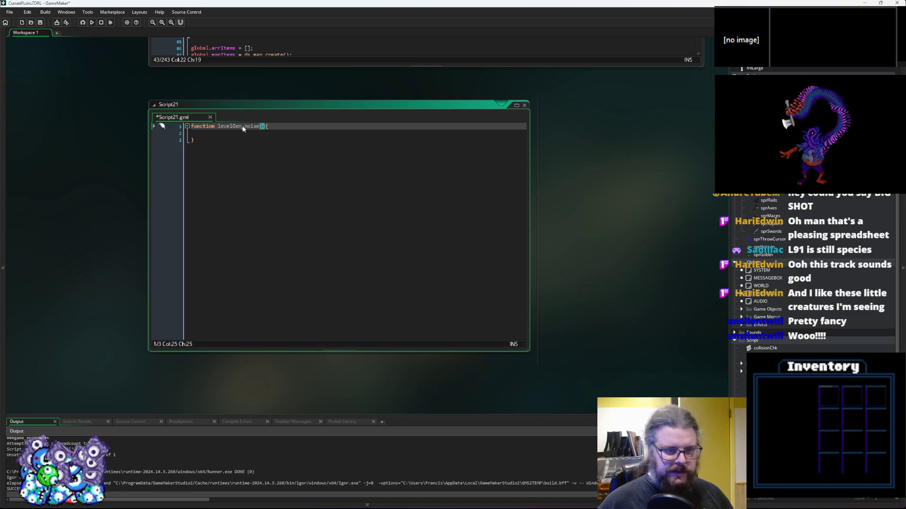
{"action": "key", "text": "Return"}
{"action": "key", "text": "Up"}
{"action": "key", "text": "End"}
{"action": "key", "text": "Left"}
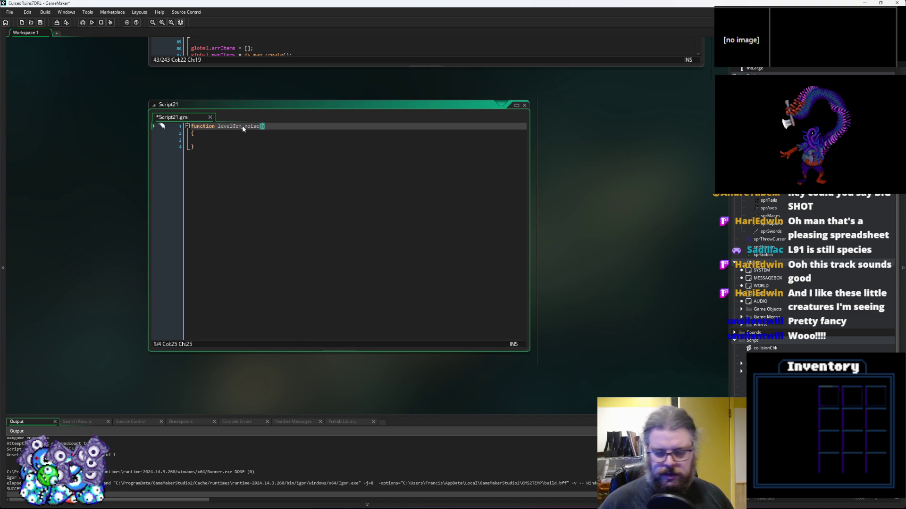
Place the taller script window beside a narrower WORLD Create editor
{"action": "scroll", "coordinate": [243, 128], "scroll_direction": "up", "scroll_amount": 5}
{"action": "mouse_move", "coordinate": [222, 347]}
{"action": "left_mouse_down"}
{"action": "mouse_move", "coordinate": [541, 165]}
{"action": "mouse_move", "coordinate": [349, 312]}
{"action": "left_mouse_up"}
{"action": "mouse_move", "coordinate": [331, 361]}
{"action": "left_mouse_down"}
{"action": "mouse_move", "coordinate": [353, 100]}
{"action": "mouse_move", "coordinate": [425, 165]}
{"action": "mouse_move", "coordinate": [415, 276]}
{"action": "mouse_move", "coordinate": [338, 314]}
{"action": "mouse_move", "coordinate": [543, 170]}
{"action": "mouse_move", "coordinate": [350, 359]}
{"action": "mouse_move", "coordinate": [354, 382]}
{"action": "mouse_move", "coordinate": [305, 223]}
{"action": "mouse_move", "coordinate": [471, 126]}
{"action": "mouse_move", "coordinate": [544, 137]}
{"action": "mouse_move", "coordinate": [541, 172]}
{"action": "left_mouse_up"}
{"action": "scroll", "coordinate": [559, 170], "scroll_direction": "up", "scroll_amount": 3, "text": "ctrl"}
{"action": "left_click", "coordinate": [519, 194]}
{"action": "left_click_drag", "start_coordinate": [524, 208], "coordinate": [436, 218]}
{"action": "left_click_drag", "start_coordinate": [584, 202], "coordinate": [484, 98]}
{"action": "left_click_drag", "start_coordinate": [679, 249], "coordinate": [528, 248]}
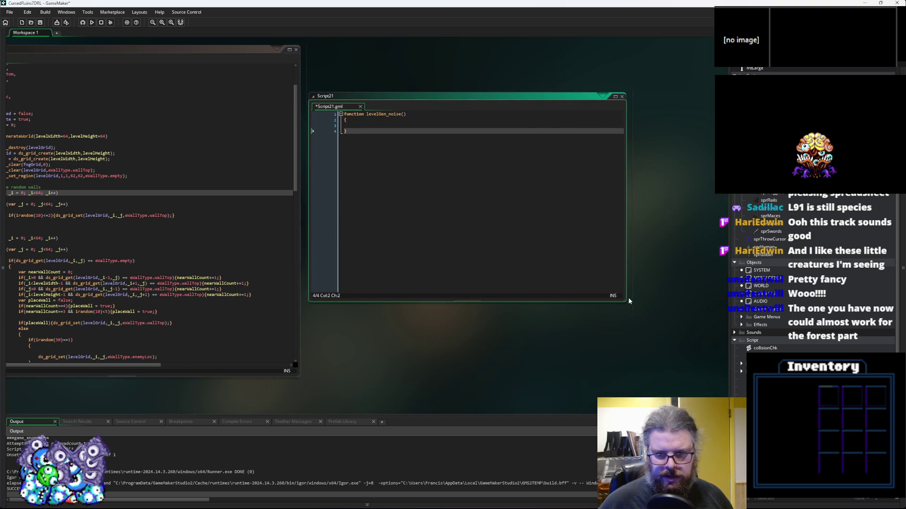
{"action": "left_click_drag", "start_coordinate": [622, 300], "coordinate": [625, 378]}
{"action": "scroll", "coordinate": [222, 262], "scroll_direction": "up", "scroll_amount": 2}
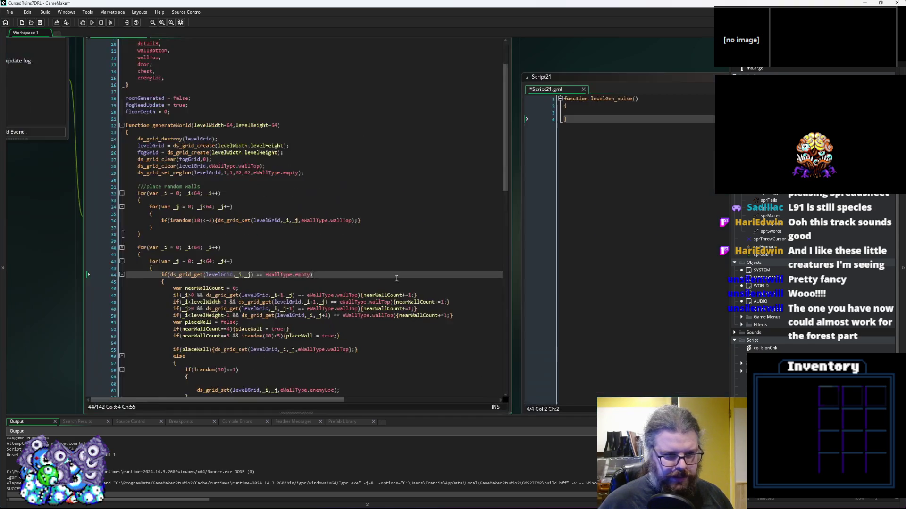
{"action": "left_click", "coordinate": [363, 272]}
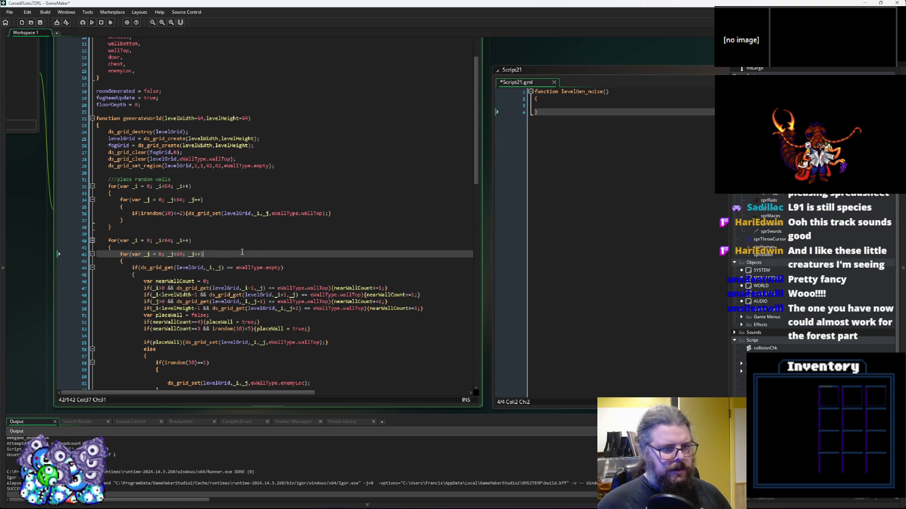
{"action": "left_click", "coordinate": [296, 264]}
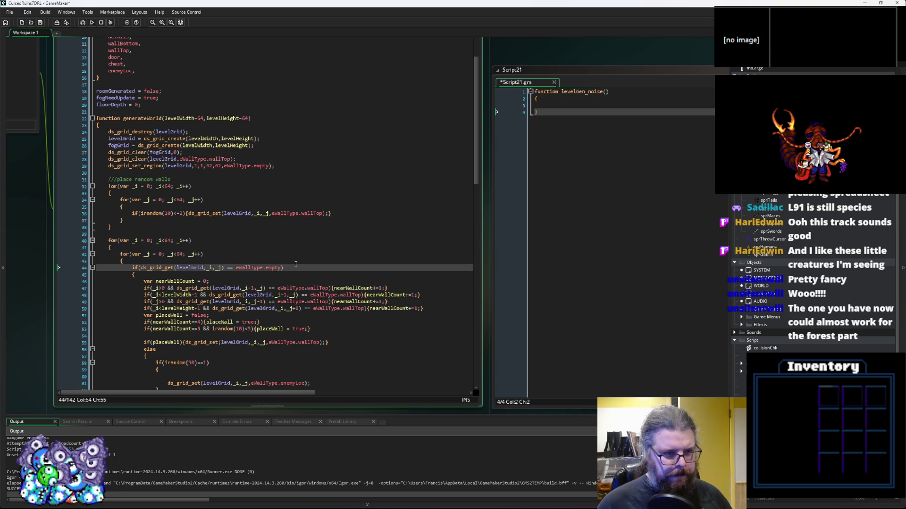
{"action": "scroll", "coordinate": [296, 264], "scroll_direction": "down", "scroll_amount": 2}
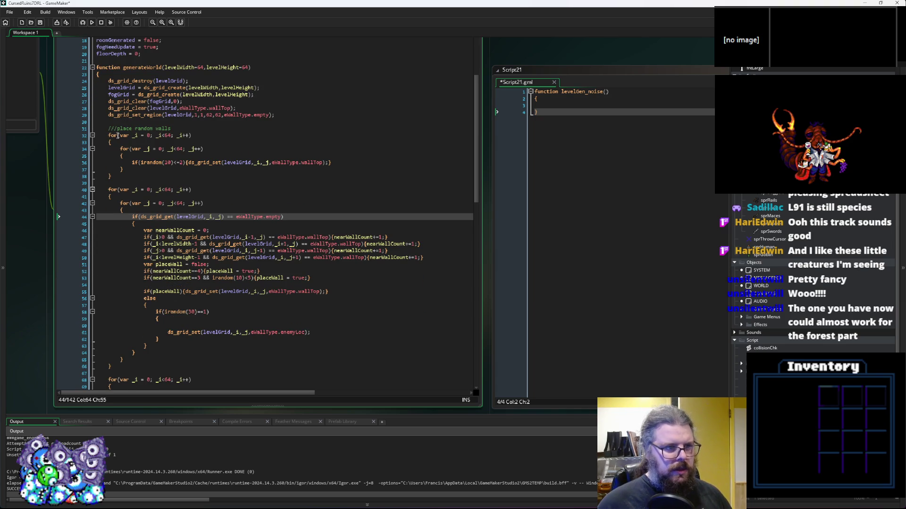
{"action": "mouse_move", "coordinate": [107, 128]}
{"action": "left_mouse_down"}
{"action": "mouse_move", "coordinate": [141, 179]}
{"action": "mouse_move", "coordinate": [149, 267]}
{"action": "mouse_move", "coordinate": [138, 296]}
{"action": "left_mouse_up"}
{"action": "key", "text": "BackSpace"}
{"action": "scroll", "coordinate": [229, 156], "scroll_direction": "up", "scroll_amount": 6}
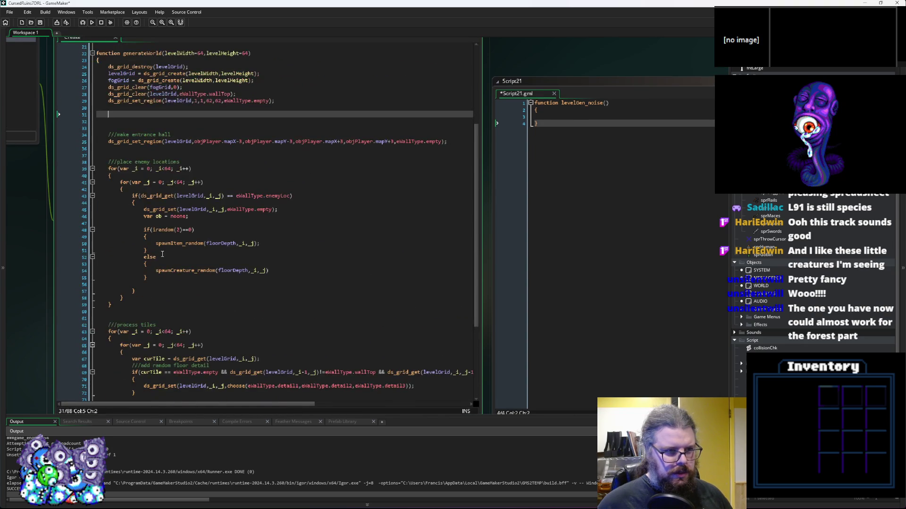
{"action": "key", "text": "ctrl+v"}
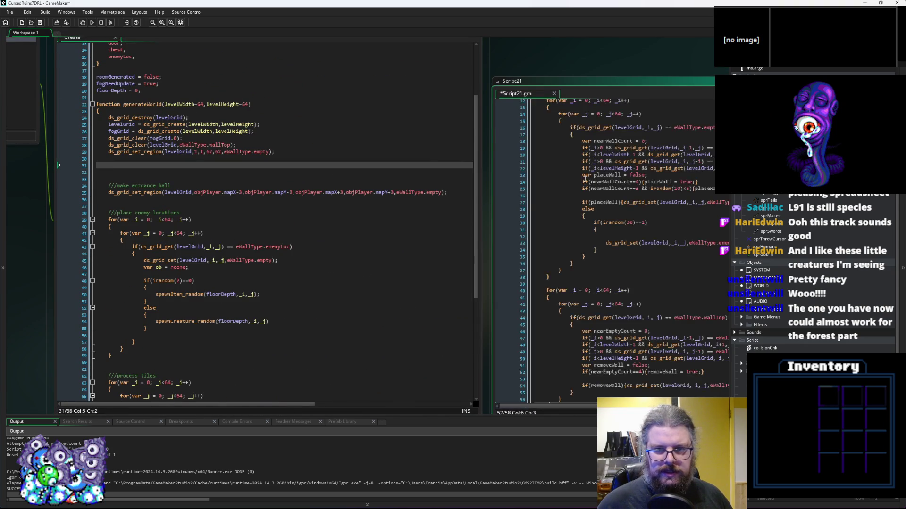
{"action": "left_click", "coordinate": [433, 285]}
{"action": "scroll", "coordinate": [433, 290], "scroll_direction": "up", "scroll_amount": 2}
{"action": "left_click_drag", "start_coordinate": [433, 330], "coordinate": [446, 118]}
{"action": "left_click", "coordinate": [384, 89]}
{"action": "key", "text": "Tab"}
{"action": "left_click", "coordinate": [506, 218]}
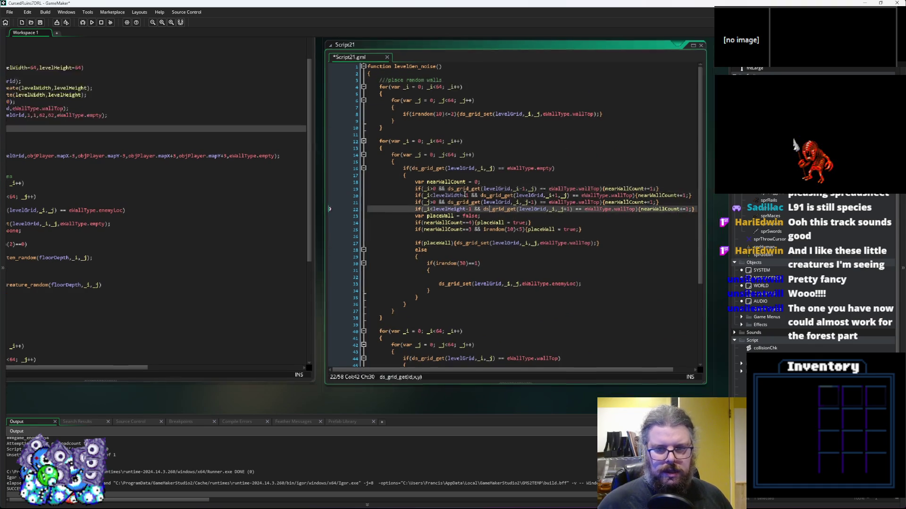
{"action": "left_click_drag", "start_coordinate": [599, 247], "coordinate": [654, 249]}
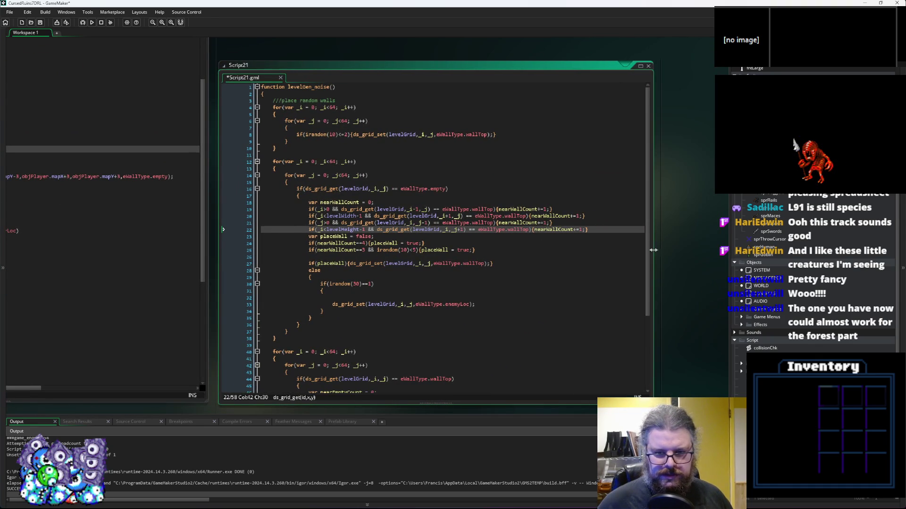
{"action": "left_click", "coordinate": [585, 265]}
{"action": "scroll", "coordinate": [585, 265], "scroll_direction": "down", "scroll_amount": 3}
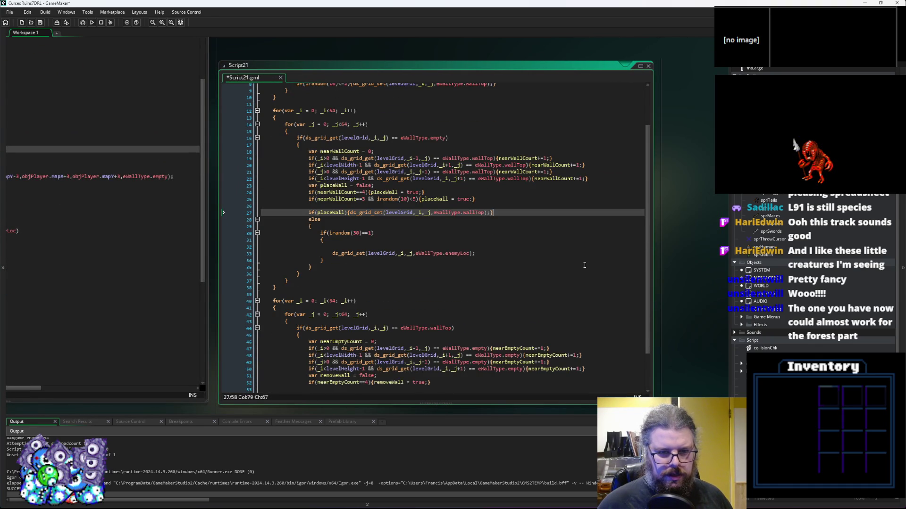
{"action": "scroll", "coordinate": [585, 265], "scroll_direction": "up", "scroll_amount": 3}
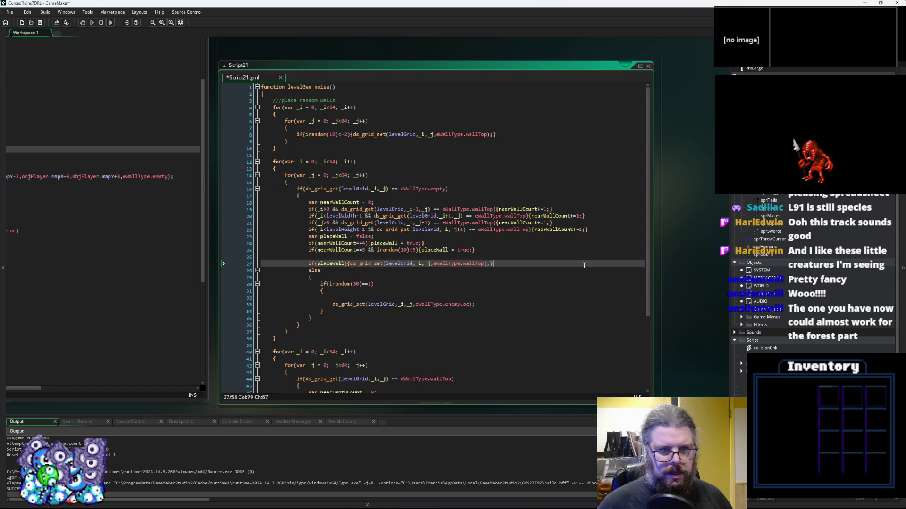
{"action": "left_click", "coordinate": [343, 160]}
{"action": "key", "text": "ctrl+Tab"}
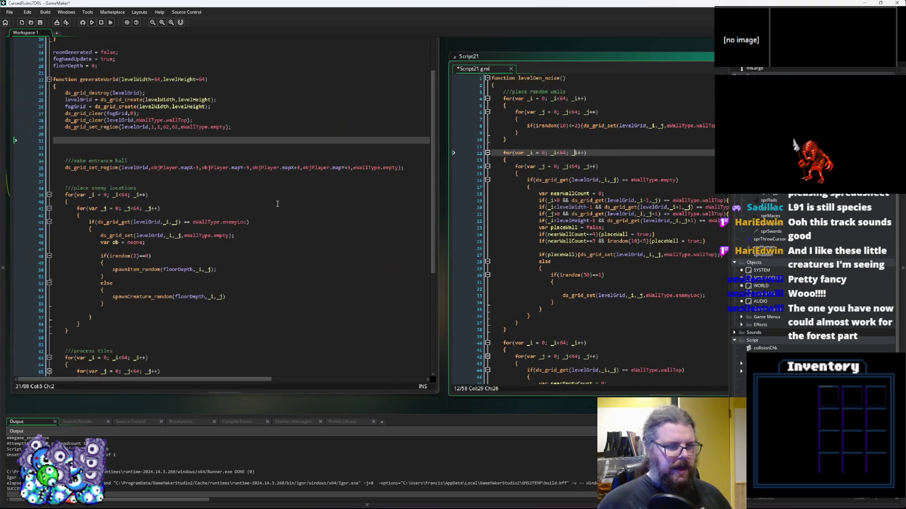
{"action": "left_click", "coordinate": [301, 204]}
{"action": "left_click", "coordinate": [600, 182]}
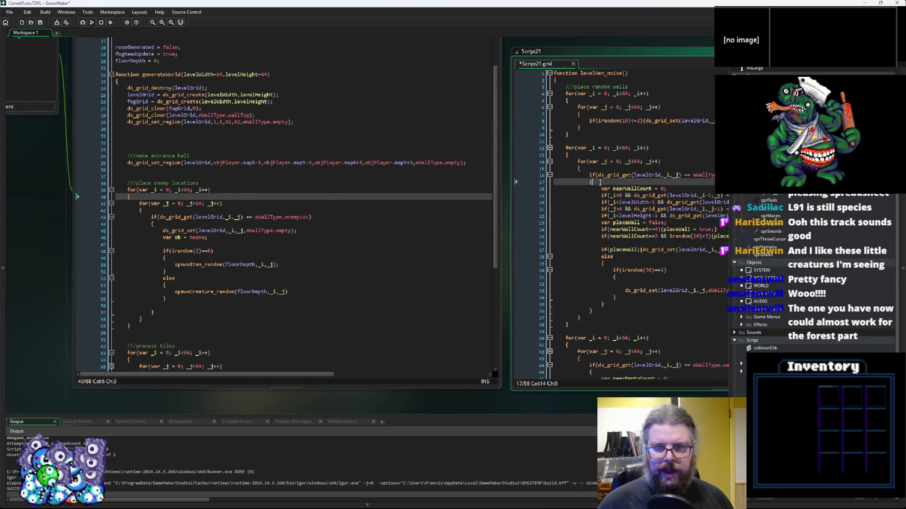
{"action": "key", "text": "ctrl+z"}
{"action": "key", "text": "ctrl+z"}
{"action": "left_click", "coordinate": [283, 149]}
{"action": "key", "text": "ctrl+z"}
{"action": "scroll", "coordinate": [283, 154], "scroll_direction": "up", "scroll_amount": 2}
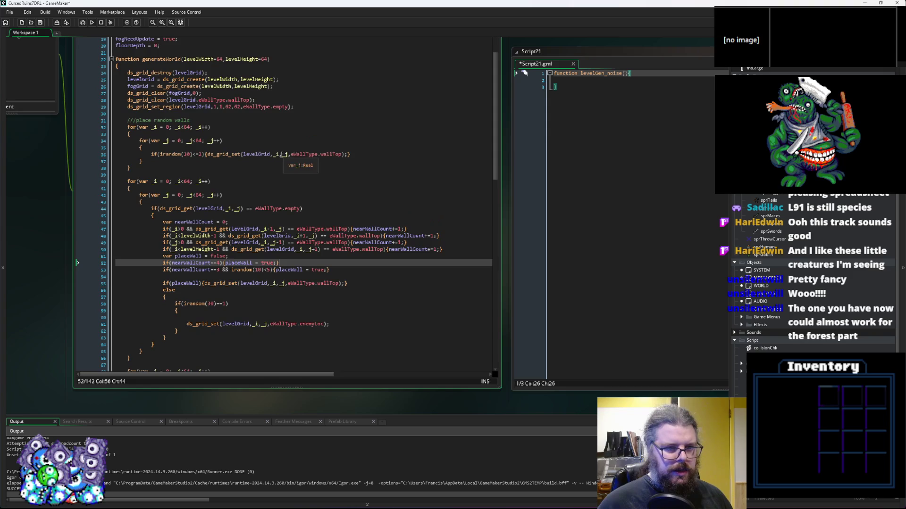
Create another new script, LevelGenUtility, and move its small window to the right
{"action": "left_click", "coordinate": [284, 161]}
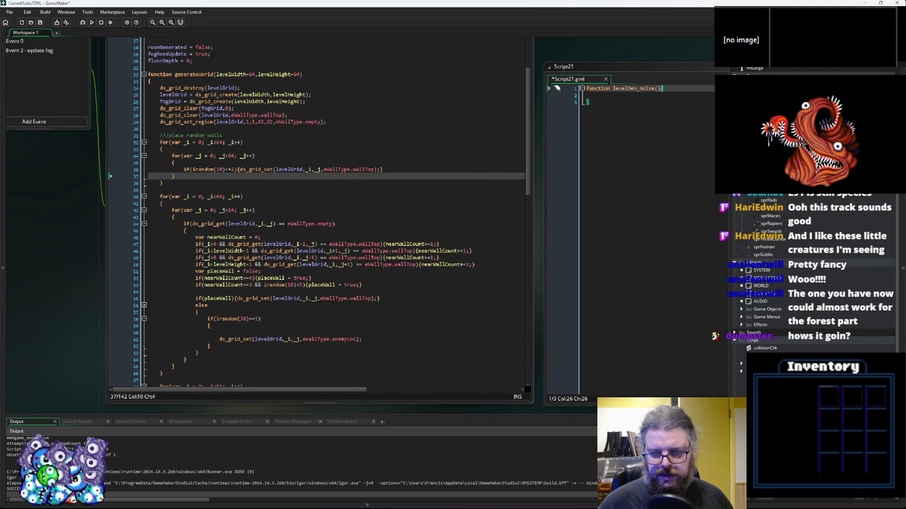
{"action": "key", "text": "alt+c"}
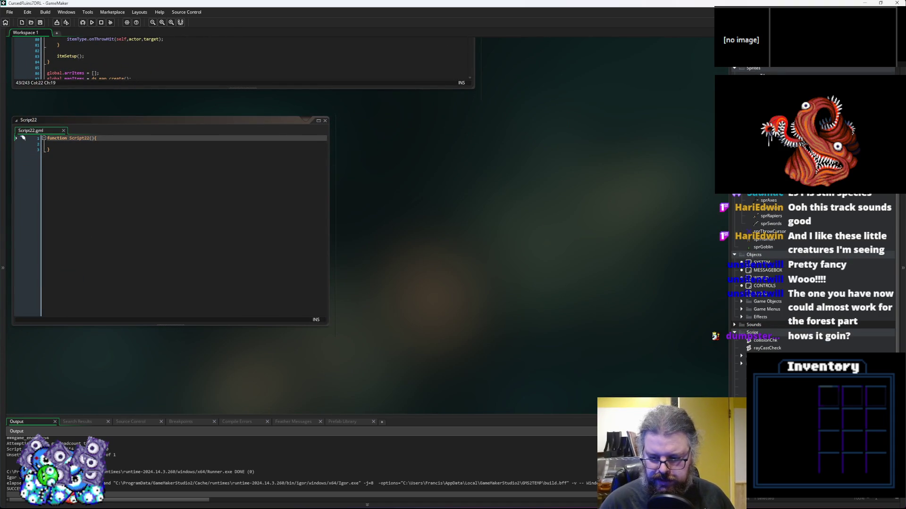
{"action": "scroll", "coordinate": [466, 330], "scroll_direction": "down", "scroll_amount": 5}
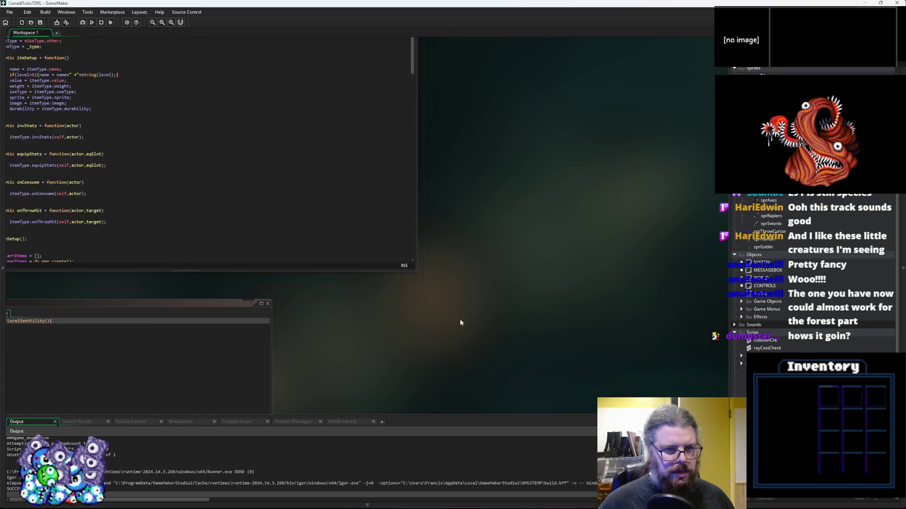
{"action": "mouse_move", "coordinate": [341, 311]}
{"action": "left_mouse_down"}
{"action": "mouse_move", "coordinate": [461, 262]}
{"action": "mouse_move", "coordinate": [488, 94]}
{"action": "left_mouse_up"}
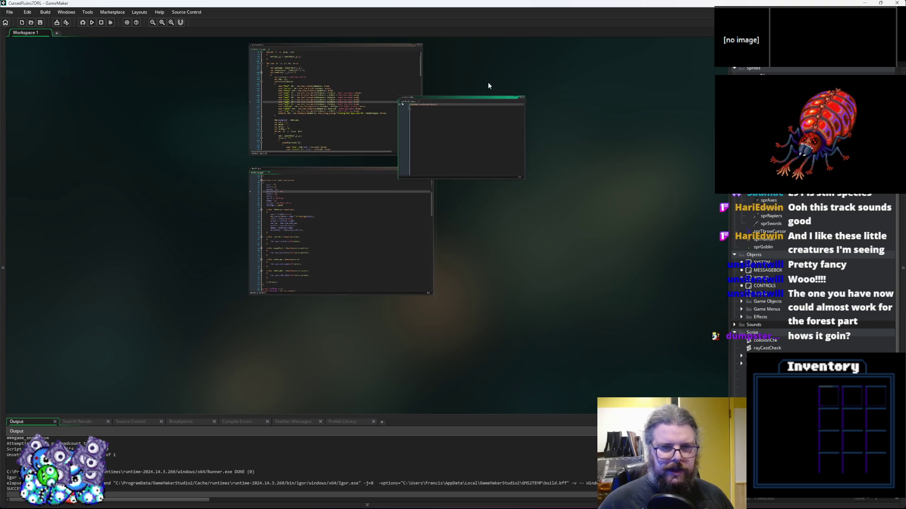
{"action": "scroll", "coordinate": [458, 317], "scroll_direction": "up", "scroll_amount": 5}
{"action": "mouse_move", "coordinate": [485, 146]}
{"action": "left_mouse_down"}
{"action": "mouse_move", "coordinate": [632, 325]}
{"action": "mouse_move", "coordinate": [561, 336]}
{"action": "left_mouse_up"}
Dock the LevelGenUtility editor beside the WORLD Create code, caret on its declaration
{"action": "mouse_move", "coordinate": [441, 328]}
{"action": "left_mouse_down"}
{"action": "mouse_move", "coordinate": [511, 318]}
{"action": "mouse_move", "coordinate": [518, 174]}
{"action": "mouse_move", "coordinate": [510, 161]}
{"action": "left_mouse_up"}
{"action": "scroll", "coordinate": [516, 181], "scroll_direction": "up", "scroll_amount": 4}
{"action": "left_click", "coordinate": [515, 182]}
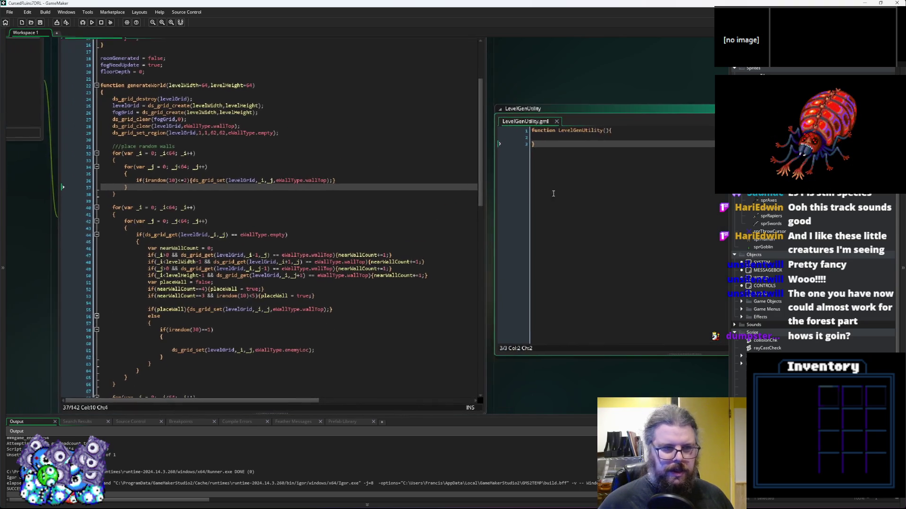
{"action": "left_click_drag", "start_coordinate": [482, 383], "coordinate": [430, 370]}
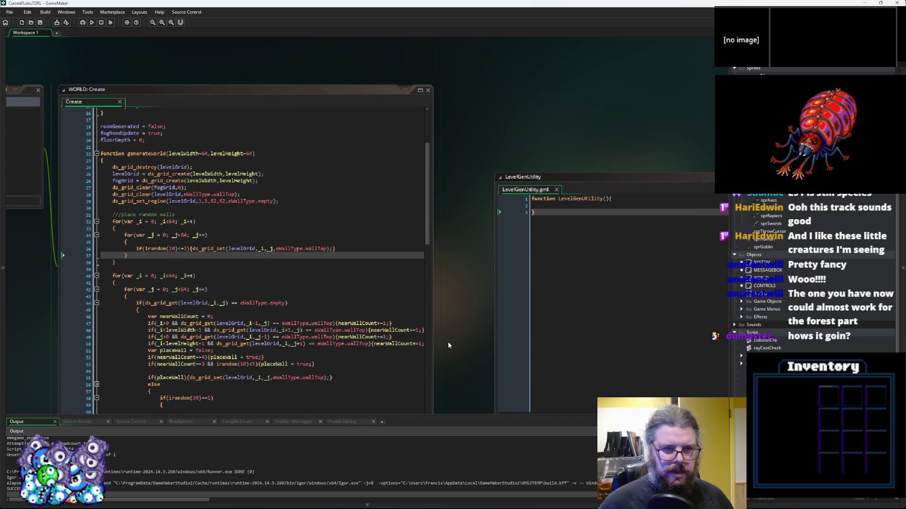
{"action": "scroll", "coordinate": [442, 370], "scroll_direction": "up", "scroll_amount": 3}
{"action": "mouse_move", "coordinate": [531, 171]}
{"action": "left_mouse_down"}
{"action": "mouse_move", "coordinate": [471, 151]}
{"action": "mouse_move", "coordinate": [484, 148]}
{"action": "left_mouse_up"}
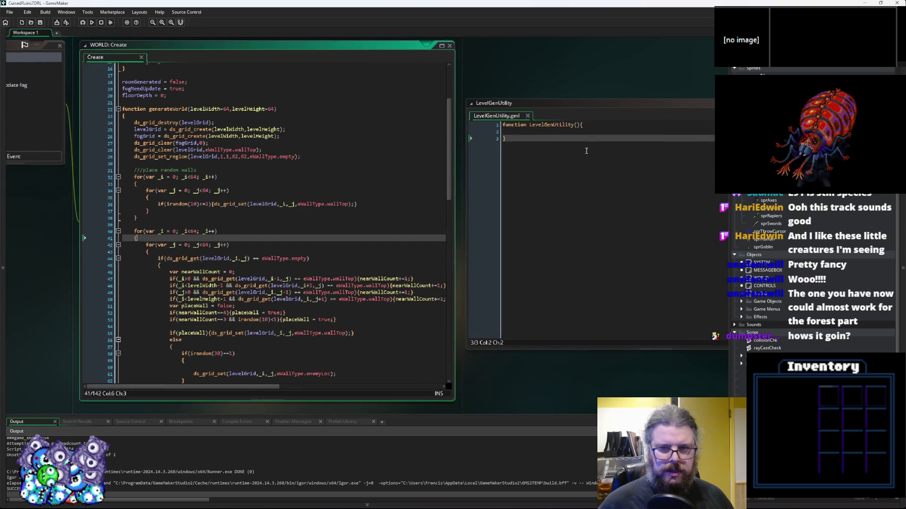
{"action": "left_click", "coordinate": [592, 125]}
Rename the LevelGenUtility function to lgen_addNoise with its opening brace on its own line
{"action": "key", "text": "Left"}
{"action": "key", "text": "Left"}
{"action": "key", "text": "Left"}
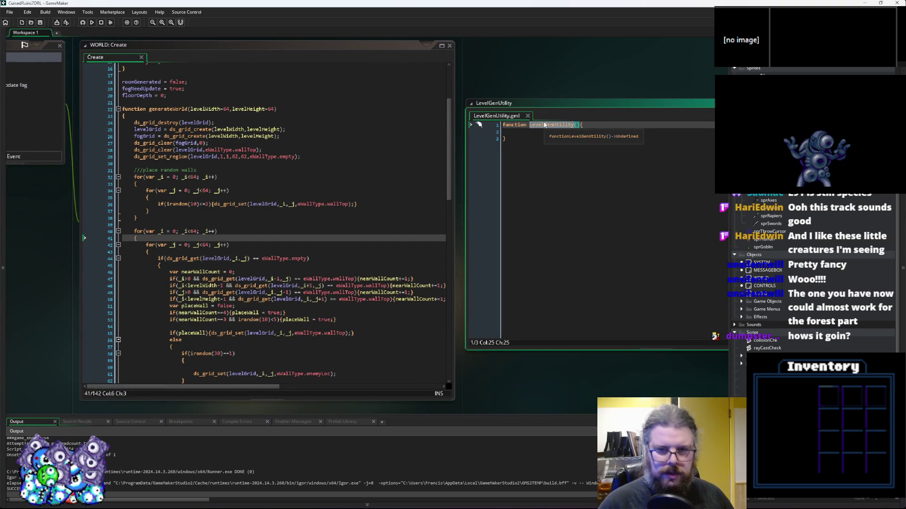
{"action": "key", "text": "ctrl+BackSpace"}
{"action": "type", "text": "lgen_"}
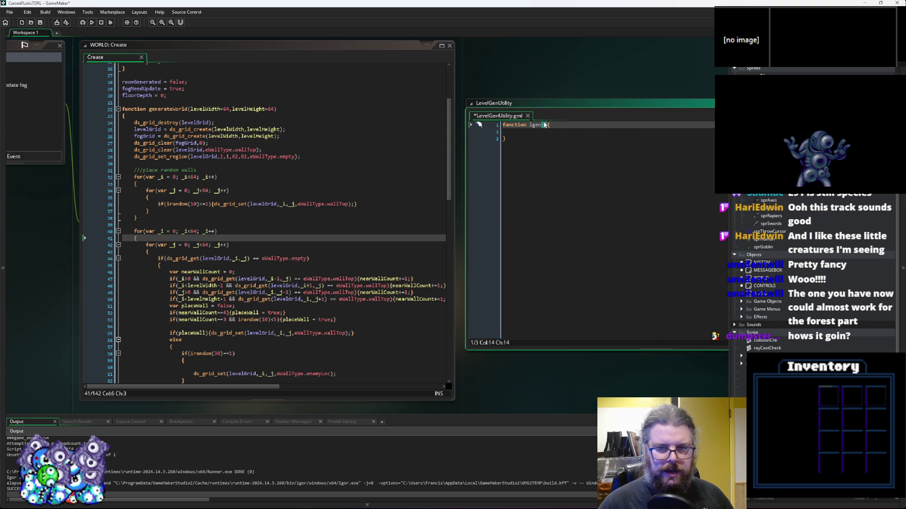
{"action": "type", "text": "addNoise"}
{"action": "key", "text": "Right"}
{"action": "key", "text": "Right"}
{"action": "key", "text": "Return"}
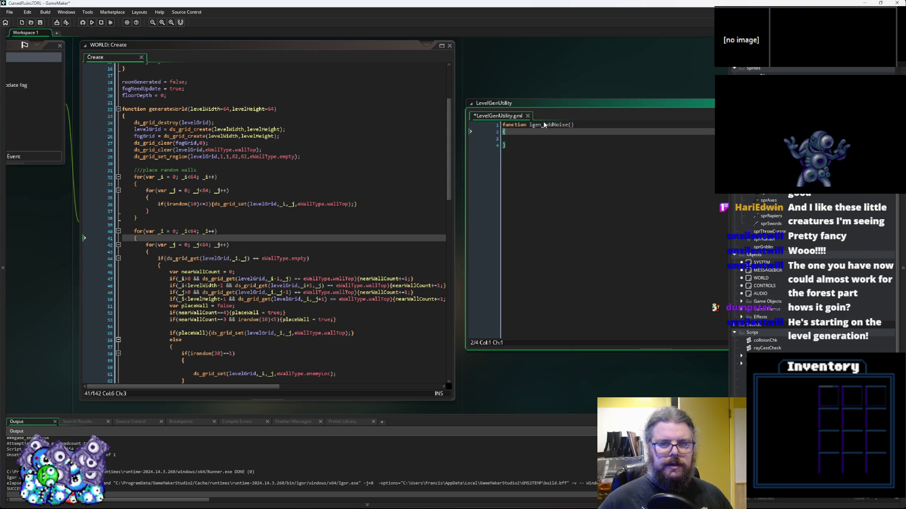
{"action": "key", "text": "Up"}
{"action": "key", "text": "End"}
{"action": "key", "text": "Left"}
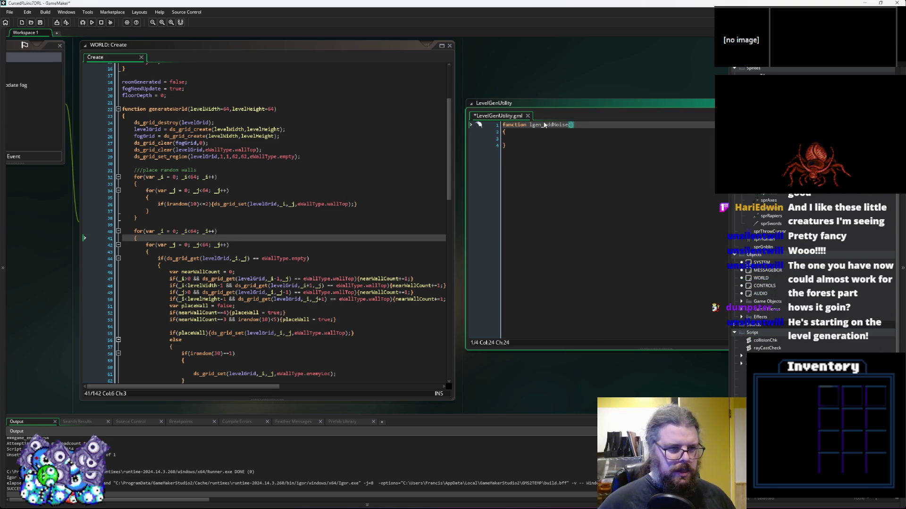
Copy the random walls loop from WORLD Create into the lgen_addNoise body and indent it
{"action": "left_click_drag", "start_coordinate": [150, 220], "coordinate": [134, 179]}
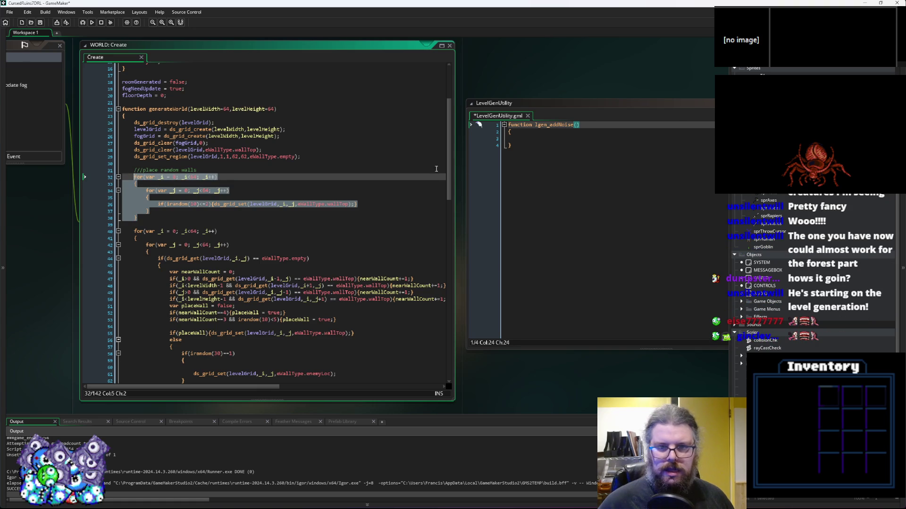
{"action": "key", "text": "ctrl+c"}
{"action": "left_click", "coordinate": [519, 139]}
{"action": "key", "text": "ctrl+v"}
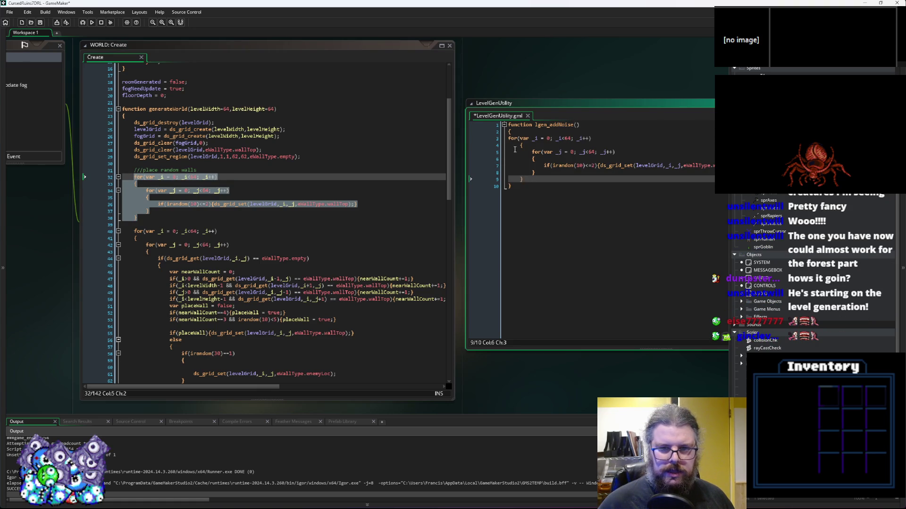
{"action": "left_click", "coordinate": [510, 139]}
{"action": "key", "text": "Tab"}
{"action": "left_click", "coordinate": [522, 179]}
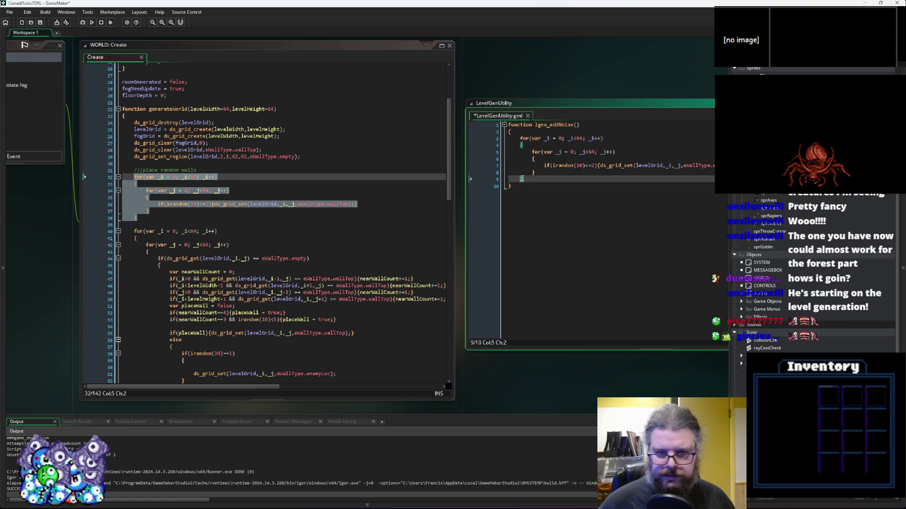
{"action": "left_click", "coordinate": [563, 206]}
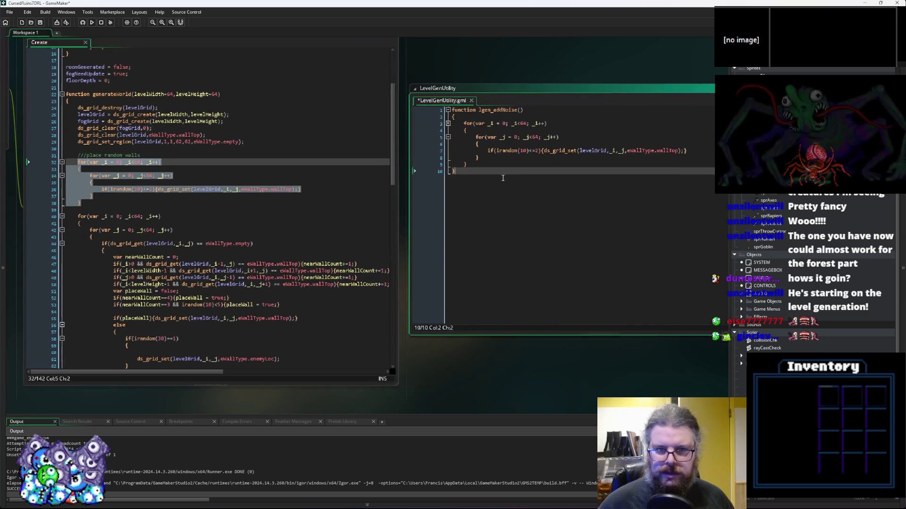
{"action": "left_click", "coordinate": [505, 167]}
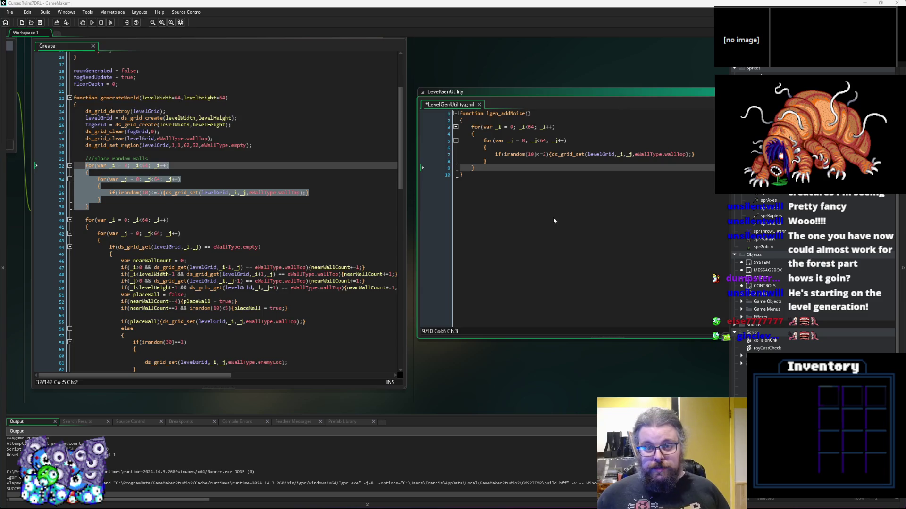
Compare lgen_addNoise with the random walls loop in WORLD Create
{"action": "scroll", "coordinate": [556, 216], "scroll_direction": "down", "scroll_amount": 2}
{"action": "scroll", "coordinate": [445, 237], "scroll_direction": "up", "scroll_amount": 2}
{"action": "left_click", "coordinate": [548, 235]}
{"action": "left_click", "coordinate": [317, 235]}
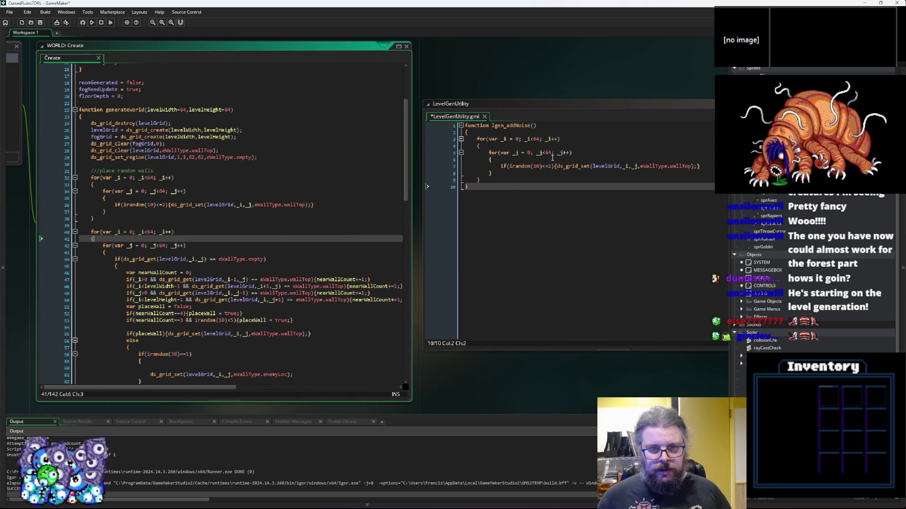
{"action": "left_click", "coordinate": [534, 124]}
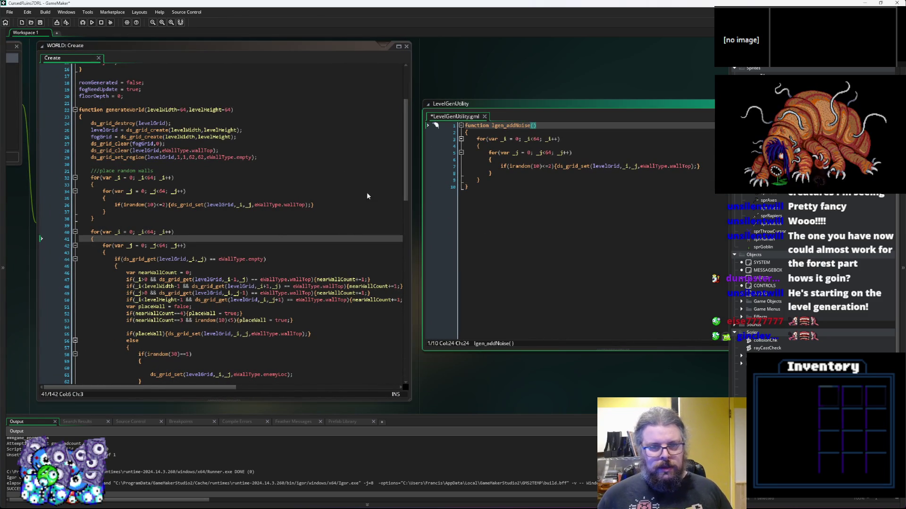
{"action": "left_click", "coordinate": [133, 220]}
{"action": "mouse_move", "coordinate": [134, 221]}
{"action": "left_mouse_down"}
{"action": "mouse_move", "coordinate": [83, 183]}
{"action": "mouse_move", "coordinate": [89, 175]}
{"action": "left_mouse_up"}
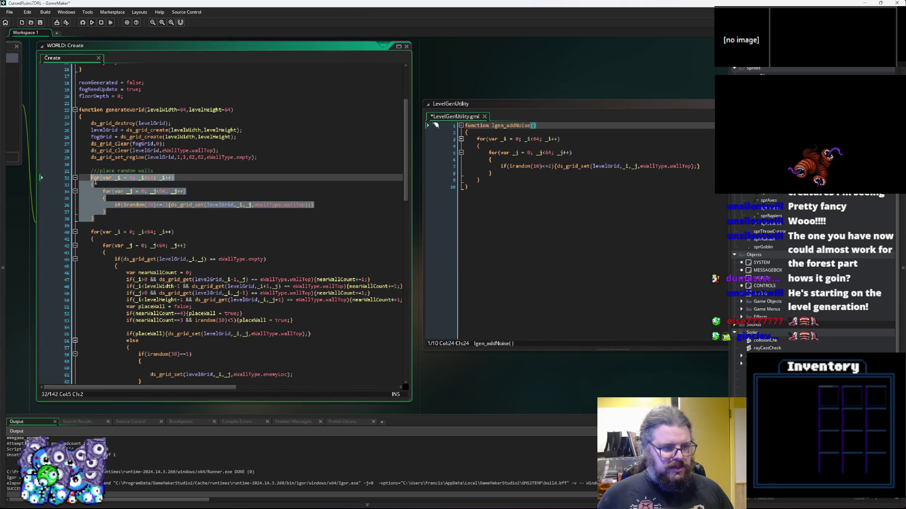
Insert a ///noise cleanup comment above the wall-removal loop in WORLD Create
{"action": "left_click", "coordinate": [139, 226]}
{"action": "scroll", "coordinate": [138, 226], "scroll_direction": "down", "scroll_amount": 2}
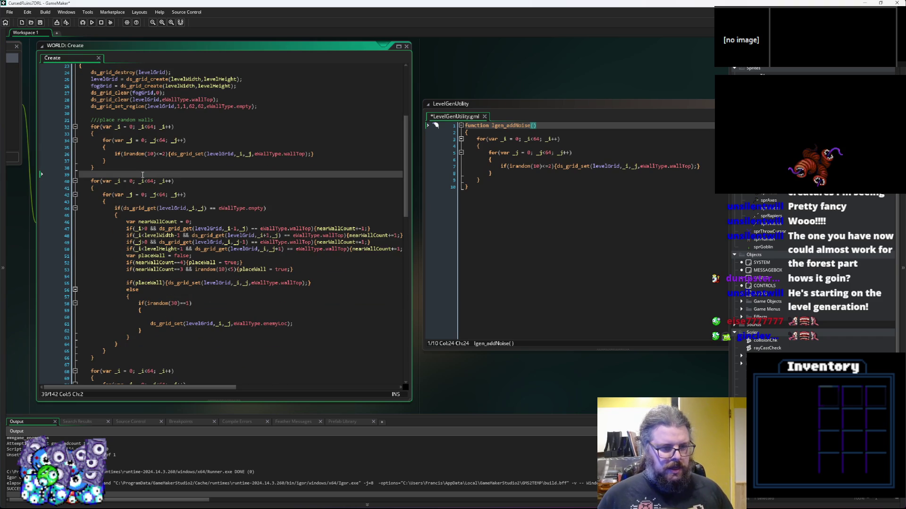
{"action": "key", "text": "Return"}
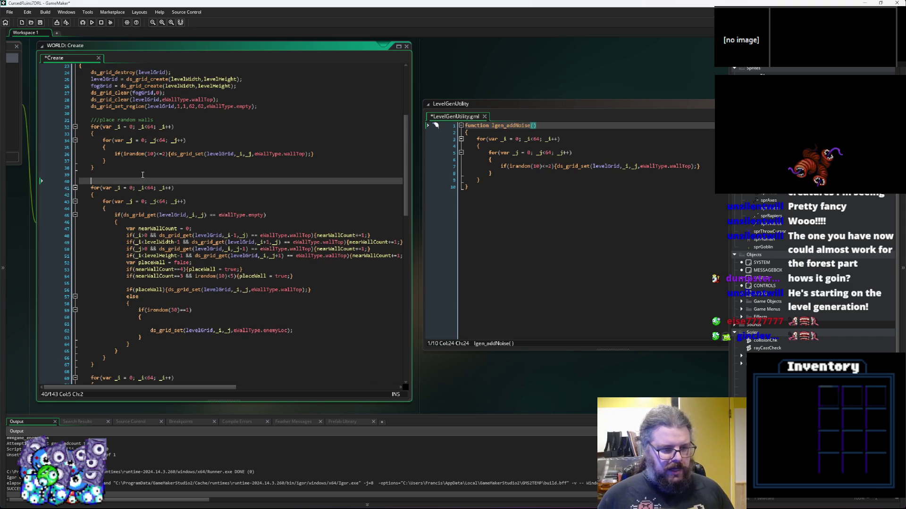
{"action": "type", "text": "///noise cleanup"}
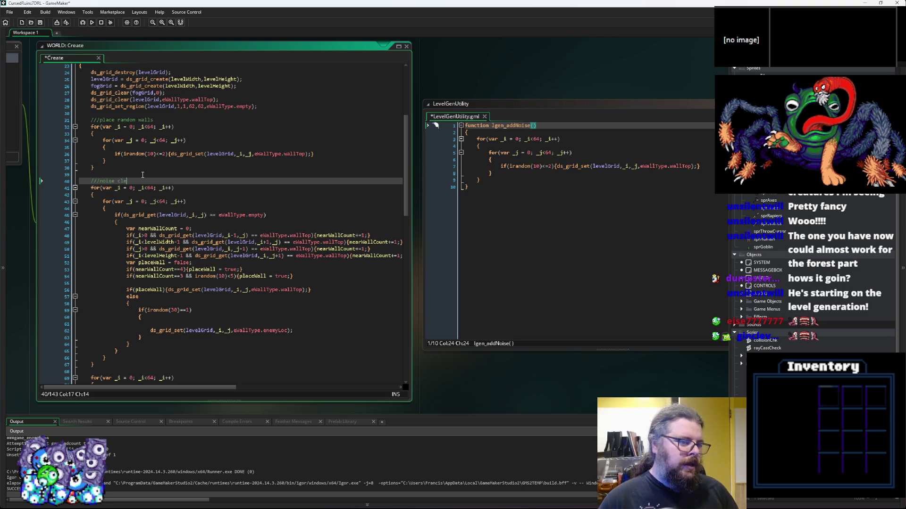
{"action": "scroll", "coordinate": [142, 175], "scroll_direction": "down", "scroll_amount": 5}
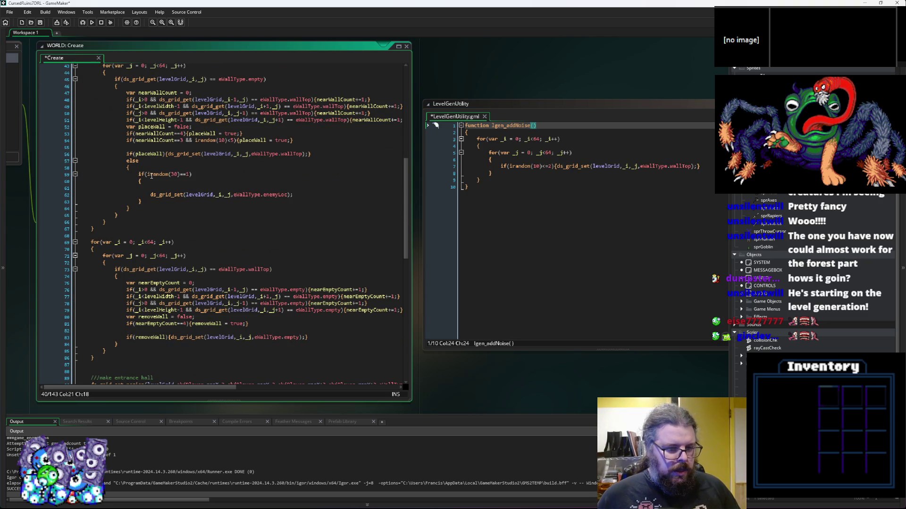
{"action": "left_click", "coordinate": [171, 236]}
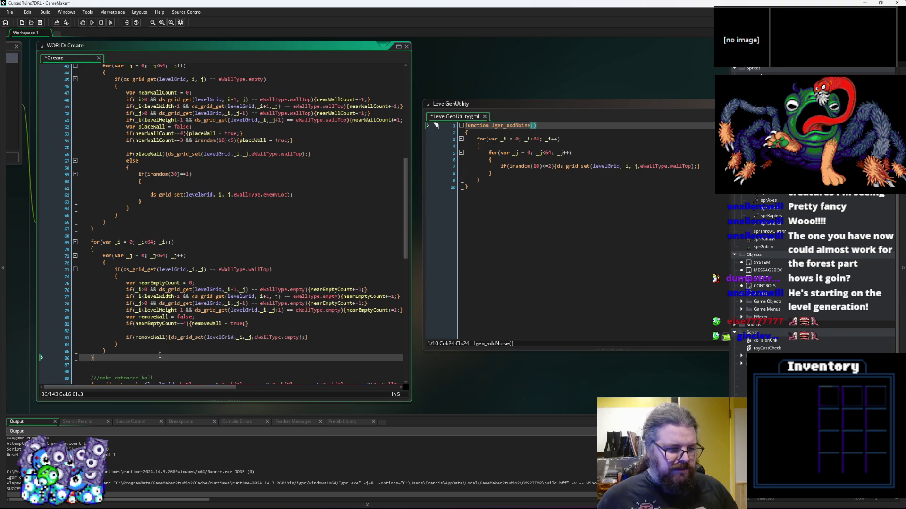
{"action": "left_click_drag", "start_coordinate": [82, 365], "coordinate": [105, 241]}
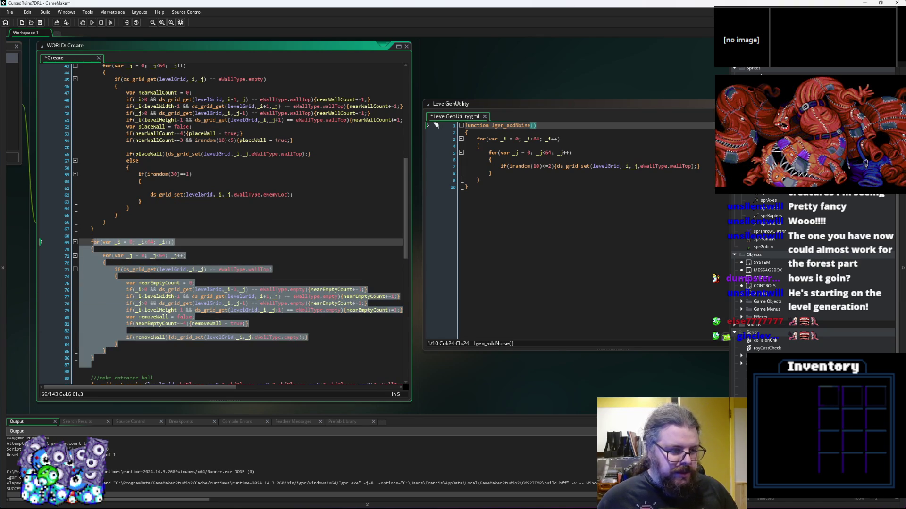
{"action": "left_click", "coordinate": [112, 233]}
Reposition and enlarge the lgen_addNoise script window
{"action": "scroll", "coordinate": [126, 227], "scroll_direction": "up", "scroll_amount": 4}
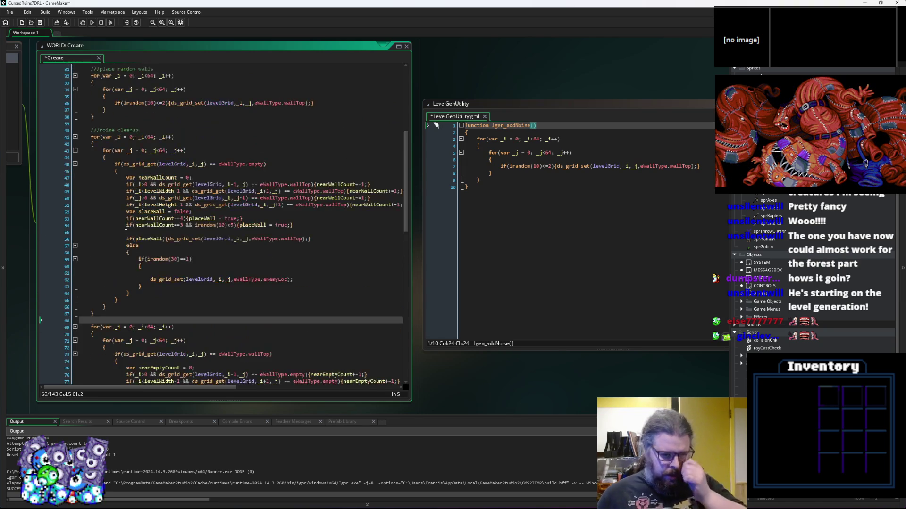
{"action": "mouse_move", "coordinate": [492, 101]}
{"action": "left_mouse_down"}
{"action": "mouse_move", "coordinate": [483, 113]}
{"action": "mouse_move", "coordinate": [443, 113]}
{"action": "mouse_move", "coordinate": [460, 58]}
{"action": "left_mouse_up"}
{"action": "left_click", "coordinate": [303, 261]}
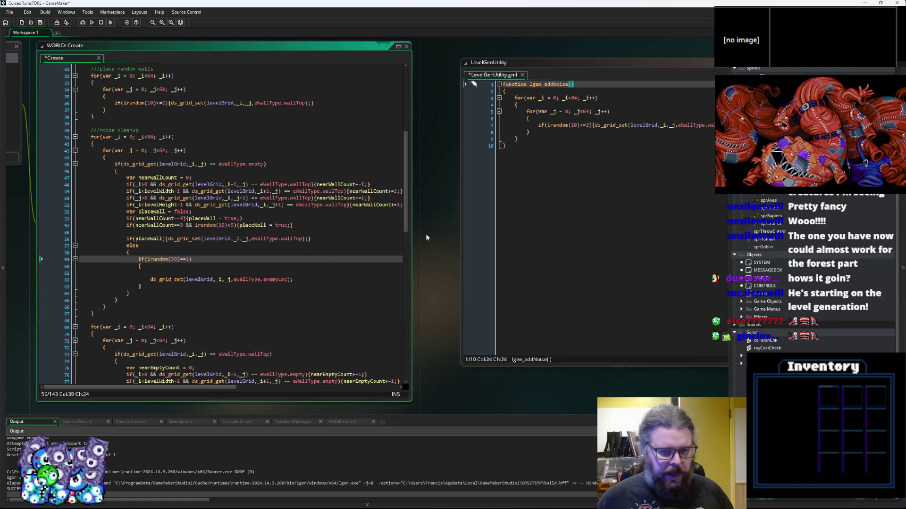
Drag the WORLD Create editor wider, then review the noise cleanup and wall-removal loops
{"action": "left_click_drag", "start_coordinate": [412, 241], "coordinate": [444, 241]}
{"action": "mouse_move", "coordinate": [200, 319]}
{"action": "left_mouse_down"}
{"action": "mouse_move", "coordinate": [83, 189]}
{"action": "mouse_move", "coordinate": [85, 140]}
{"action": "left_mouse_up"}
{"action": "left_click", "coordinate": [261, 262]}
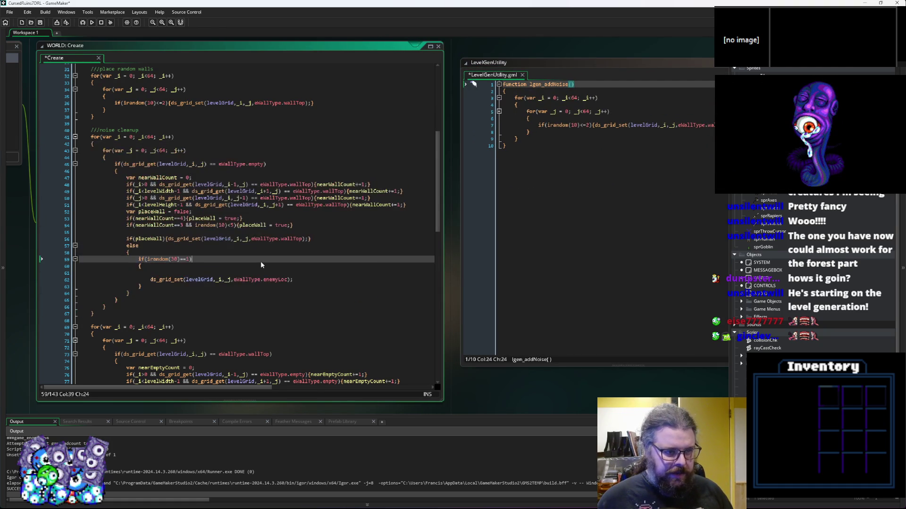
{"action": "scroll", "coordinate": [260, 263], "scroll_direction": "down", "scroll_amount": 2}
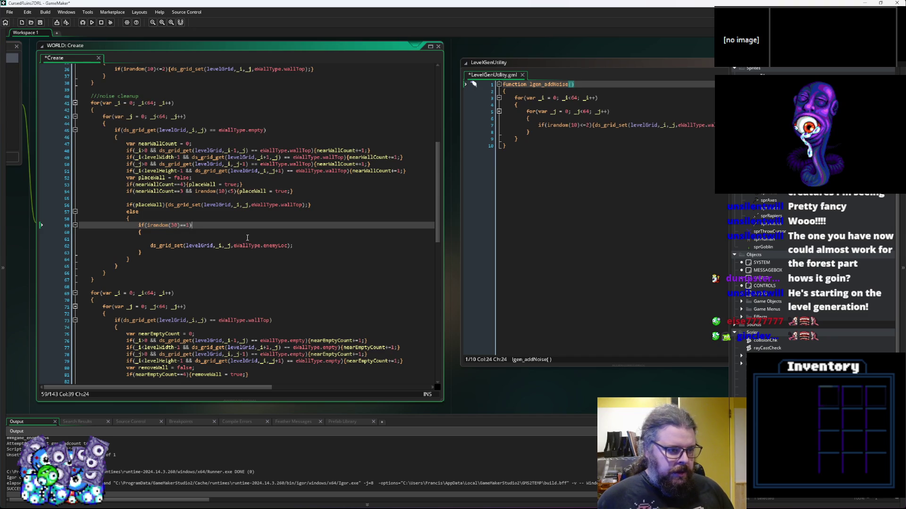
{"action": "scroll", "coordinate": [229, 241], "scroll_direction": "down", "scroll_amount": 3}
{"action": "left_click_drag", "start_coordinate": [176, 239], "coordinate": [192, 361]}
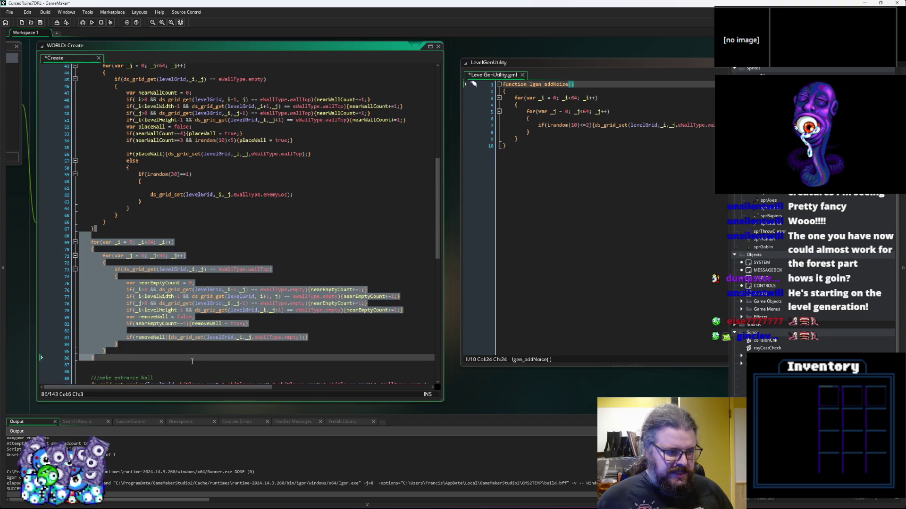
{"action": "left_click", "coordinate": [192, 331]}
{"action": "scroll", "coordinate": [190, 320], "scroll_direction": "down", "scroll_amount": 3}
{"action": "left_click", "coordinate": [174, 312]}
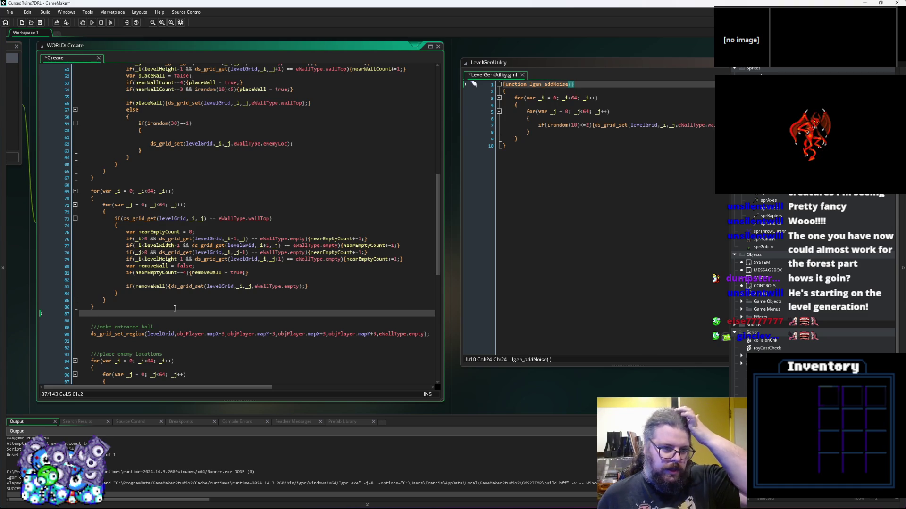
Save the project with Ctrl+S
{"action": "left_click", "coordinate": [234, 232]}
{"action": "scroll", "coordinate": [234, 236], "scroll_direction": "up", "scroll_amount": 7}
{"action": "scroll", "coordinate": [234, 235], "scroll_direction": "up", "scroll_amount": 5}
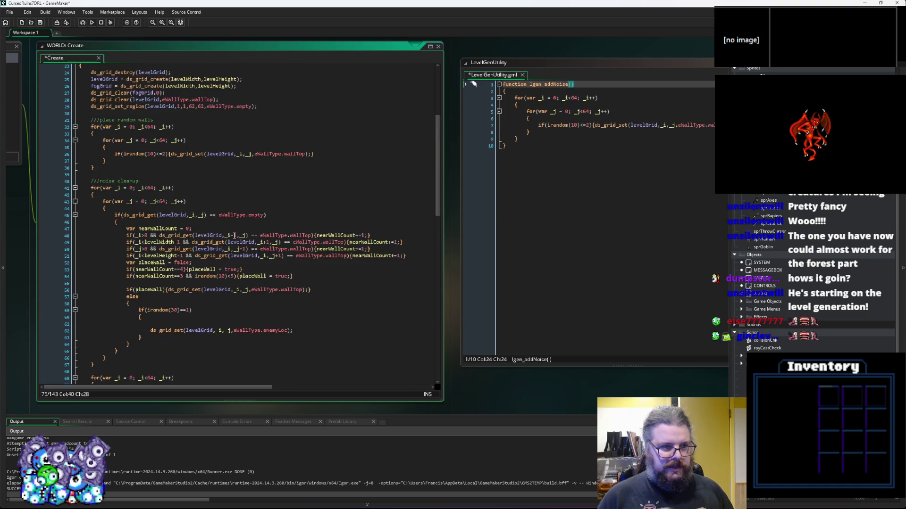
{"action": "left_click", "coordinate": [243, 226]}
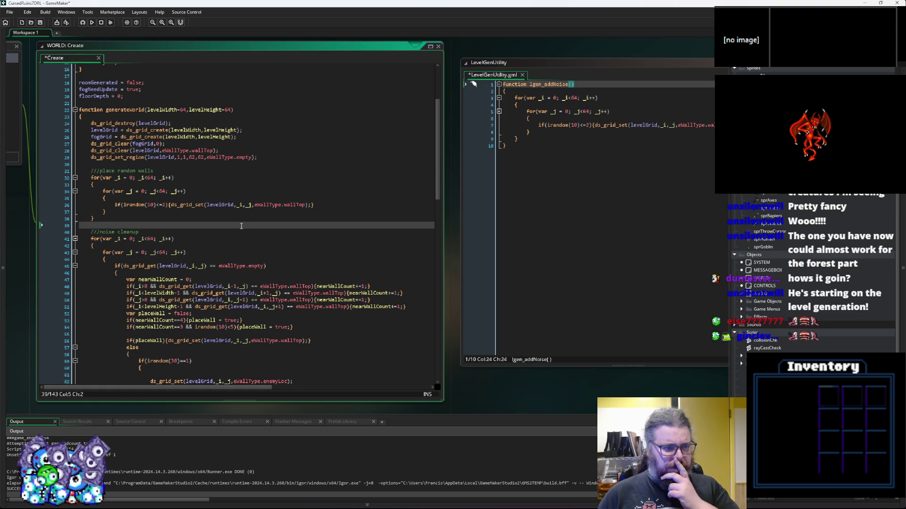
{"action": "key", "text": "ctrl+s"}
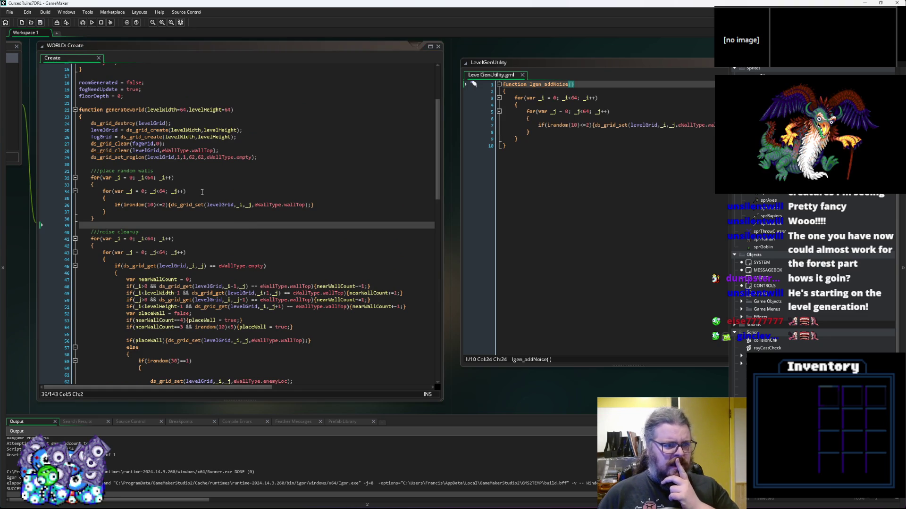
Select and review the random wall placement loop in WORLD Create
{"action": "left_click", "coordinate": [141, 221]}
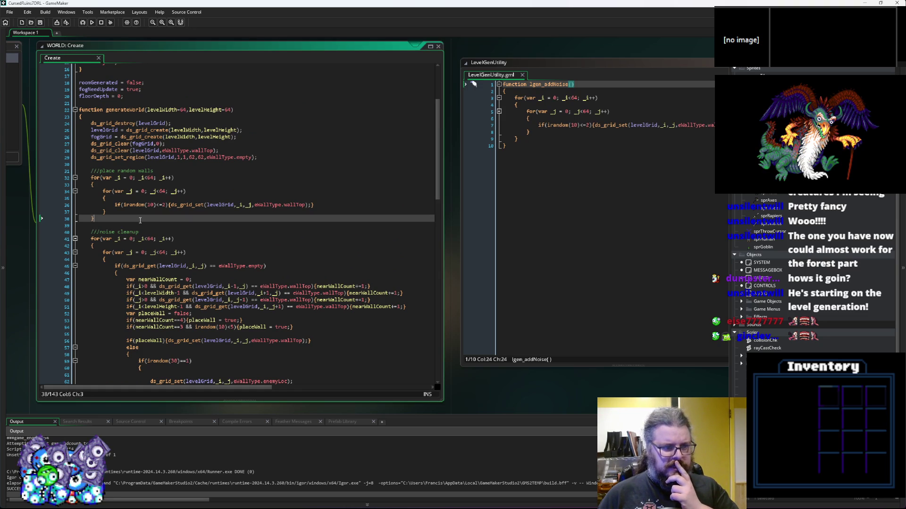
{"action": "scroll", "coordinate": [140, 221], "scroll_direction": "down", "scroll_amount": 10}
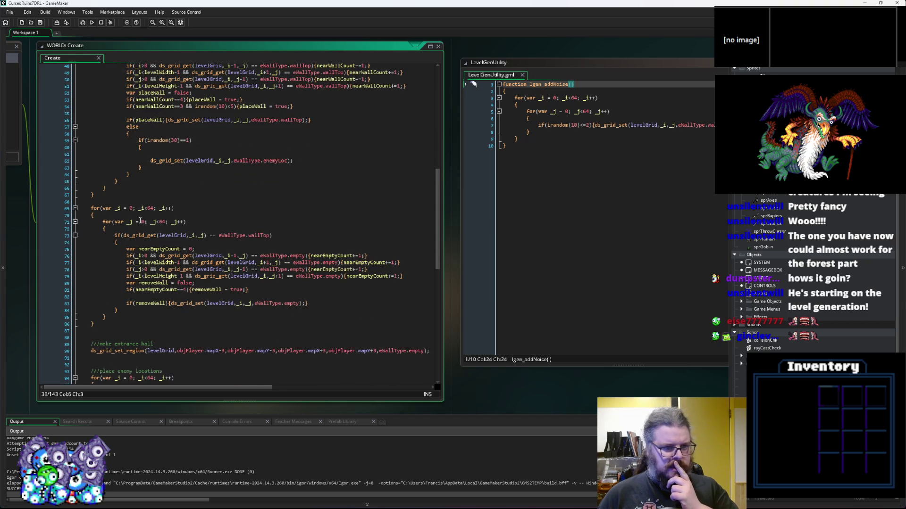
{"action": "scroll", "coordinate": [140, 220], "scroll_direction": "up", "scroll_amount": 10}
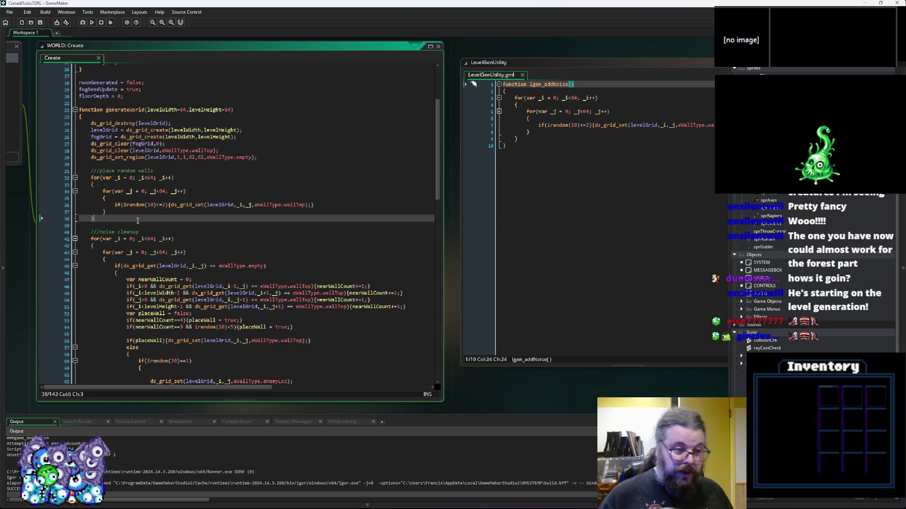
{"action": "left_click_drag", "start_coordinate": [151, 218], "coordinate": [92, 171]}
{"action": "left_click", "coordinate": [126, 223]}
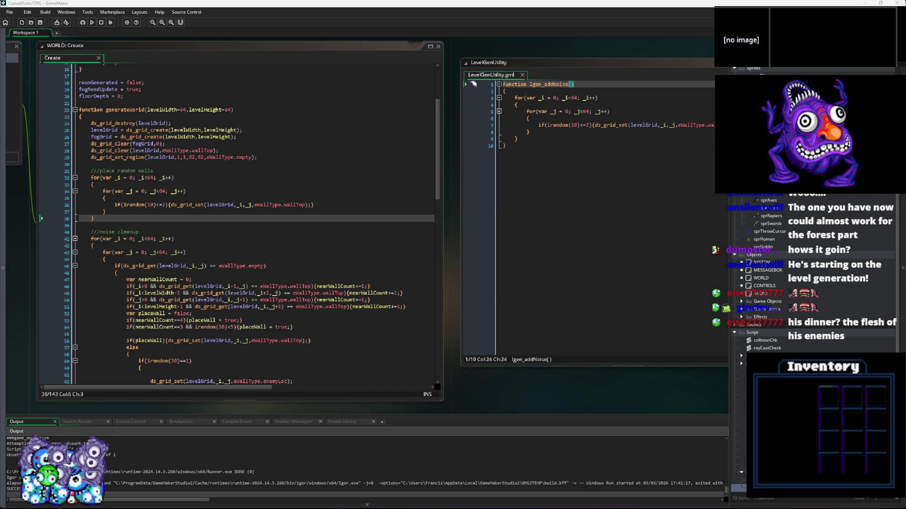
Pan the workspace to centre LevelGenUtility.gml and drag its corner to enlarge the window
{"action": "left_click", "coordinate": [250, 253]}
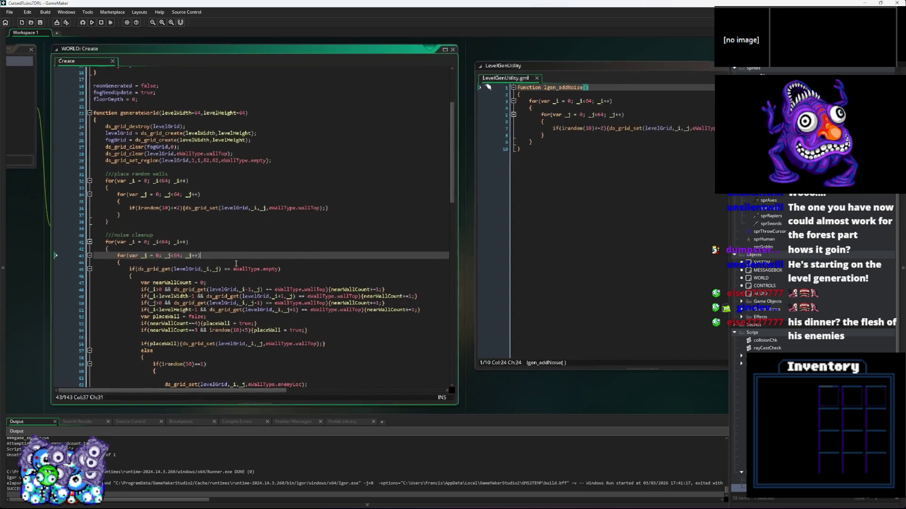
{"action": "left_click_drag", "start_coordinate": [303, 279], "coordinate": [114, 264]}
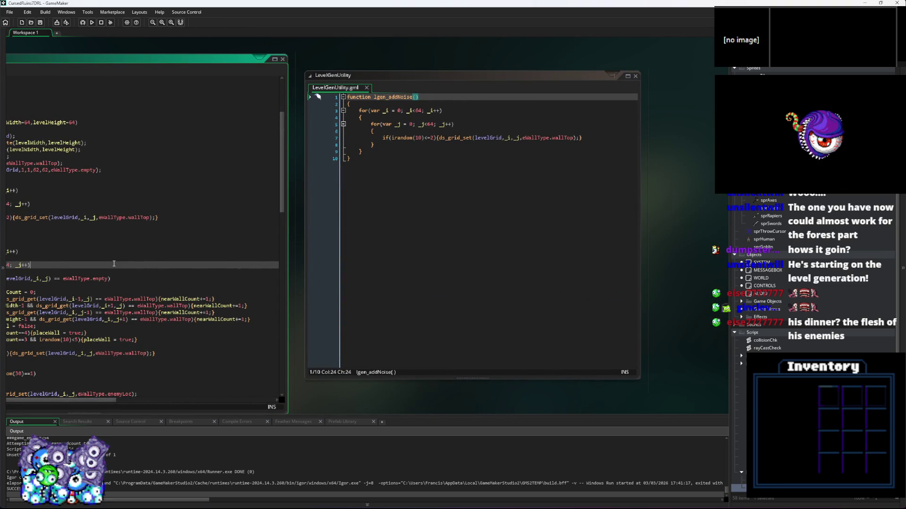
{"action": "left_click", "coordinate": [429, 231]}
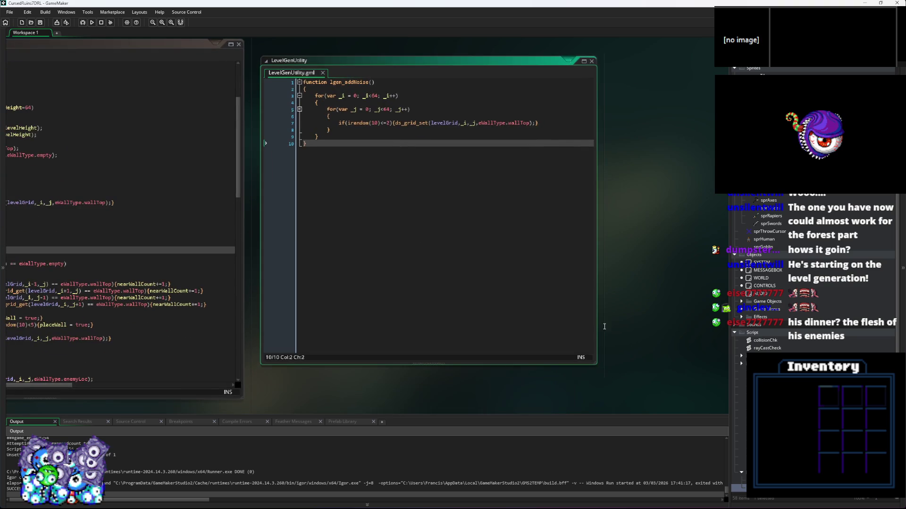
{"action": "left_click_drag", "start_coordinate": [596, 364], "coordinate": [655, 398]}
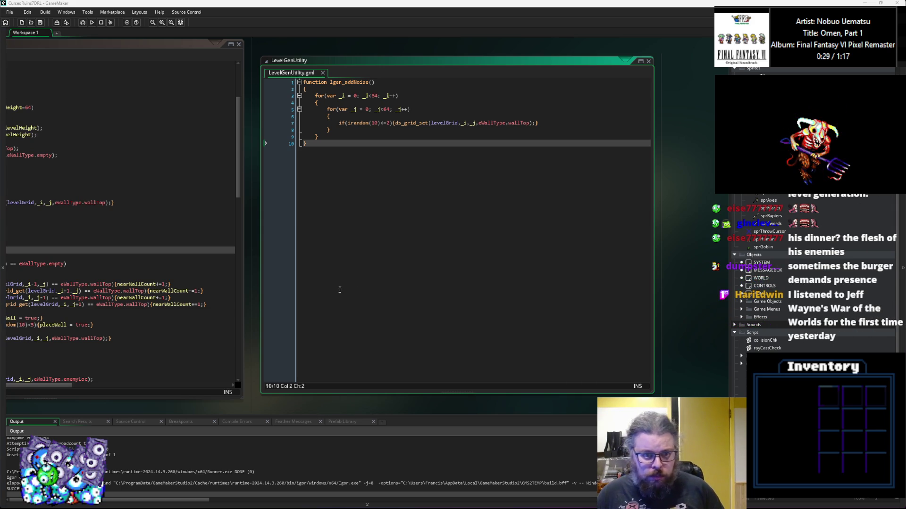
Add grid, density and noiseTile parameters to the lgen_addNoise declaration
{"action": "left_click_drag", "start_coordinate": [336, 297], "coordinate": [410, 320]}
{"action": "left_click_drag", "start_coordinate": [445, 289], "coordinate": [485, 233]}
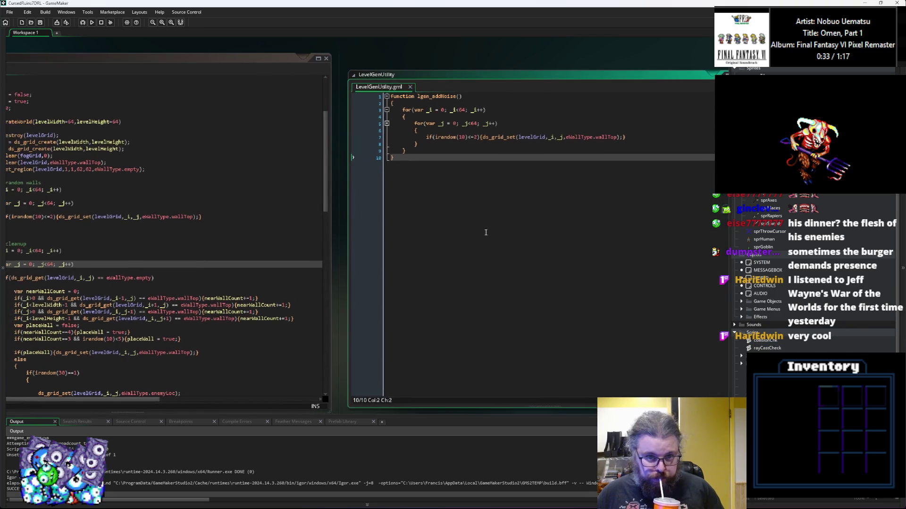
{"action": "left_click", "coordinate": [460, 96]}
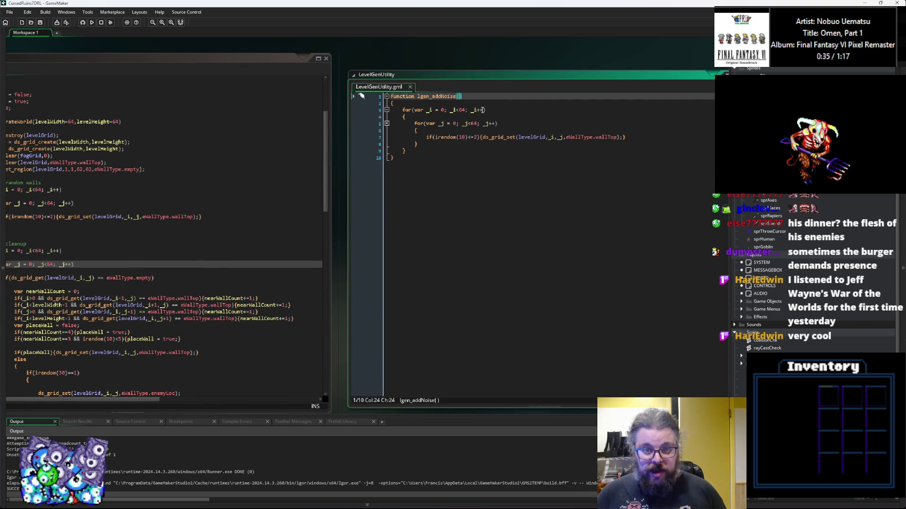
{"action": "type", "text": "gr"}
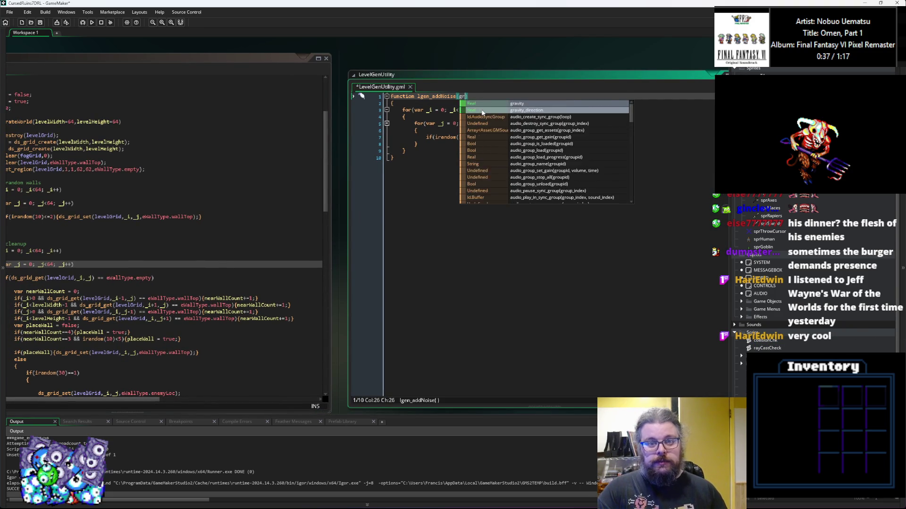
{"action": "type", "text": "id,"}
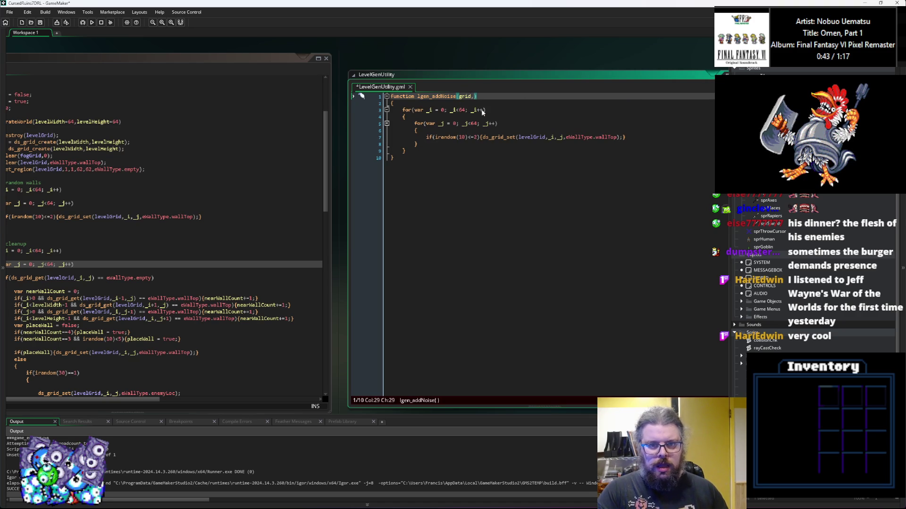
{"action": "type", "text": "density,"}
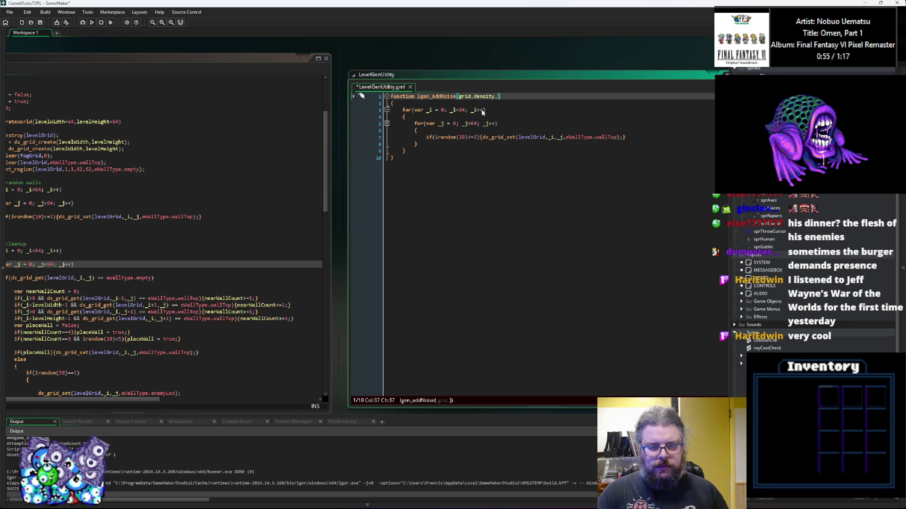
{"action": "type", "text": "no"}
{"action": "key", "text": "Escape"}
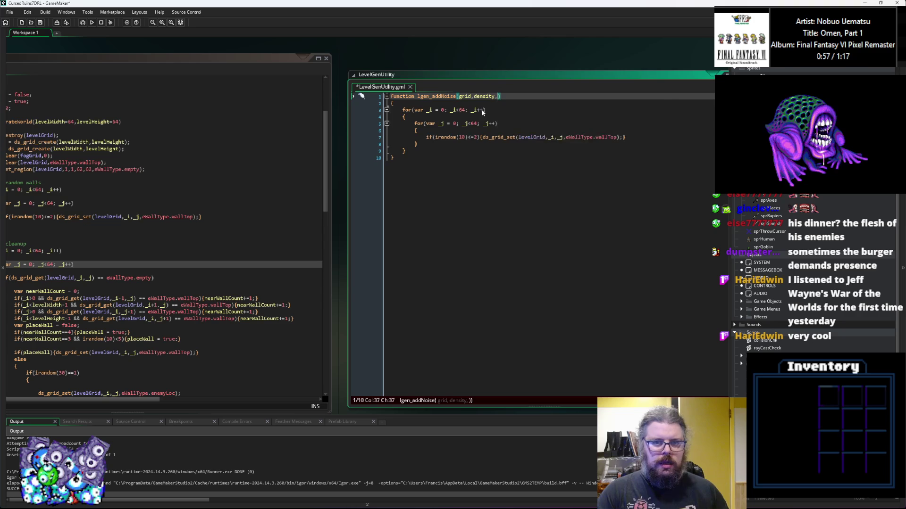
{"action": "type", "text": "noiseTile,"}
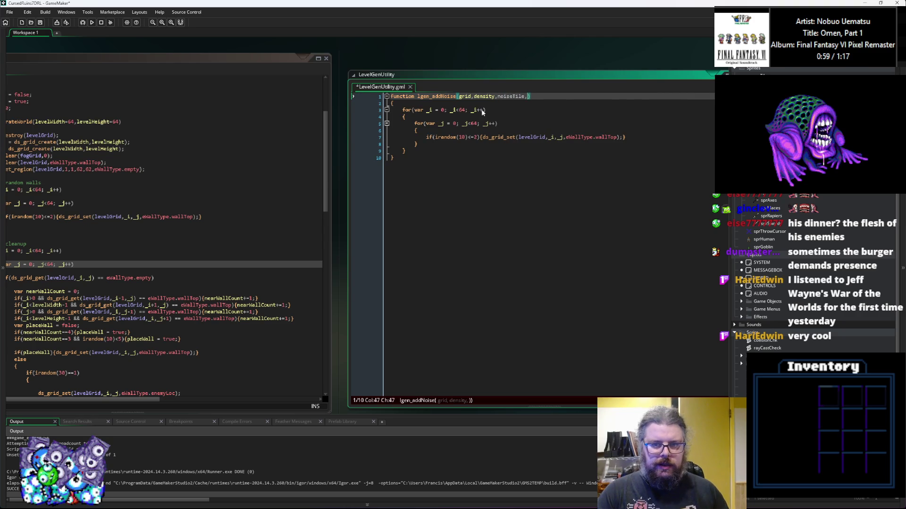
{"action": "key", "text": "Left"}
{"action": "type", "text": "="}
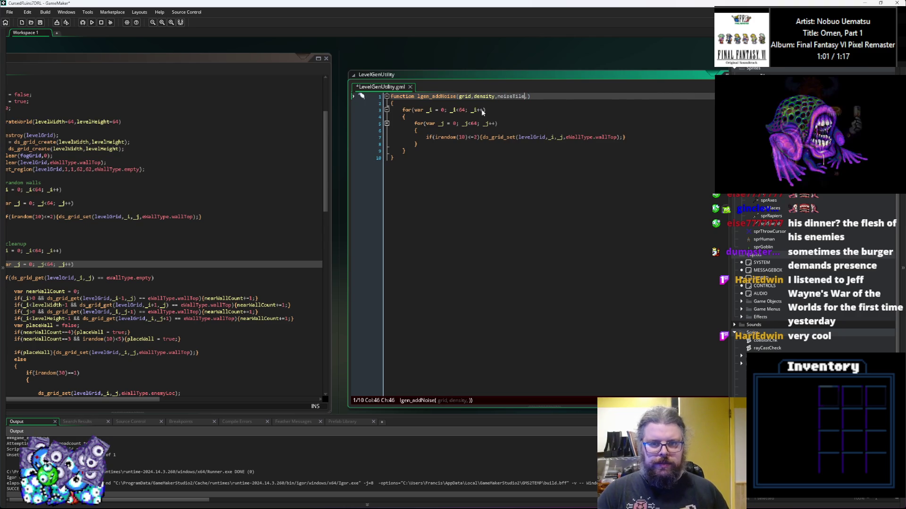
Default noiseTile to eWallType.wallTop, copied from line 7, and density to 0.2
{"action": "left_click_drag", "start_coordinate": [617, 138], "coordinate": [566, 137]}
{"action": "key", "text": "ctrl+c"}
{"action": "left_click", "coordinate": [528, 96]}
{"action": "key", "text": "ctrl+v"}
{"action": "left_click", "coordinate": [495, 96]}
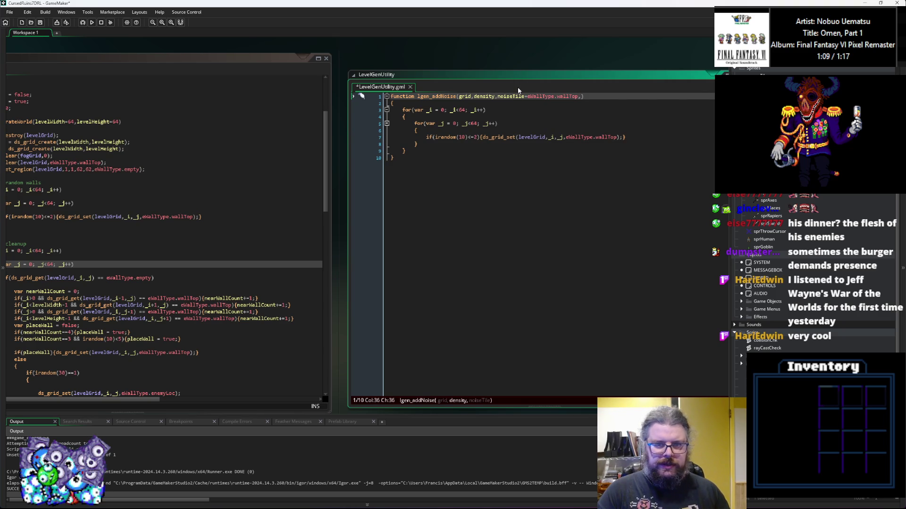
{"action": "key", "text": "ctrl+space"}
{"action": "key", "text": "Escape"}
{"action": "key", "text": "ctrl+space"}
{"action": "type", "text": "=0.2"}
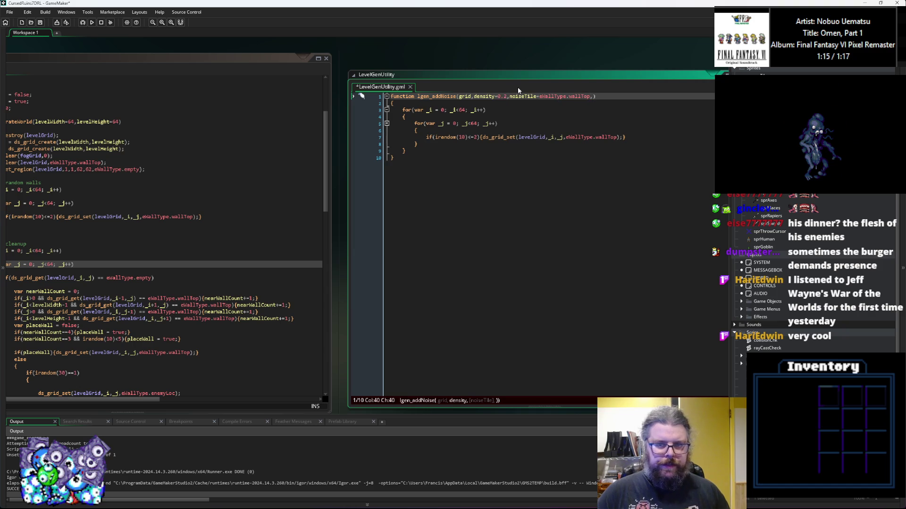
Append startX, startY, endX and endY parameters, defaulting startX and startY to 0
{"action": "left_click", "coordinate": [594, 96]}
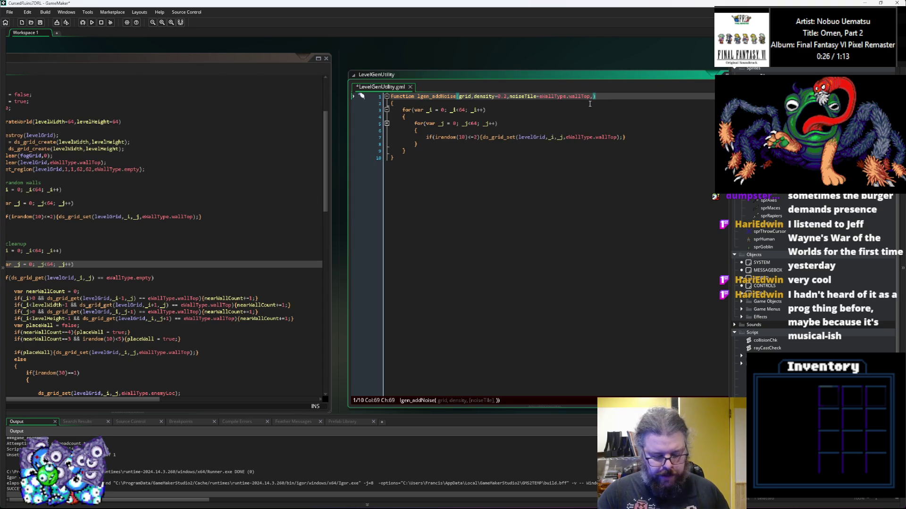
{"action": "type", "text": "start"}
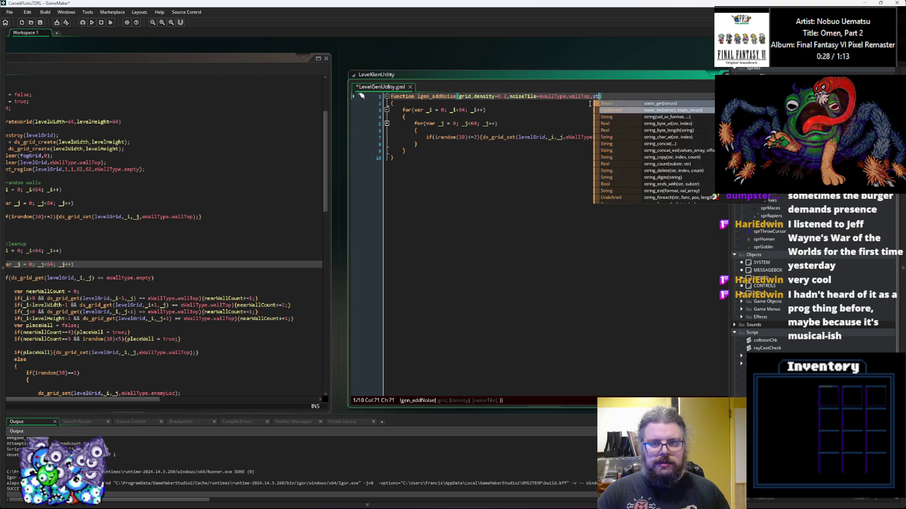
{"action": "type", "text": "X,"}
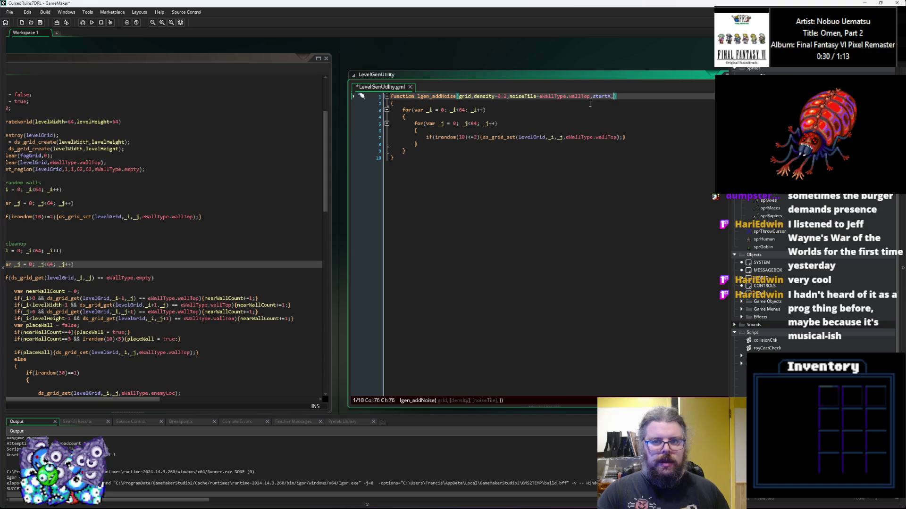
{"action": "type", "text": "startY"}
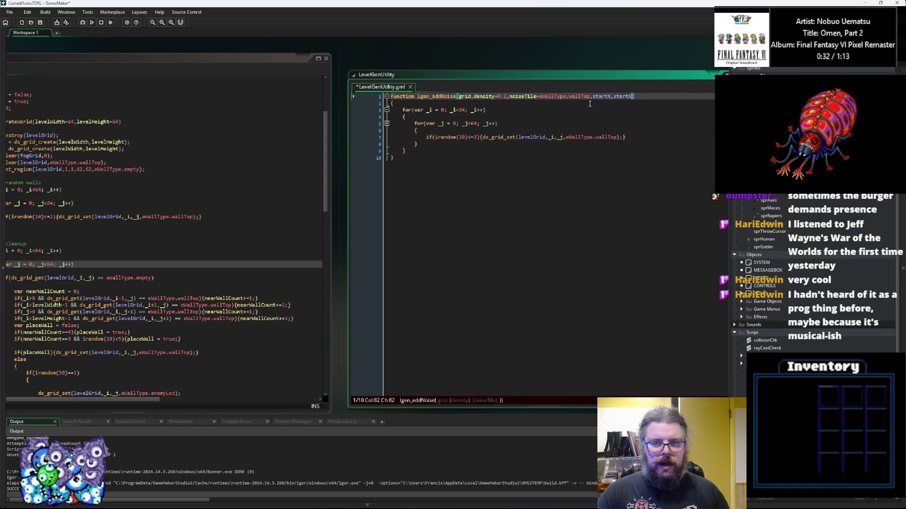
{"action": "type", "text": ",en"}
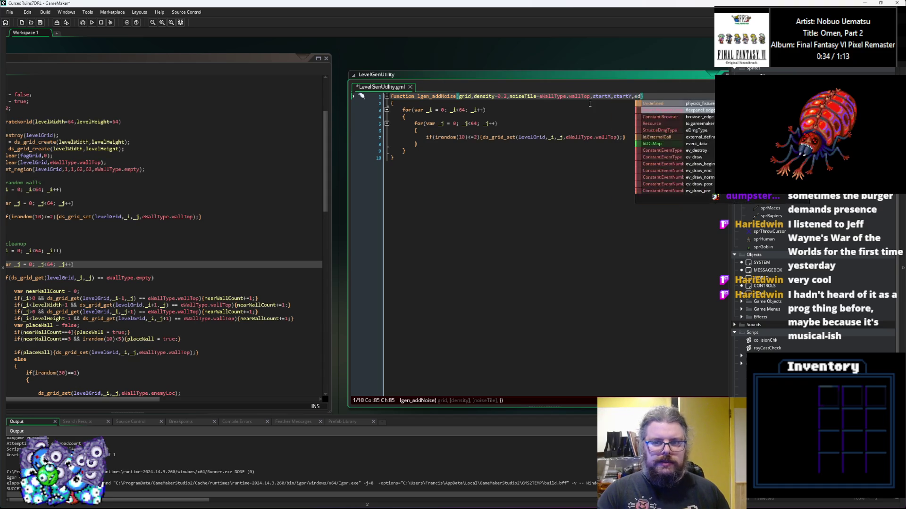
{"action": "type", "text": "dX,"}
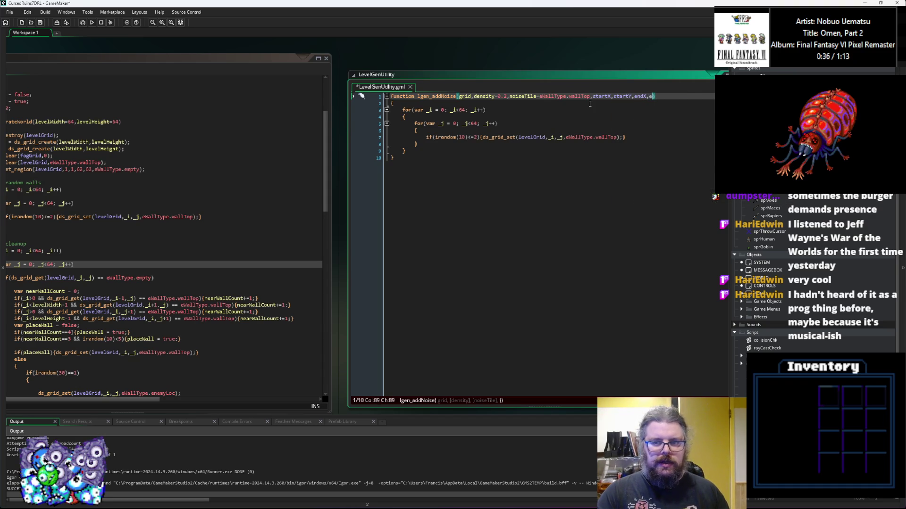
{"action": "type", "text": "endY)"}
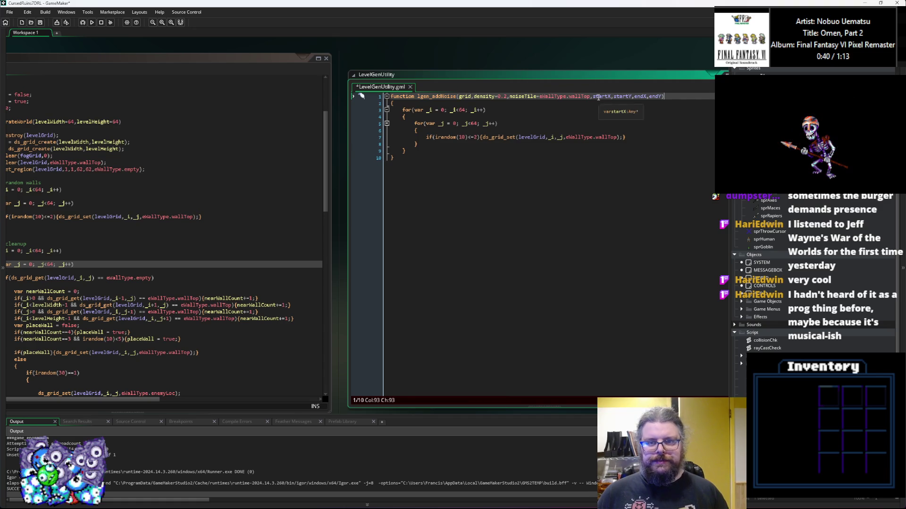
{"action": "left_click", "coordinate": [592, 96]}
{"action": "key", "text": "Right"}
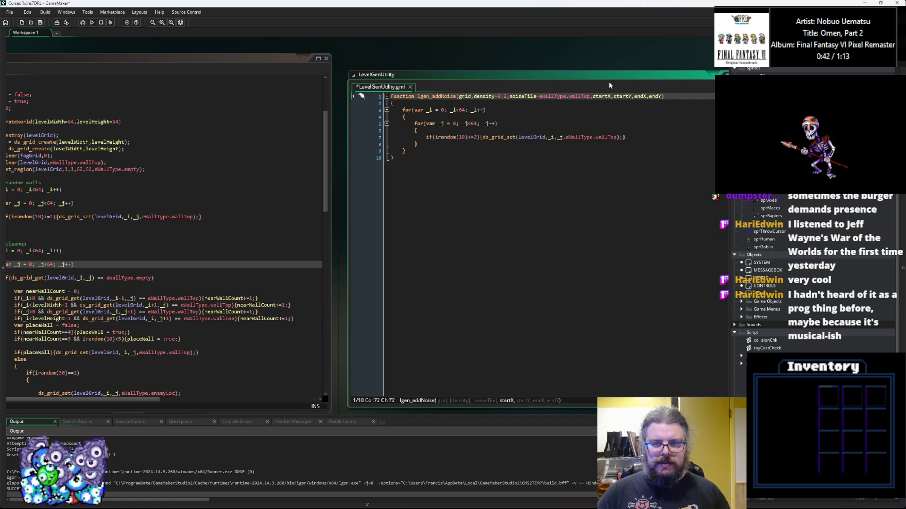
{"action": "type", "text": "=0"}
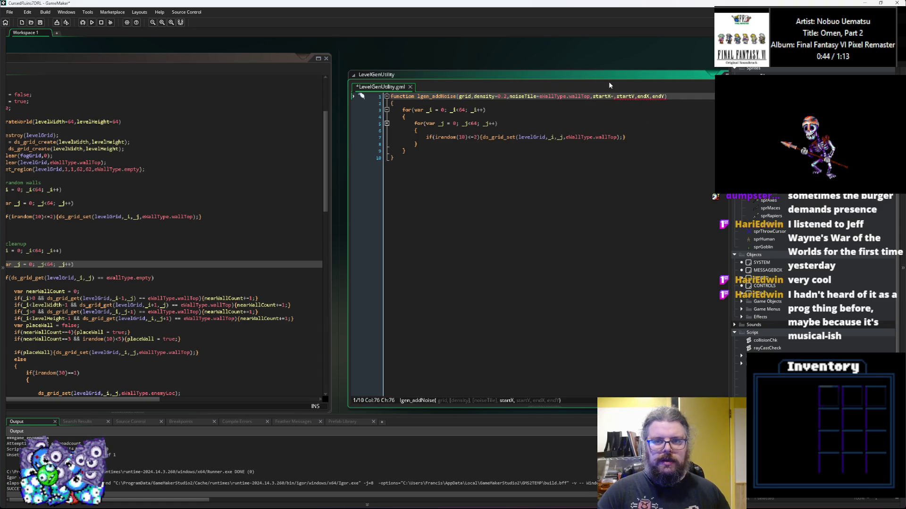
{"action": "key", "text": "Right"}
{"action": "key", "text": "Right"}
{"action": "key", "text": "Right"}
{"action": "type", "text": "=0"}
Set endX=999 and endY=999 in the lgen_addNoise header, correcting a typo
{"action": "key", "text": "Right"}
{"action": "key", "text": "Right"}
{"action": "key", "text": "Right"}
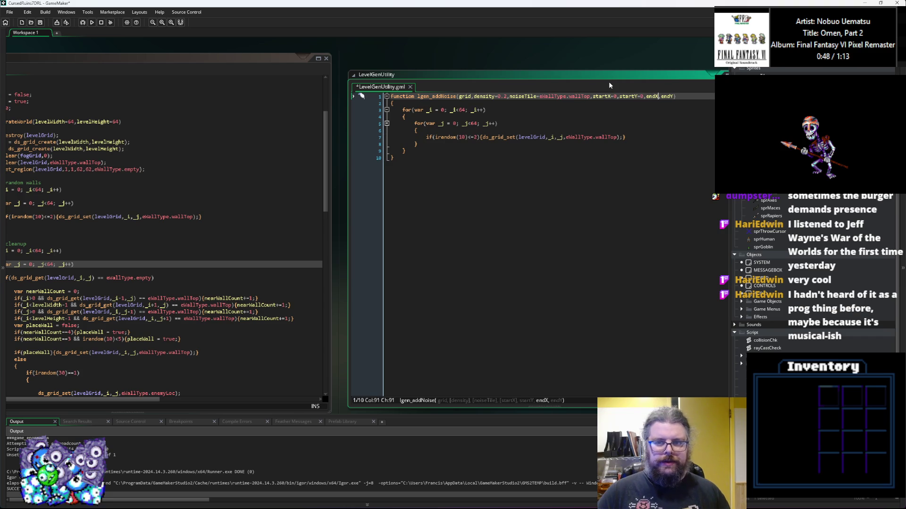
{"action": "type", "text": "99"}
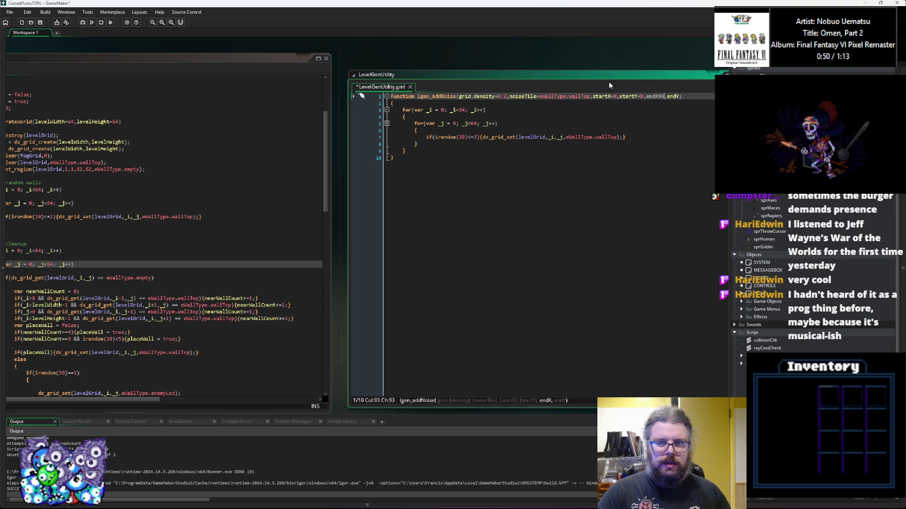
{"action": "key", "text": "BackSpace"}
{"action": "key", "text": "BackSpace"}
{"action": "key", "text": "BackSpace"}
{"action": "type", "text": "X=999"}
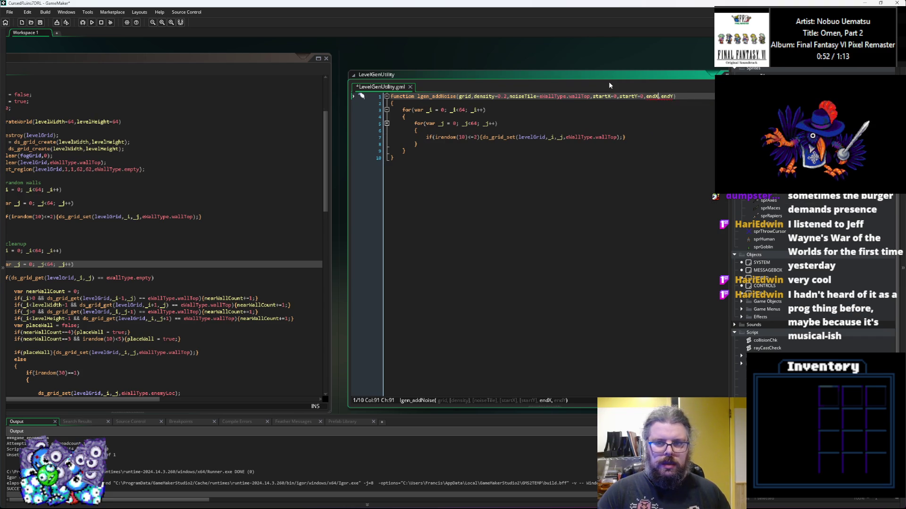
{"action": "key", "text": "Right"}
{"action": "key", "text": "Right"}
{"action": "key", "text": "Right"}
{"action": "type", "text": "=999"}
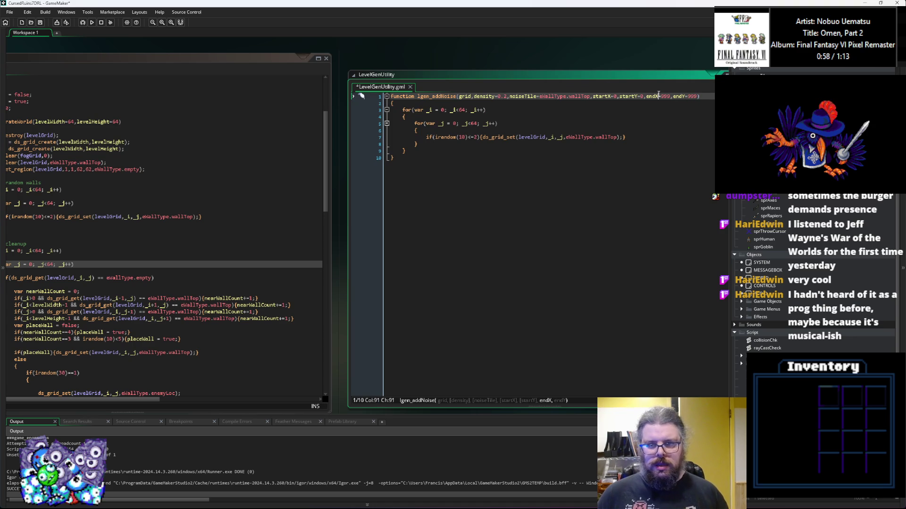
{"action": "left_click", "coordinate": [477, 104]}
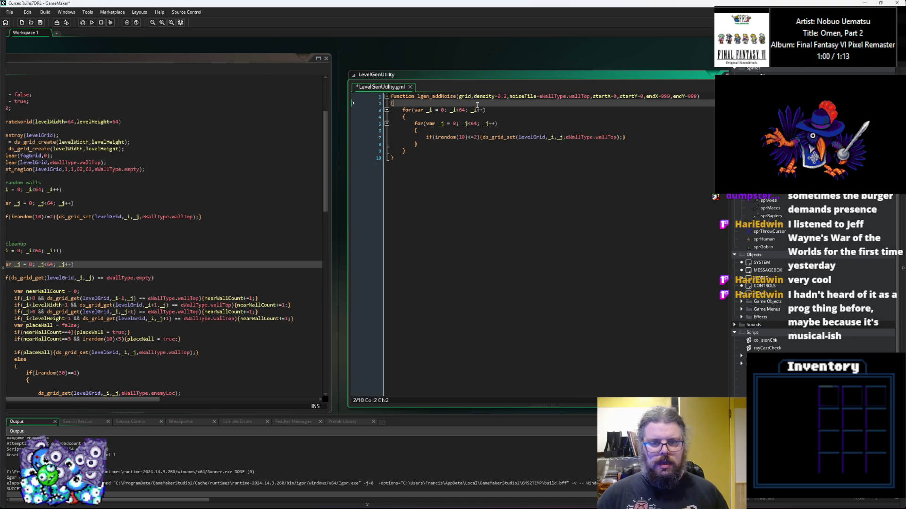
Add endX = min(endX,ds_grid_width(grid)); as the first line of lgen_addNoise
{"action": "key", "text": "Return"}
{"action": "type", "text": "endX = endX"}
{"action": "key", "text": "BackSpace"}
{"action": "key", "text": "BackSpace"}
{"action": "key", "text": "BackSpace"}
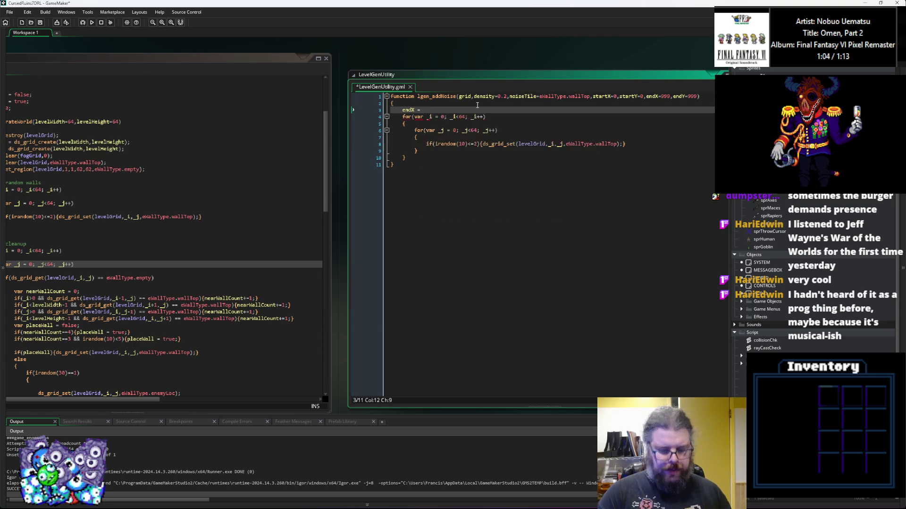
{"action": "type", "text": "in(endX"}
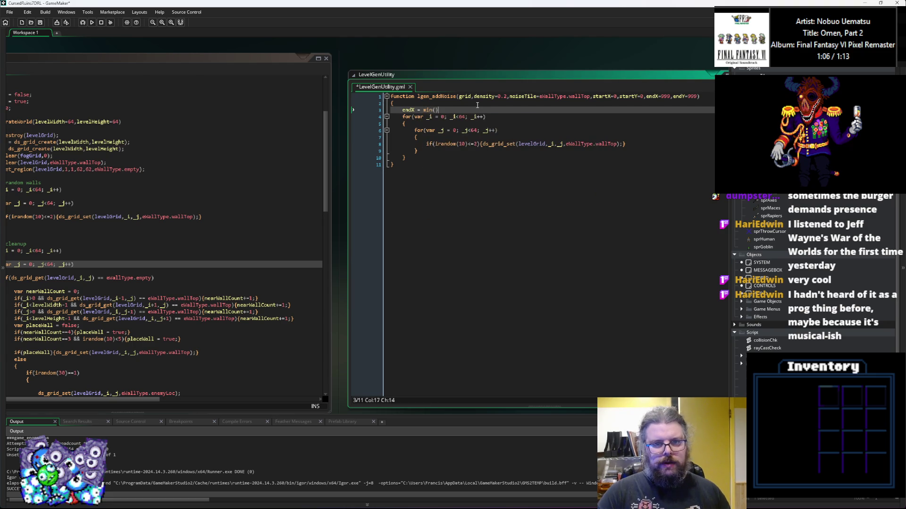
{"action": "type", "text": ","}
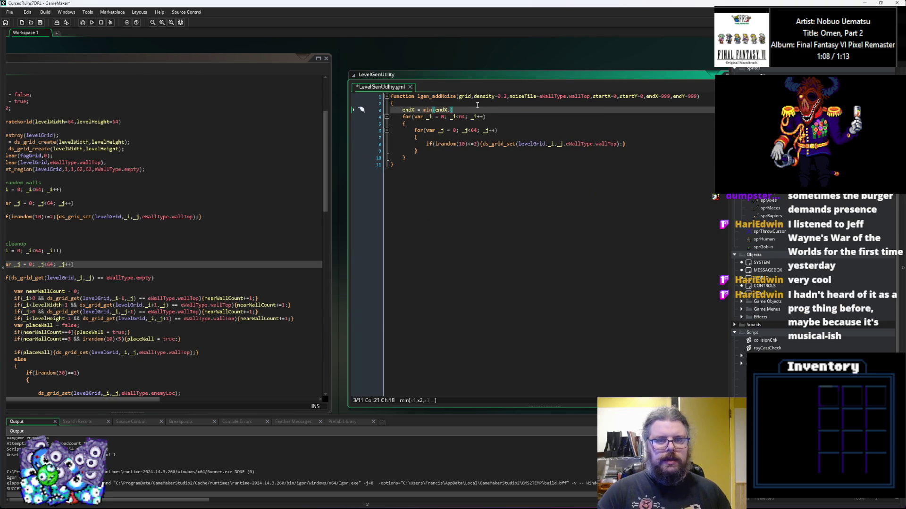
{"action": "type", "text": "ds_gr"}
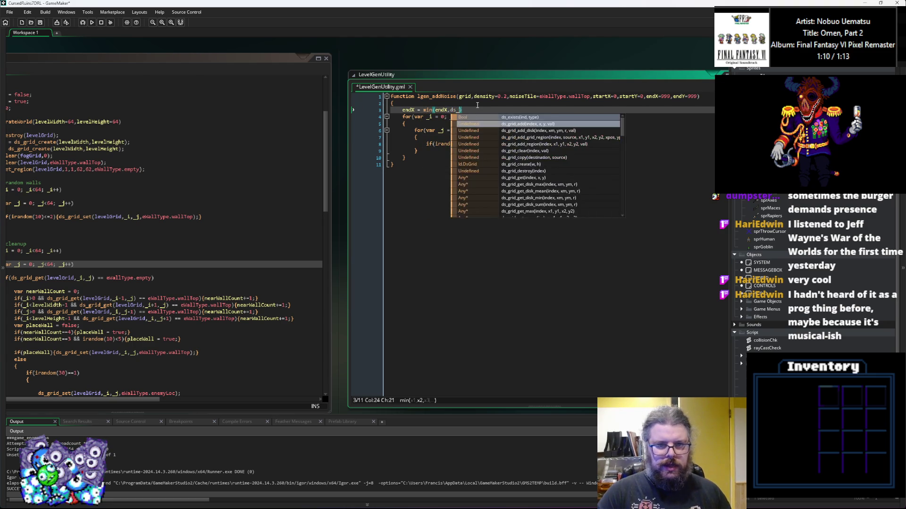
{"action": "type", "text": "id_width"}
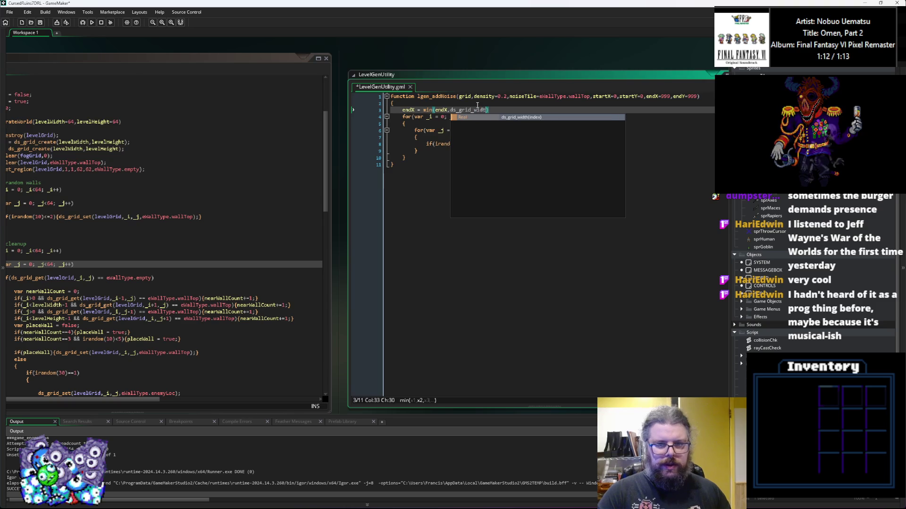
{"action": "type", "text": "()"}
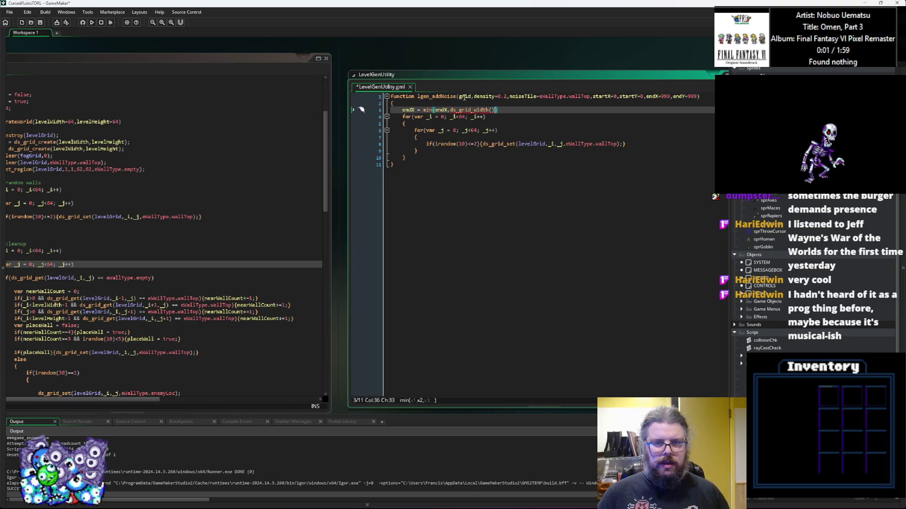
{"action": "double_click", "coordinate": [463, 96]}
{"action": "left_click", "coordinate": [491, 110]}
{"action": "key", "text": "ctrl+v"}
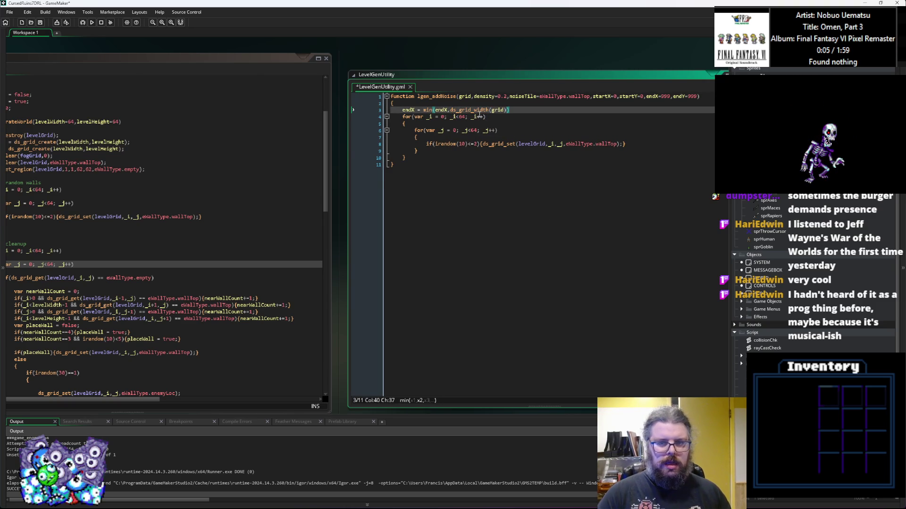
{"action": "type", "text": ")"}
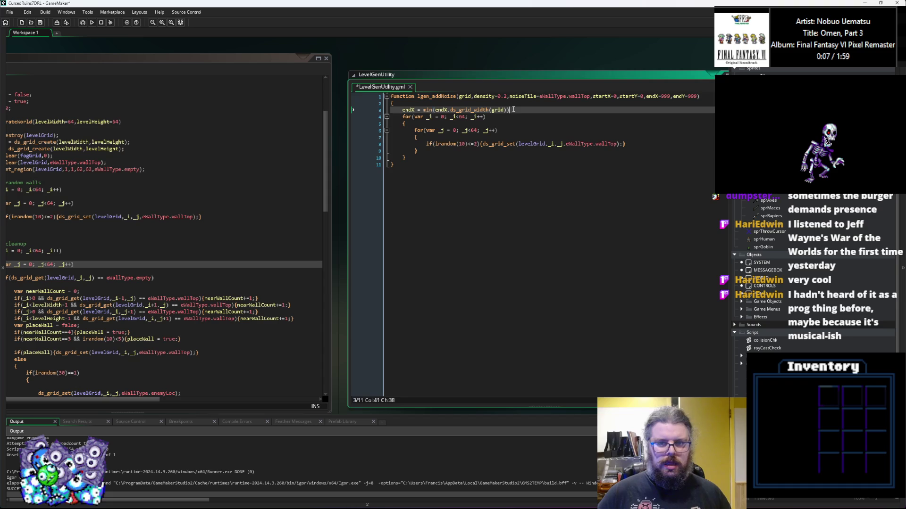
{"action": "type", "text": ";"}
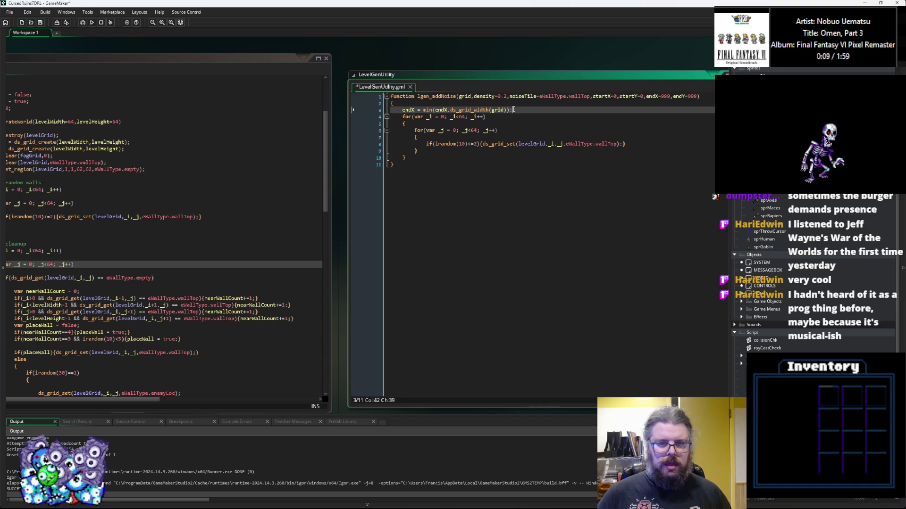
Duplicate the clamp line and change it to endY = min(endY,ds_grid_height(grid));
{"action": "key", "text": "shift+Home"}
{"action": "key", "text": "ctrl+c"}
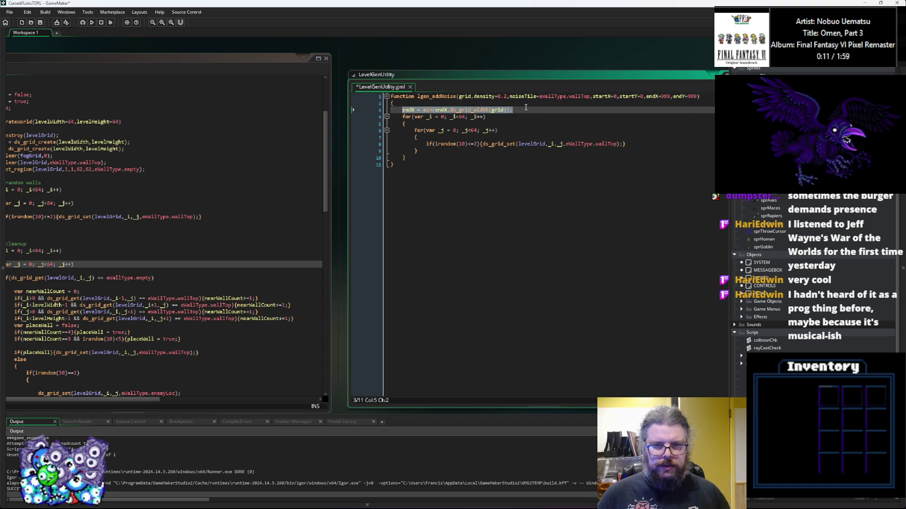
{"action": "key", "text": "End"}
{"action": "key", "text": "Return"}
{"action": "key", "text": "ctrl+v"}
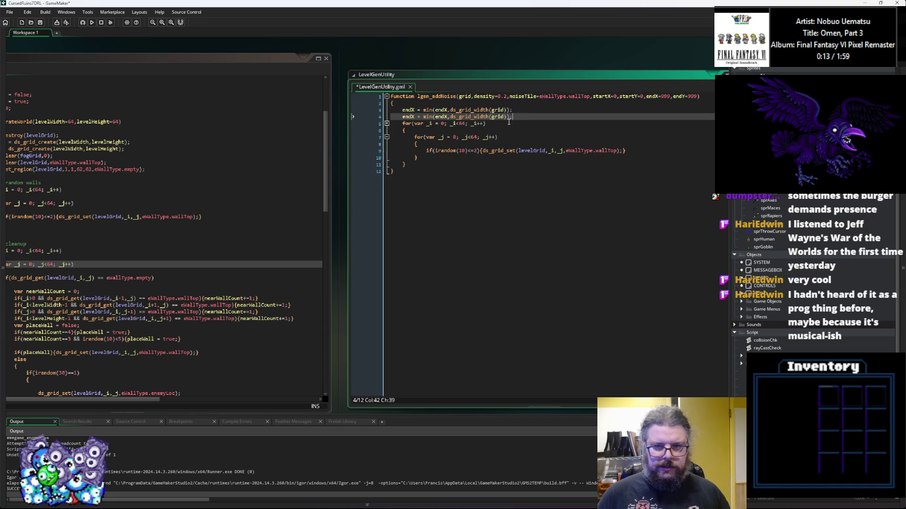
{"action": "double_click", "coordinate": [440, 117]}
{"action": "type", "text": "endY"}
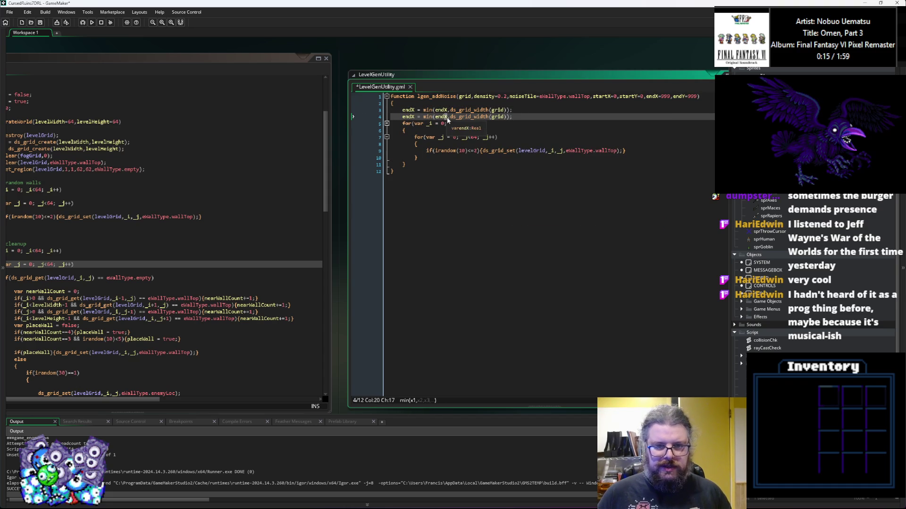
{"action": "double_click", "coordinate": [408, 117]}
{"action": "type", "text": "endY"}
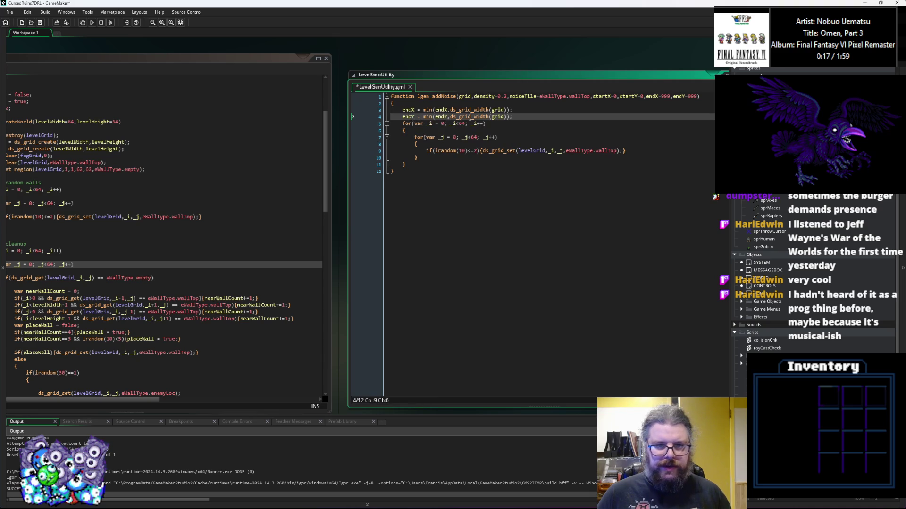
{"action": "left_click_drag", "start_coordinate": [488, 117], "coordinate": [472, 117]}
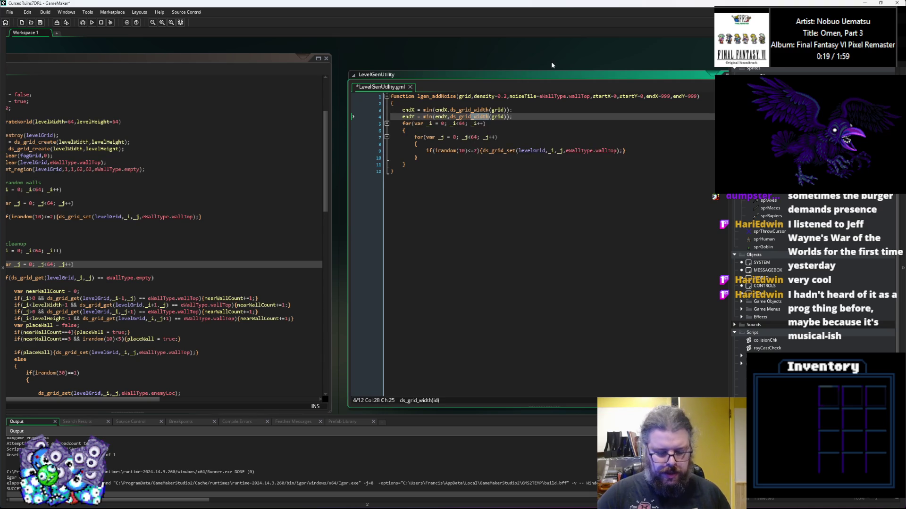
{"action": "type", "text": "_height"}
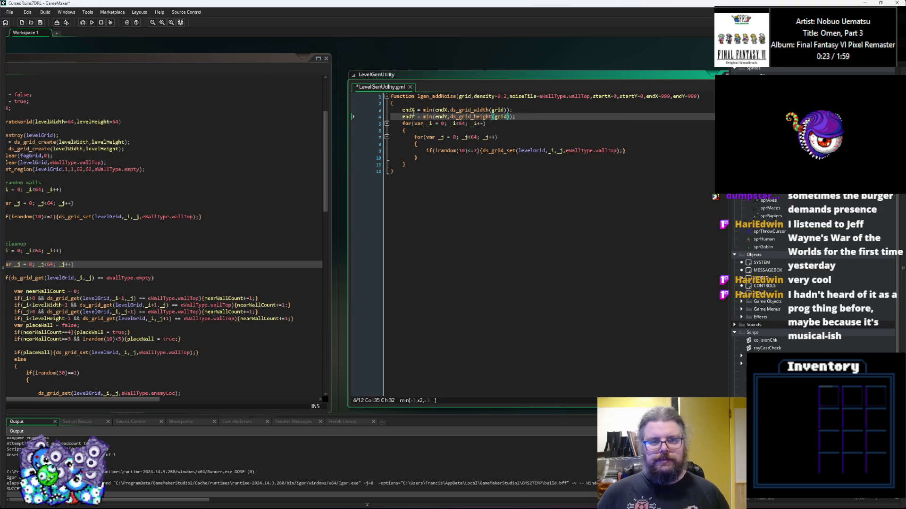
Copy the endX name and select the outer loop's 64 limit for replacement
{"action": "left_click", "coordinate": [410, 110]}
{"action": "double_click", "coordinate": [409, 110]}
{"action": "double_click", "coordinate": [460, 124]}
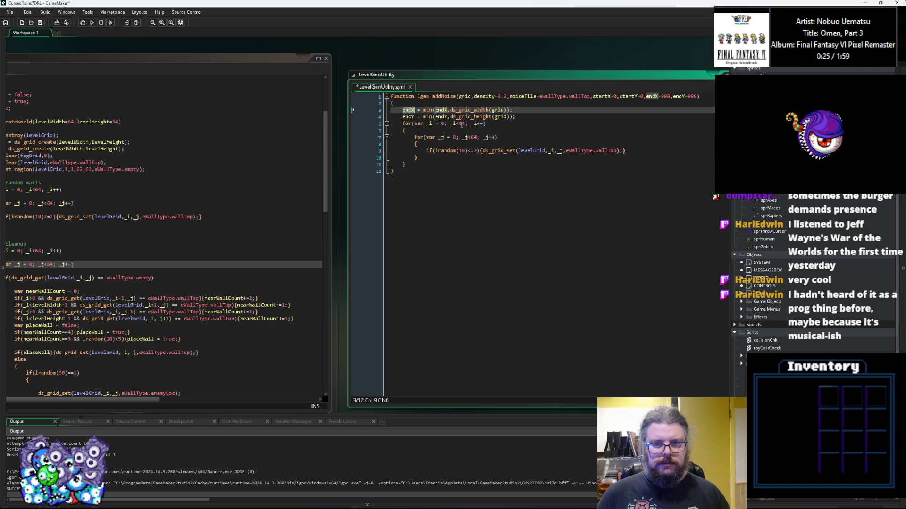
Replace the 64 limits of the outer and inner loops with endX and endY
{"action": "type", "text": "endX"}
{"action": "double_click", "coordinate": [473, 137]}
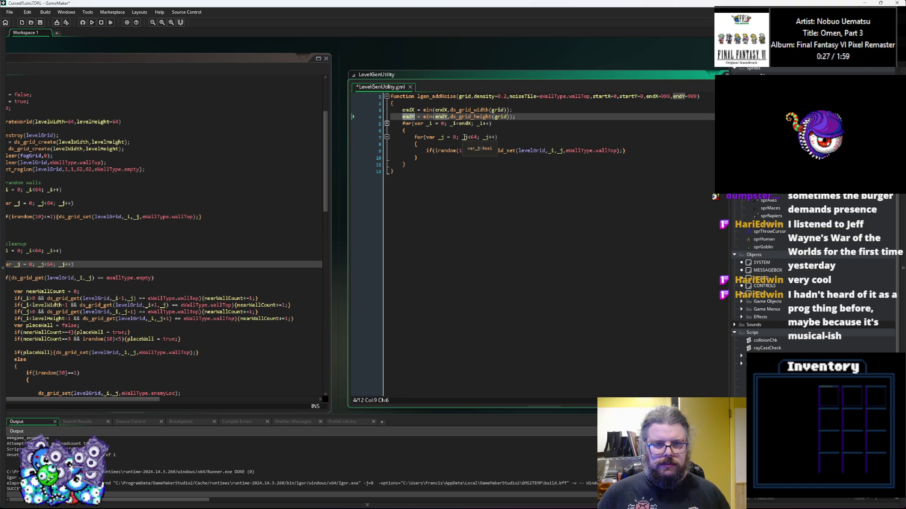
{"action": "type", "text": "endY"}
{"action": "key", "text": "Left"}
{"action": "key", "text": "Left"}
{"action": "key", "text": "Left"}
{"action": "key", "text": "BackSpace"}
{"action": "key", "text": "Right"}
{"action": "key", "text": "Right"}
{"action": "key", "text": "Right"}
{"action": "key", "text": "Delete"}
{"action": "key", "text": "Left"}
{"action": "key", "text": "Left"}
{"action": "key", "text": "Left"}
{"action": "key", "text": "BackSpace"}
{"action": "key", "text": "Right"}
{"action": "key", "text": "Right"}
{"action": "key", "text": "Right"}
Change the loops' 0 start values to startX and startY
{"action": "double_click", "coordinate": [604, 96]}
{"action": "key", "text": "ctrl+c"}
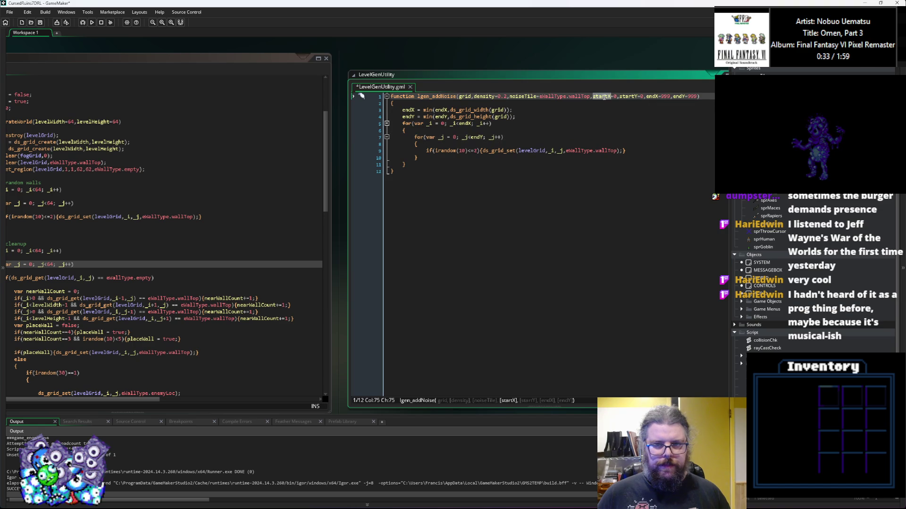
{"action": "left_click", "coordinate": [426, 124]}
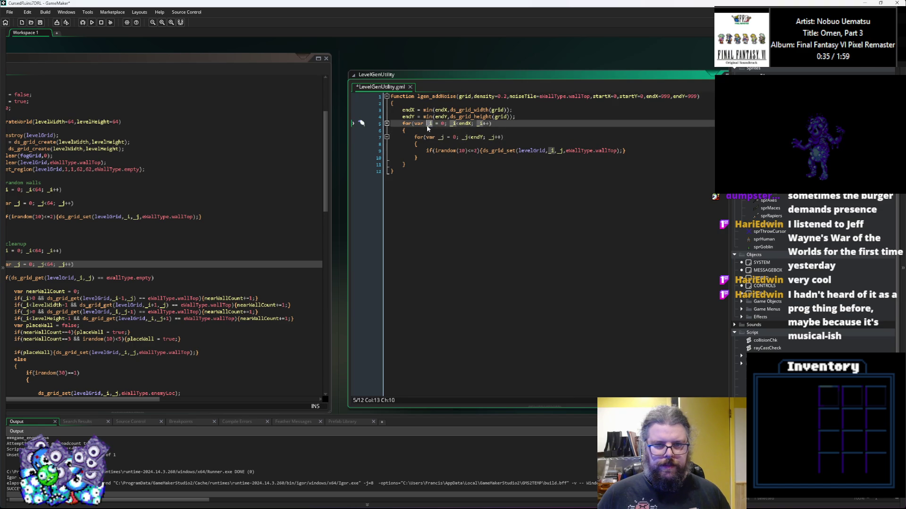
{"action": "double_click", "coordinate": [443, 123]}
{"action": "key", "text": "ctrl+v"}
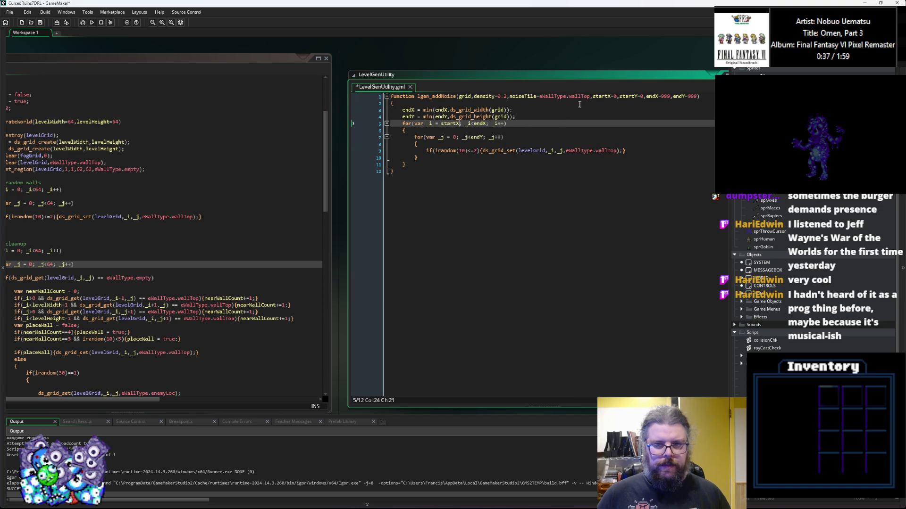
{"action": "double_click", "coordinate": [628, 97]}
{"action": "key", "text": "ctrl+c"}
{"action": "double_click", "coordinate": [454, 137]}
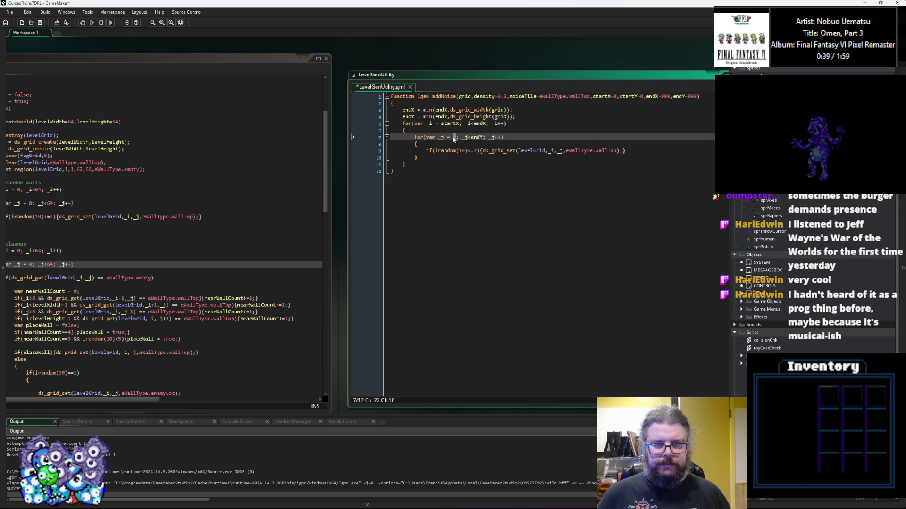
{"action": "key", "text": "ctrl+v"}
{"action": "left_click", "coordinate": [482, 162]}
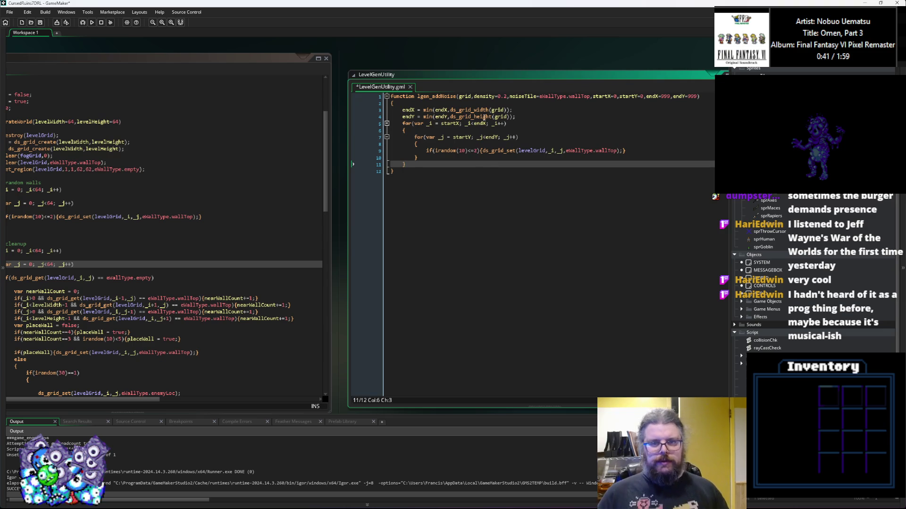
{"action": "double_click", "coordinate": [484, 96]}
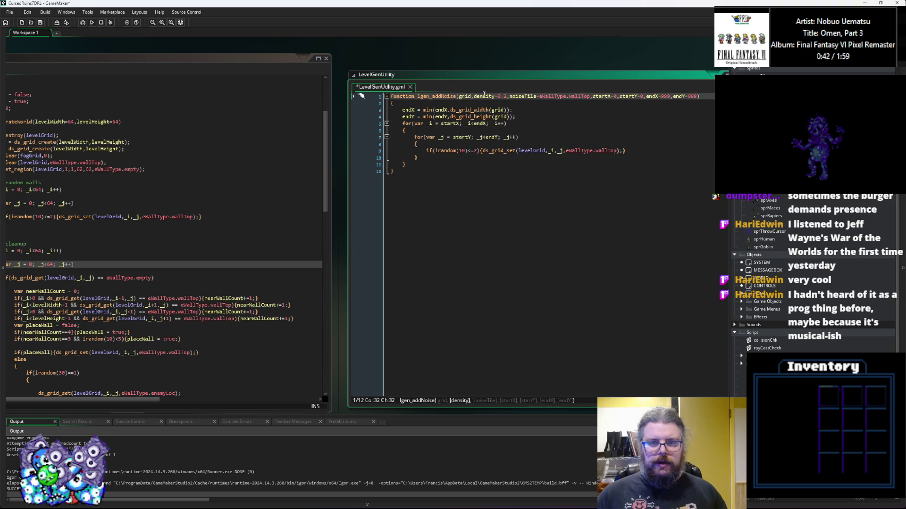
Change the wall test from irandom(10)<=2 to random(1)<=density
{"action": "double_click", "coordinate": [463, 150]}
{"action": "type", "text": "1"}
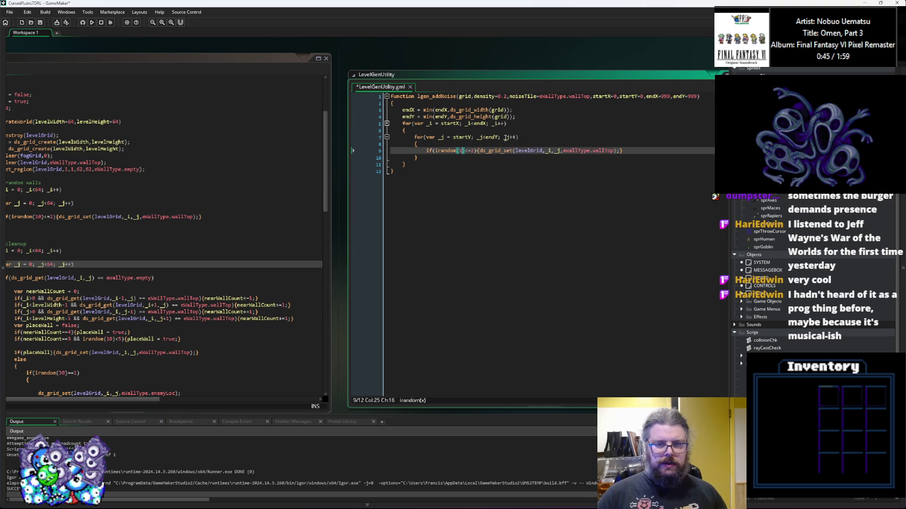
{"action": "key", "text": "ctrl+Left"}
{"action": "key", "text": "ctrl+Left"}
{"action": "key", "text": "BackSpace"}
{"action": "key", "text": "Right"}
{"action": "key", "text": "Right"}
{"action": "key", "text": "Right"}
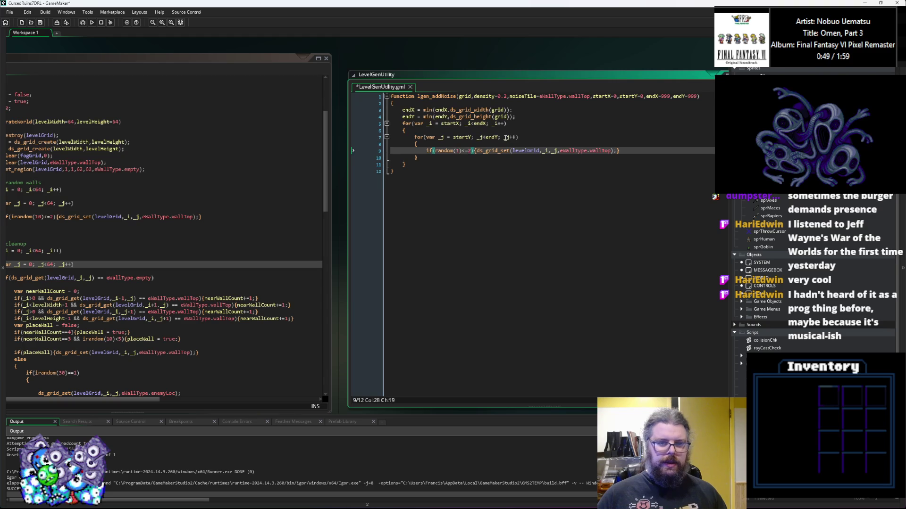
{"action": "key", "text": "BackSpace"}
{"action": "type", "text": "density"}
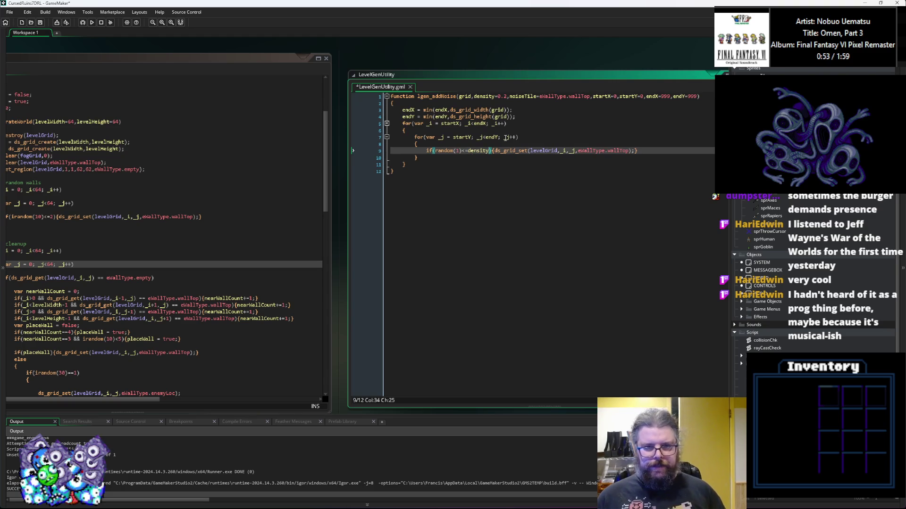
{"action": "mouse_move", "coordinate": [520, 152]}
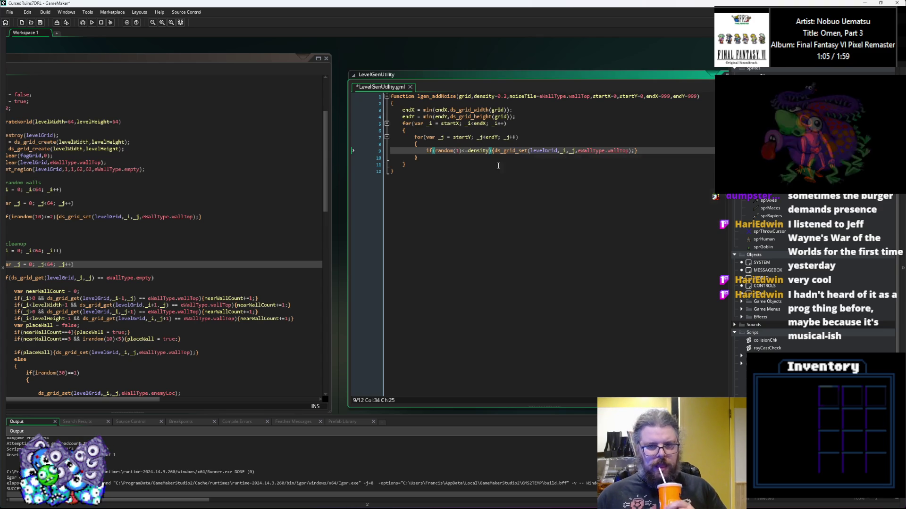
{"action": "left_click", "coordinate": [485, 179]}
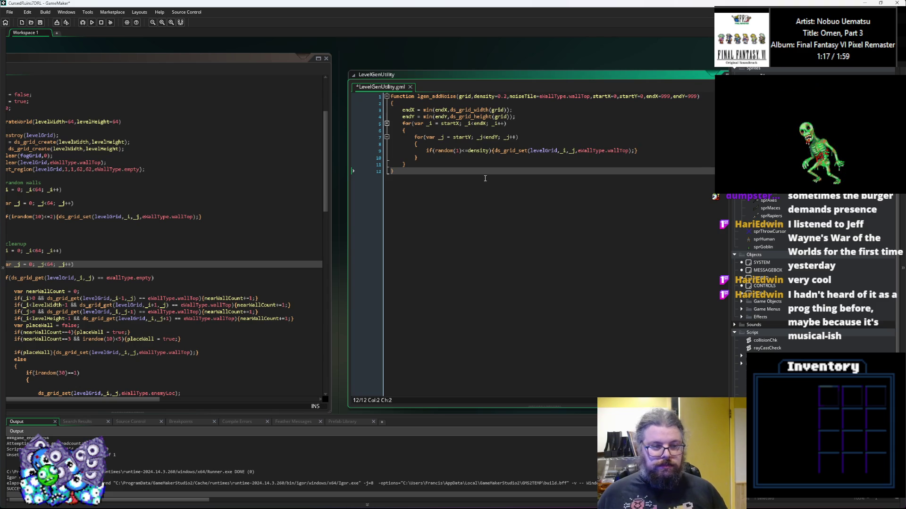
{"action": "left_click", "coordinate": [236, 230]}
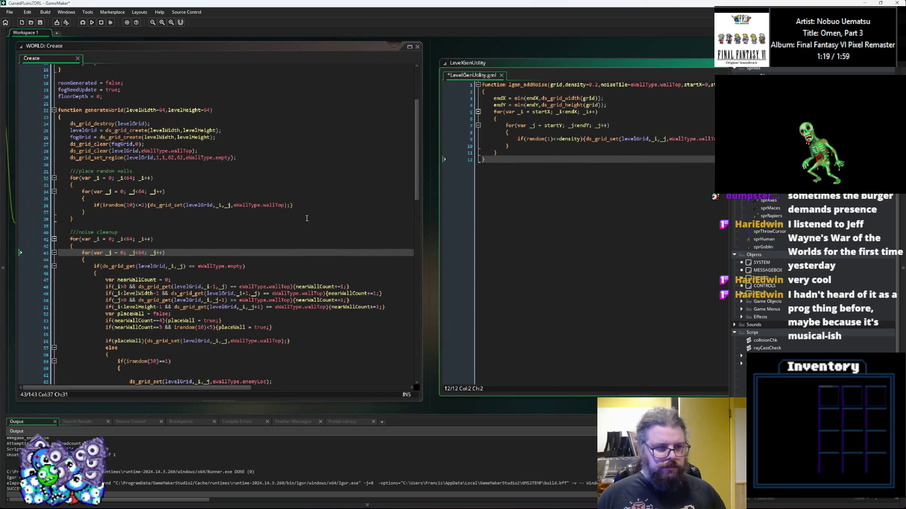
Wrap WORLD Create's old random-walls loop in /* */ and add blank lines above it
{"action": "type", "text": "*/"}
{"action": "key", "text": "Up"}
{"action": "key", "text": "Up"}
{"action": "key", "text": "Up"}
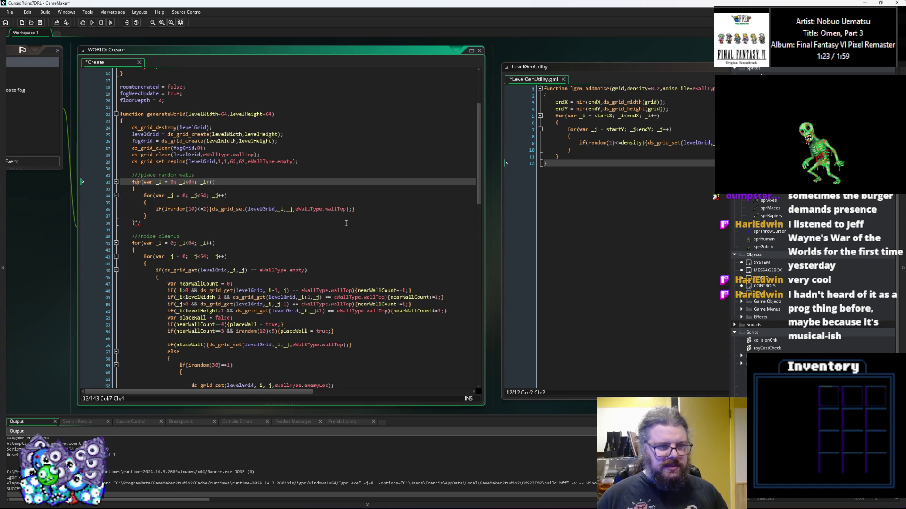
{"action": "type", "text": "/*"}
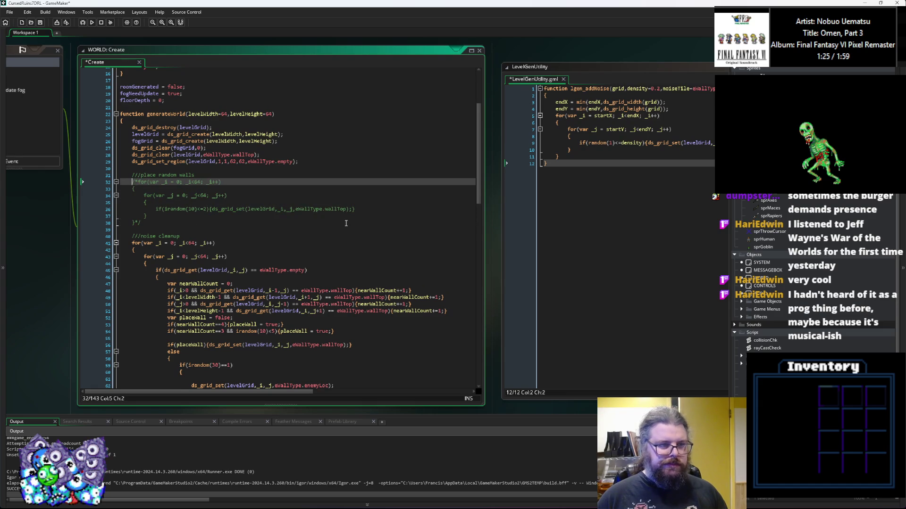
{"action": "key", "text": "Left"}
{"action": "key", "text": "Return"}
{"action": "key", "text": "Return"}
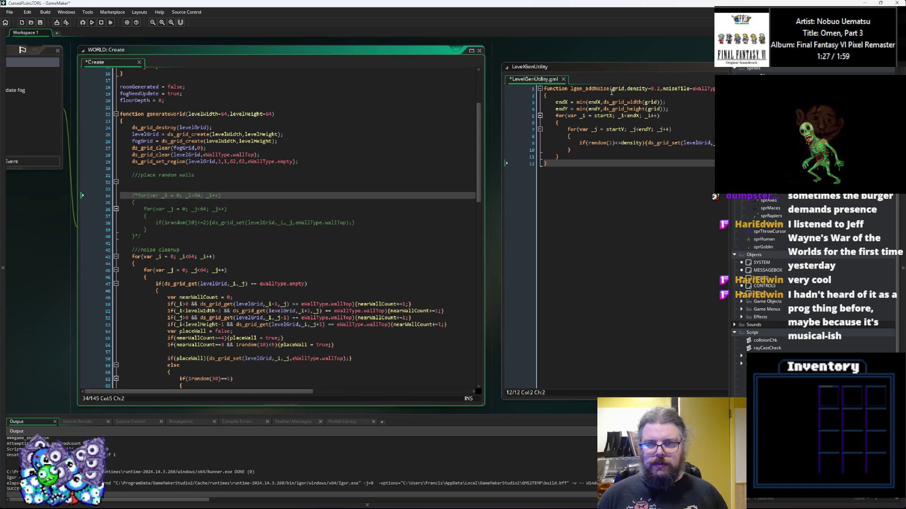
Insert lgen_addNoise(levelGrid,0.2); above the commented loop and save all changes
{"action": "left_click", "coordinate": [569, 88]}
{"action": "key", "text": "ctrl+c"}
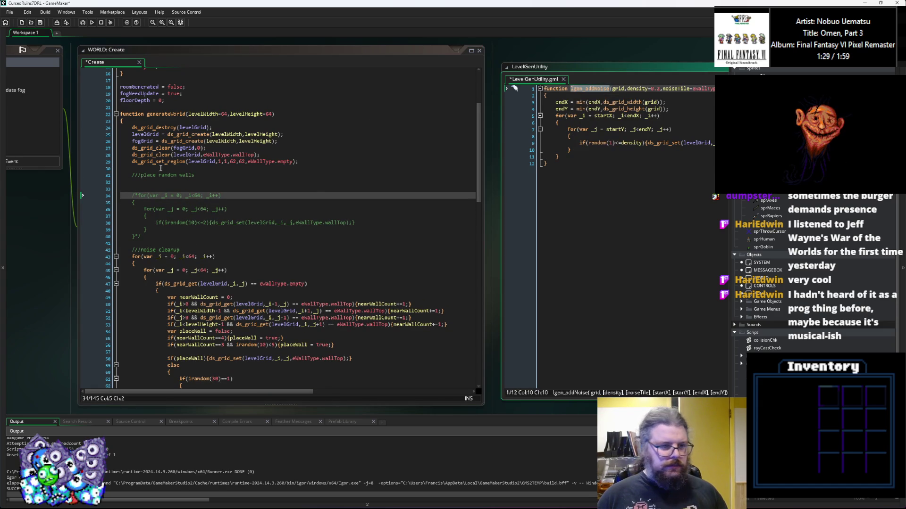
{"action": "left_click", "coordinate": [185, 189]}
{"action": "key", "text": "ctrl+v"}
{"action": "type", "text": "();"}
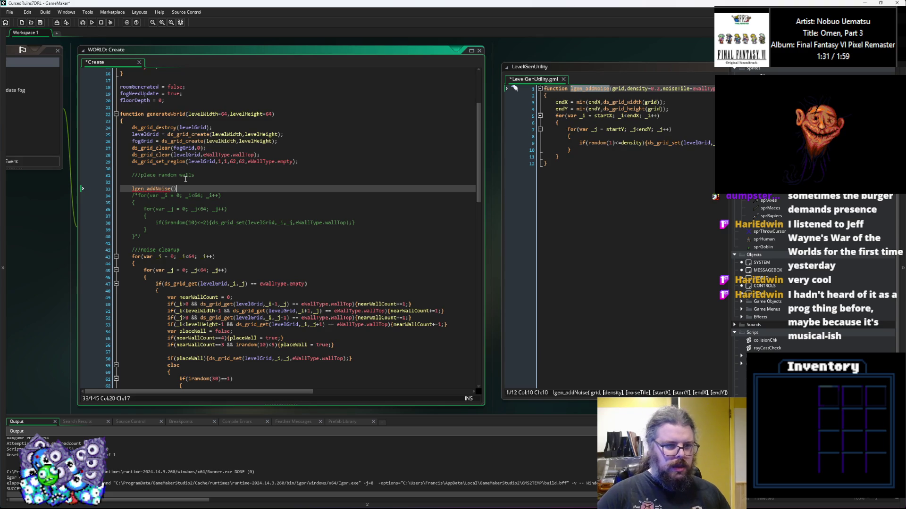
{"action": "key", "text": "Left"}
{"action": "key", "text": "Left"}
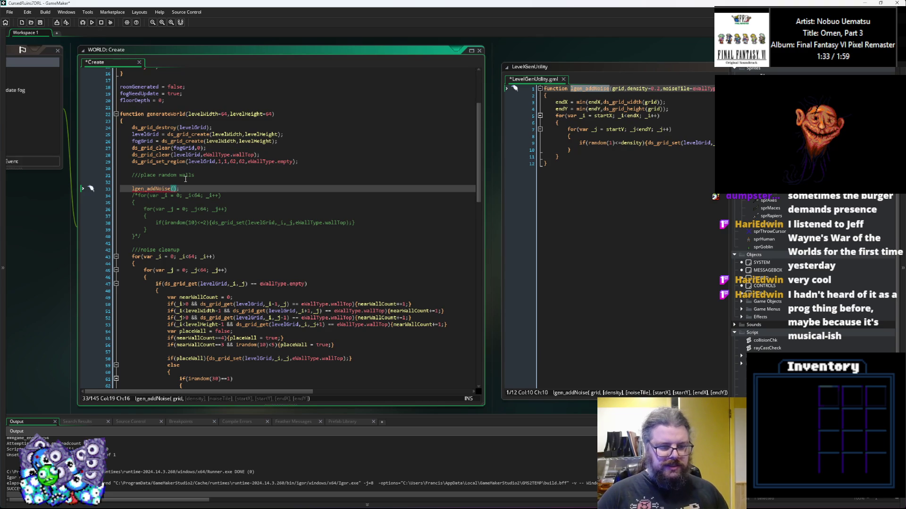
{"action": "double_click", "coordinate": [271, 223]}
{"action": "key", "text": "ctrl+c"}
{"action": "left_click", "coordinate": [174, 188]}
{"action": "key", "text": "ctrl+v"}
{"action": "type", "text": ",0.2,"}
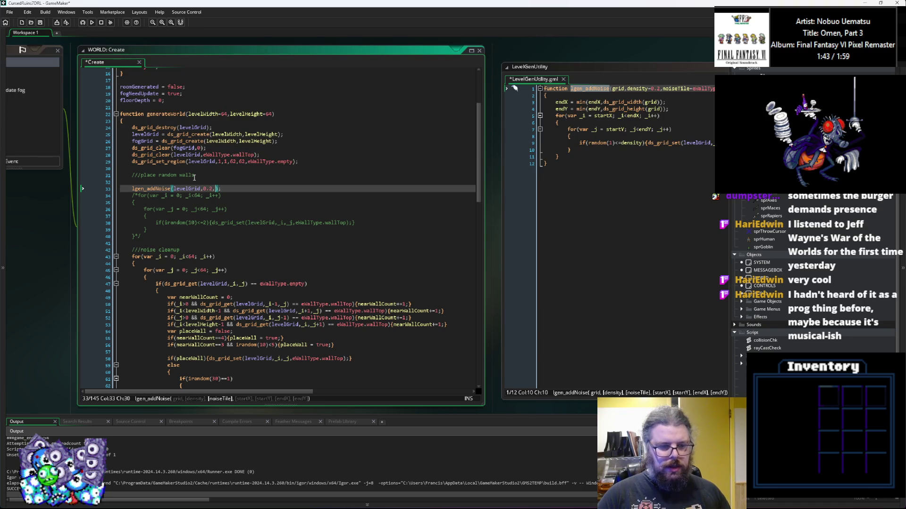
{"action": "key", "text": "BackSpace"}
{"action": "key", "text": "Right"}
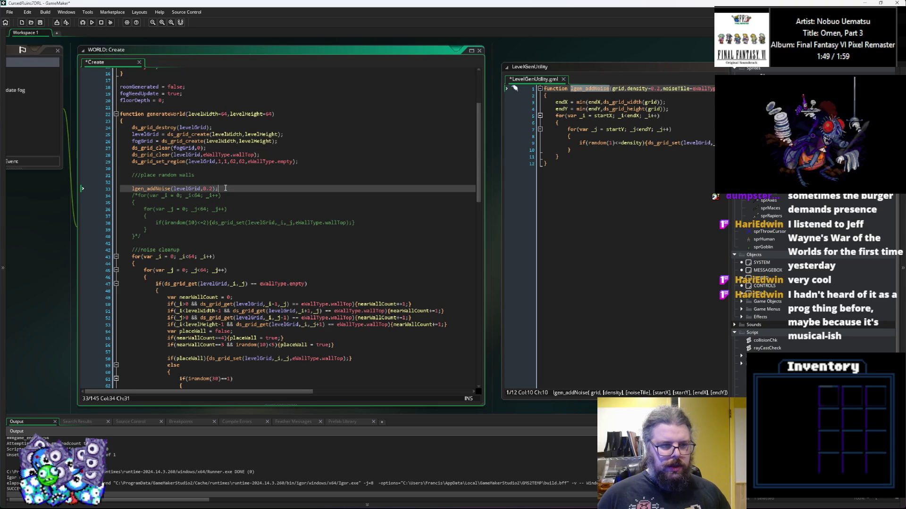
{"action": "left_click", "coordinate": [40, 23]}
Debug-run the game, start a New Game, maximise the window and walk around the dungeon
{"action": "left_click", "coordinate": [82, 22]}
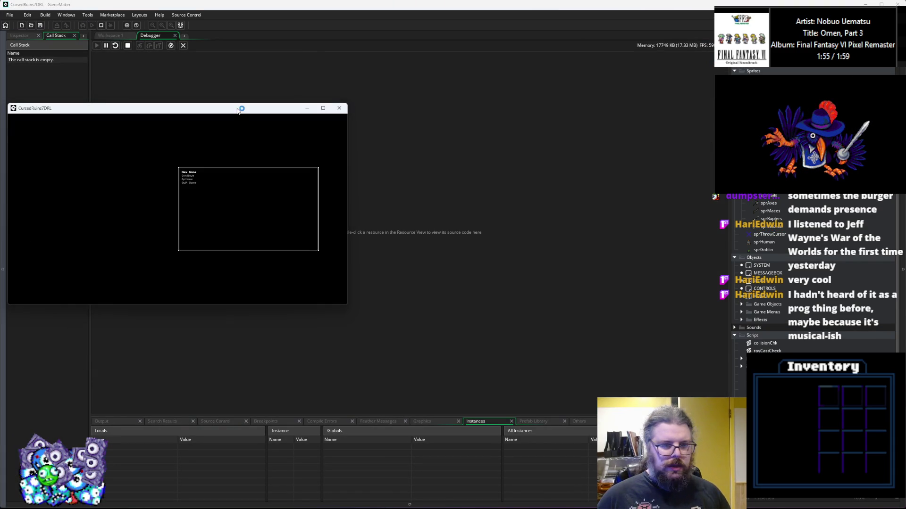
{"action": "key", "text": "Return"}
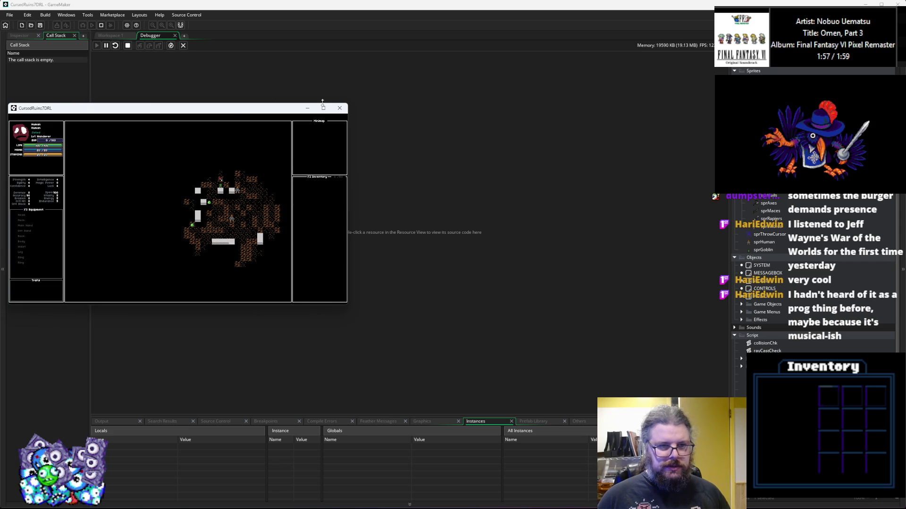
{"action": "left_click", "coordinate": [324, 108]}
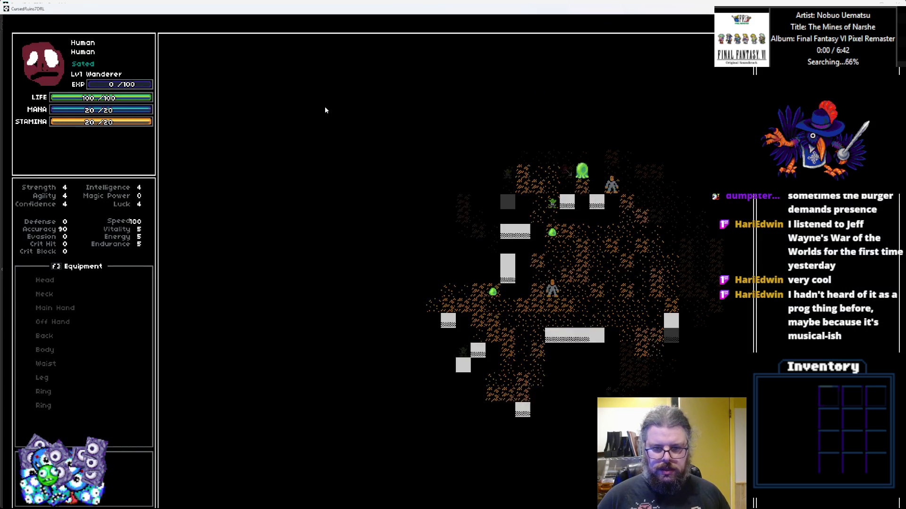
{"action": "key", "text": "Left"}
{"action": "key", "text": "Left"}
{"action": "key", "text": "Left"}
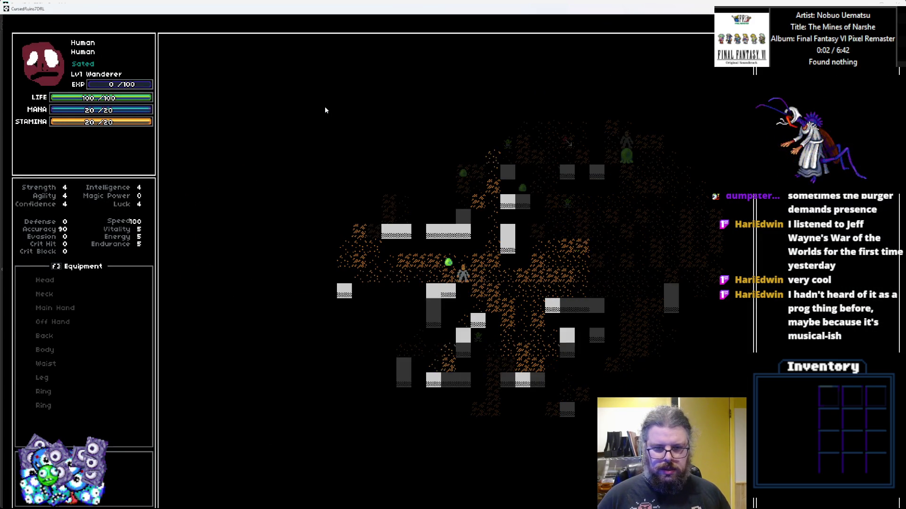
{"action": "key", "text": "Left"}
{"action": "key", "text": "Left"}
{"action": "key", "text": "Left"}
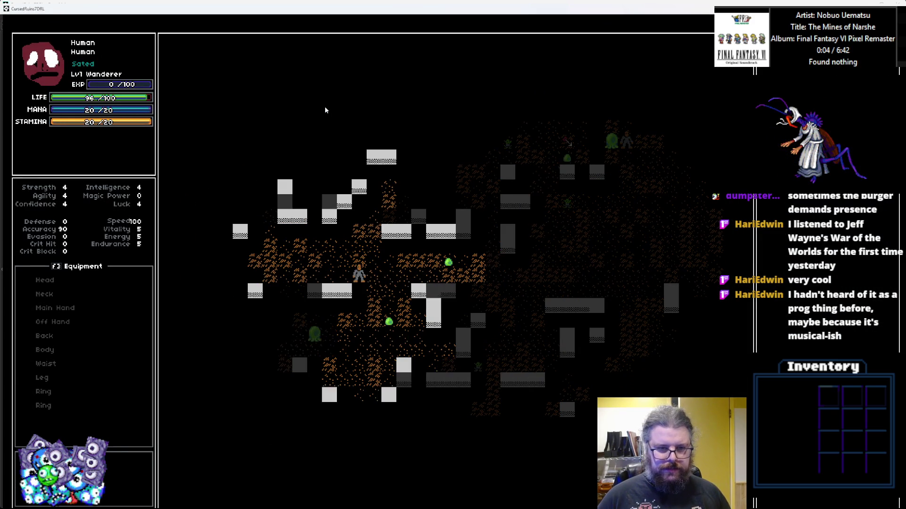
{"action": "key", "text": "Up"}
{"action": "key", "text": "Up"}
{"action": "key", "text": "Up"}
{"action": "key", "text": "Left"}
{"action": "key", "text": "Left"}
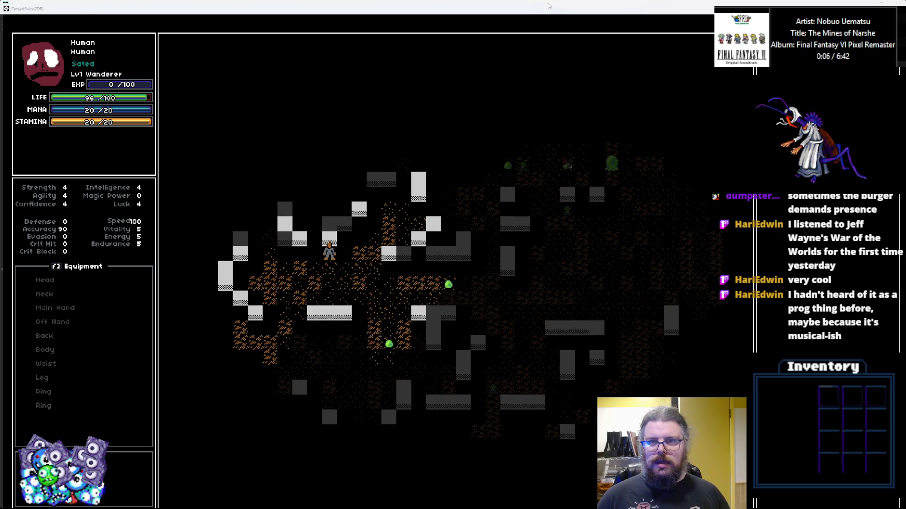
{"action": "key", "text": "alt+Tab"}
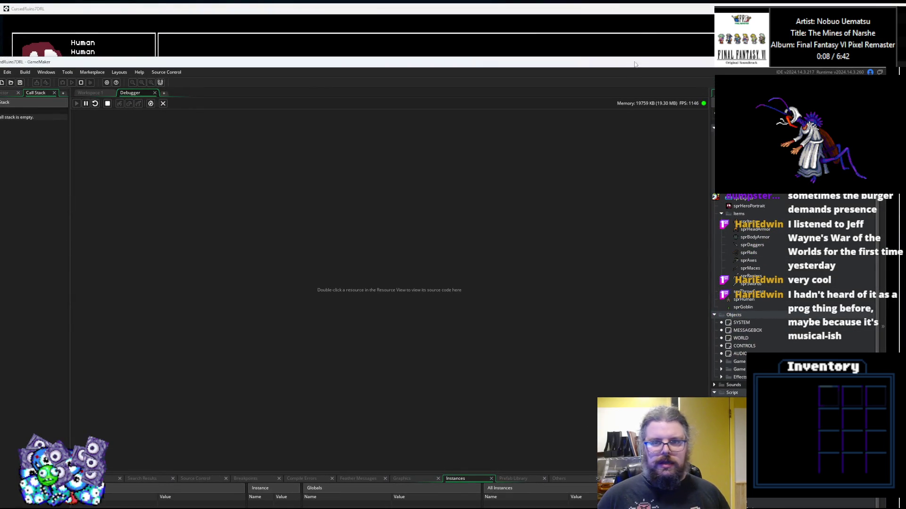
Close the game, change the lgen_addNoise density to 0.5, save and debug-run again
{"action": "key", "text": "alt+Tab"}
{"action": "key", "text": "Escape"}
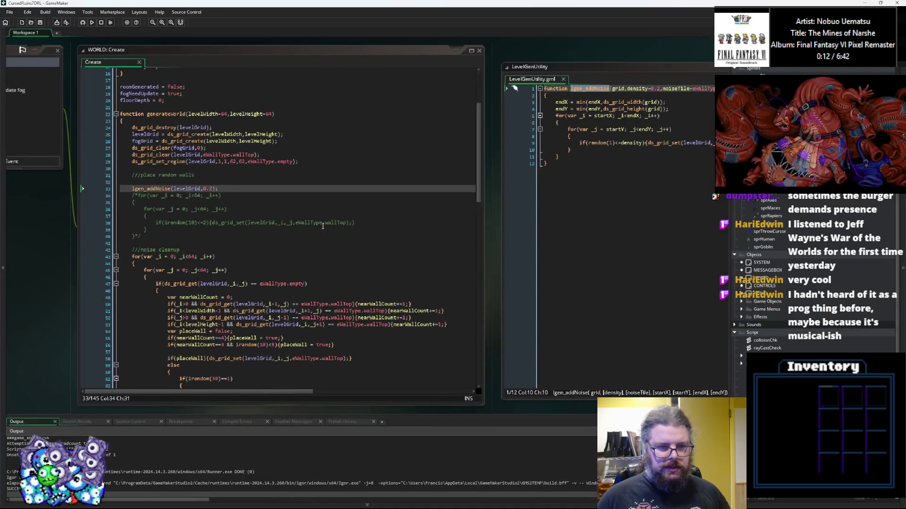
{"action": "left_click", "coordinate": [230, 196]}
{"action": "left_click", "coordinate": [215, 188]}
{"action": "key", "text": "BackSpace"}
{"action": "type", "text": "5"}
{"action": "left_click", "coordinate": [41, 24]}
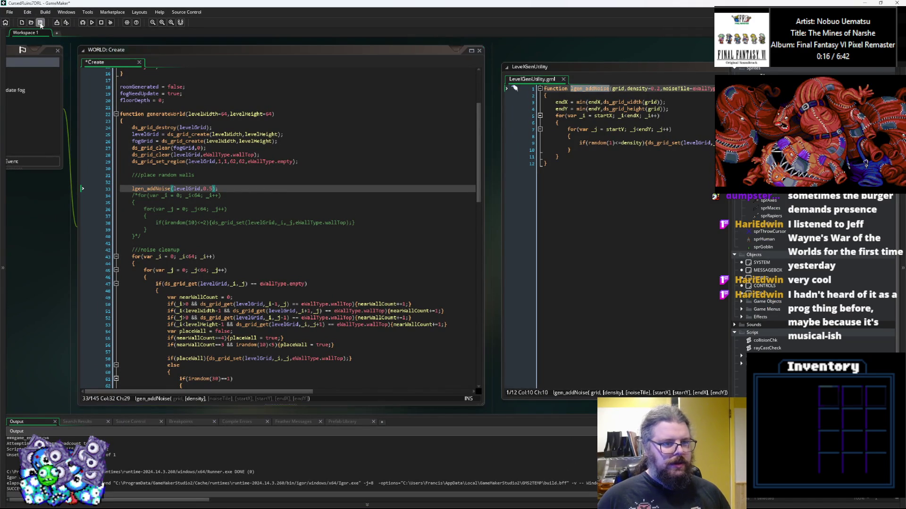
{"action": "left_click", "coordinate": [84, 23]}
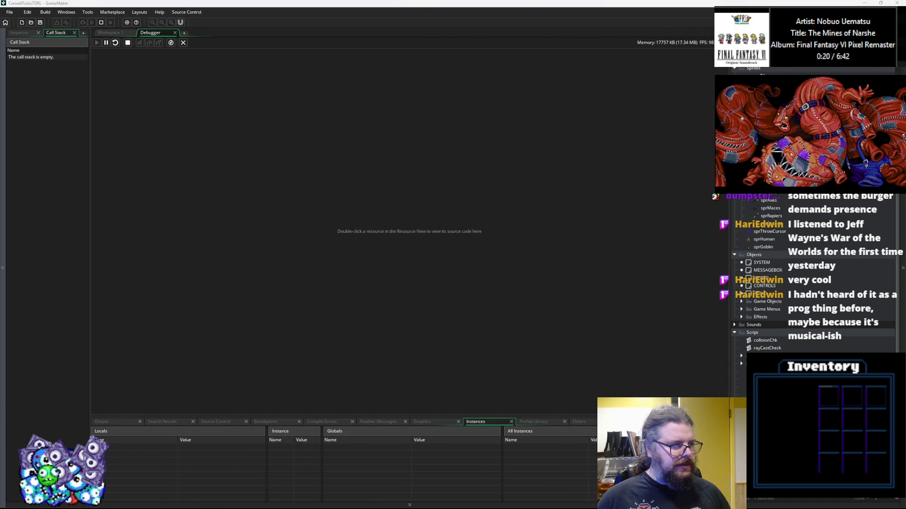
Start a new game, explore left and down the corridor, and defeat a slime
{"action": "key", "text": "Return"}
{"action": "key", "text": "Left"}
{"action": "key", "text": "Left"}
{"action": "key", "text": "Left"}
{"action": "key", "text": "Up"}
{"action": "key", "text": "Left"}
{"action": "key", "text": "Left"}
{"action": "key", "text": "Left"}
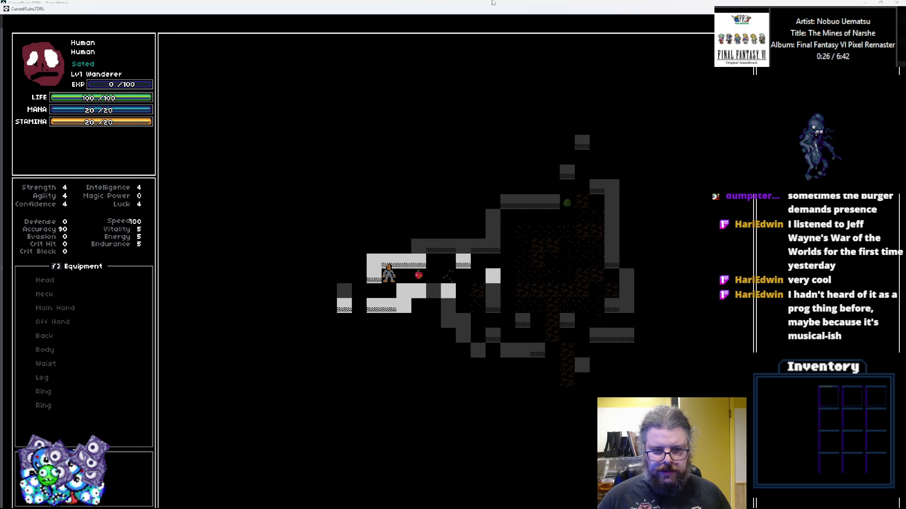
{"action": "key", "text": "Left"}
{"action": "key", "text": "Down"}
{"action": "key", "text": "Left"}
{"action": "key", "text": "Down"}
{"action": "key", "text": "Down"}
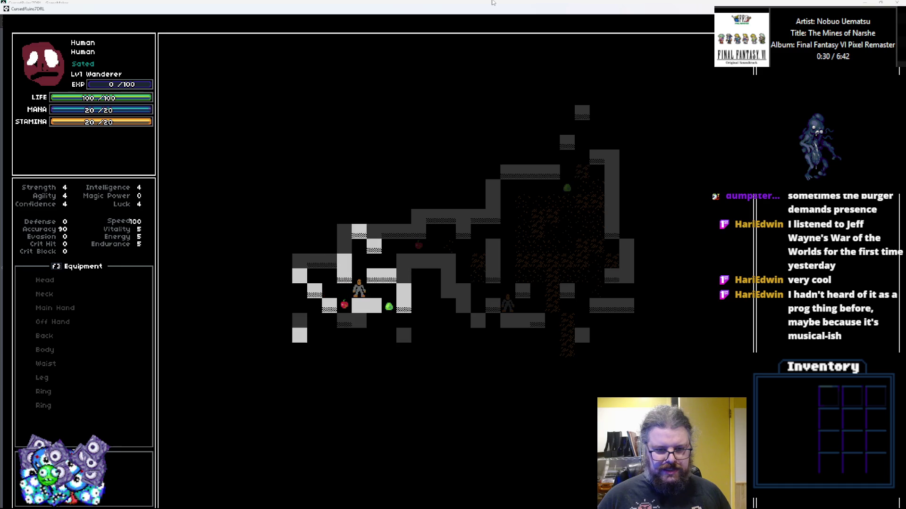
{"action": "key", "text": "Right"}
{"action": "key", "text": "Right"}
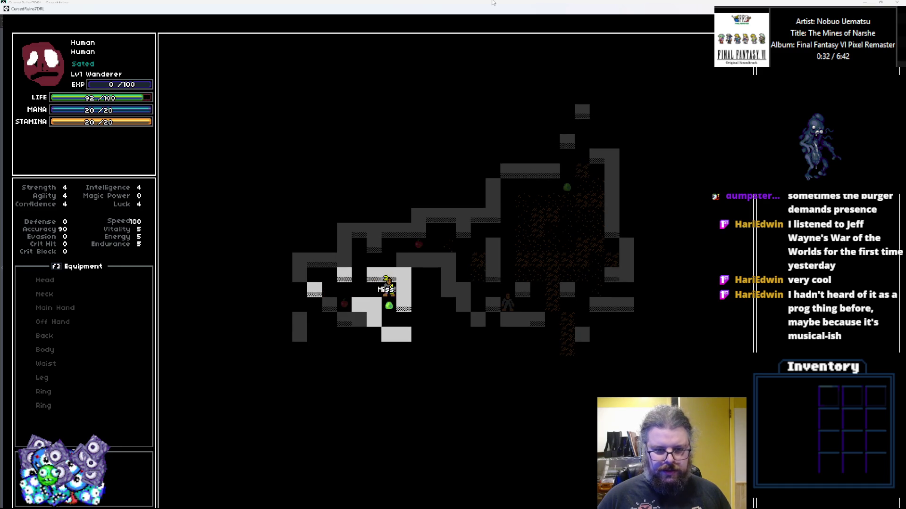
{"action": "key", "text": "Down"}
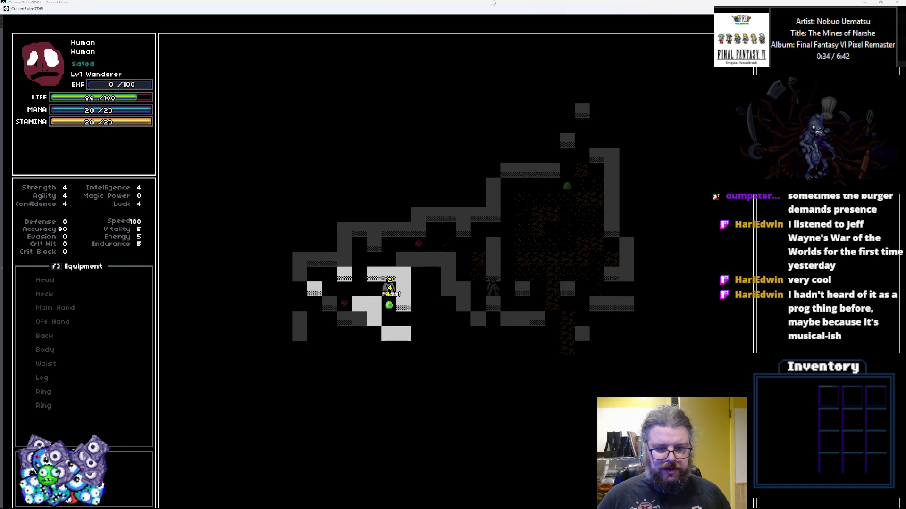
{"action": "key", "text": "Right"}
{"action": "key", "text": "Down"}
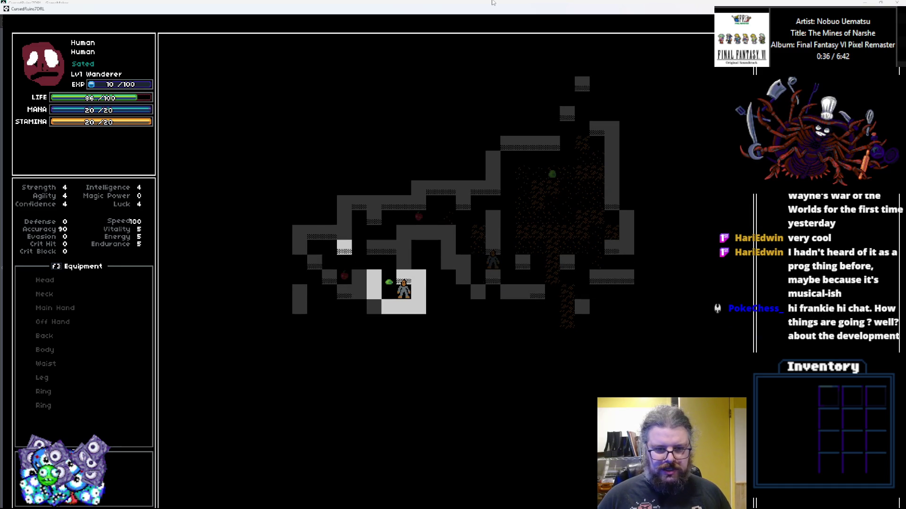
Walk up and right through the corridors, revealing new tiles
{"action": "key", "text": "Up"}
{"action": "key", "text": "Left"}
{"action": "key", "text": "Left"}
{"action": "key", "text": "Up"}
{"action": "key", "text": "Up"}
{"action": "key", "text": "Up"}
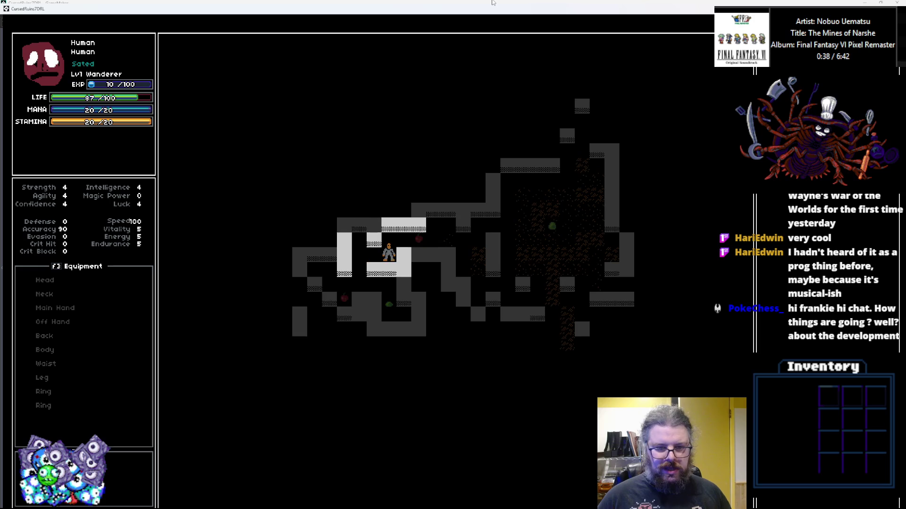
{"action": "key", "text": "Right"}
{"action": "key", "text": "Up"}
{"action": "key", "text": "Right"}
{"action": "key", "text": "Right"}
{"action": "key", "text": "Right"}
{"action": "key", "text": "Right"}
{"action": "key", "text": "Right"}
{"action": "key", "text": "Down"}
{"action": "key", "text": "Right"}
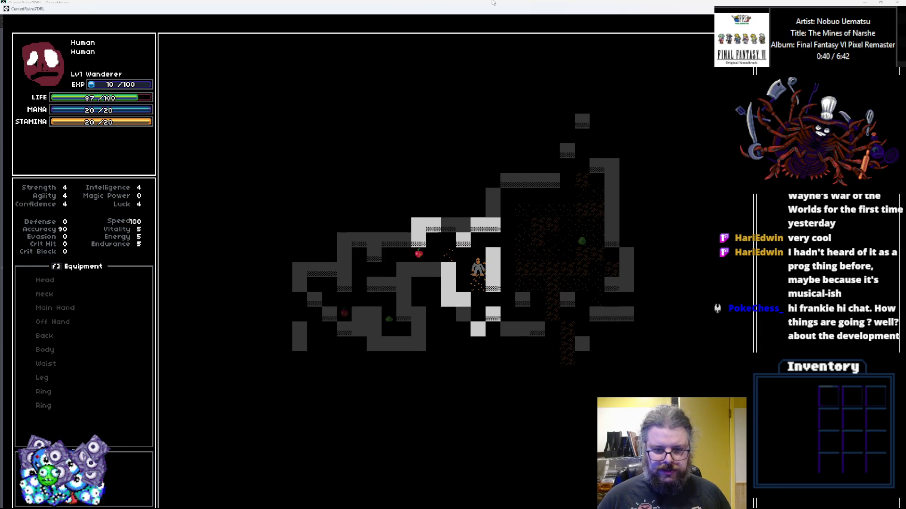
{"action": "key", "text": "Down"}
{"action": "key", "text": "Down"}
{"action": "key", "text": "Right"}
{"action": "key", "text": "Right"}
{"action": "key", "text": "Down"}
{"action": "key", "text": "Right"}
{"action": "key", "text": "Right"}
{"action": "key", "text": "Right"}
{"action": "key", "text": "Right"}
{"action": "key", "text": "Right"}
{"action": "key", "text": "Down"}
{"action": "key", "text": "Right"}
{"action": "key", "text": "Right"}
{"action": "key", "text": "Right"}
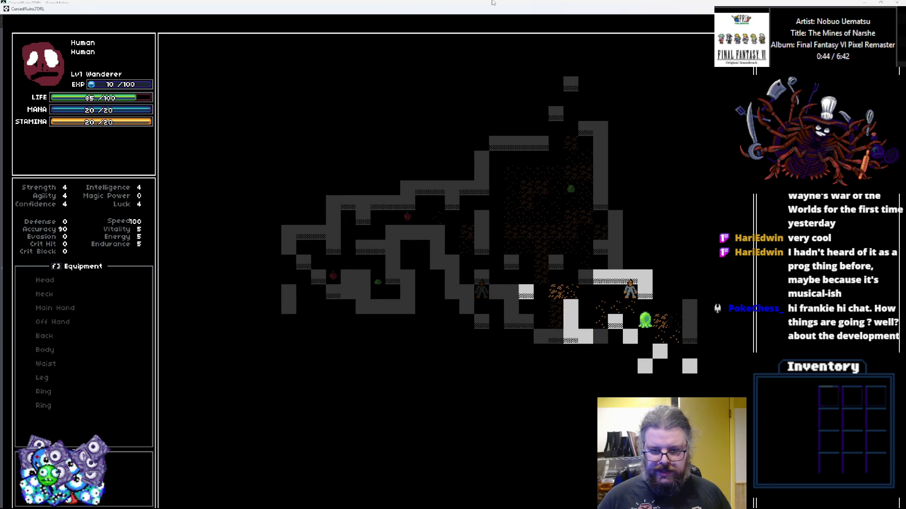
Explore the large room and the dungeon to the right, then quit the test run
{"action": "key", "text": "Left"}
{"action": "key", "text": "Left"}
{"action": "key", "text": "Left"}
{"action": "key", "text": "Left"}
{"action": "key", "text": "Up"}
{"action": "key", "text": "Up"}
{"action": "key", "text": "Up"}
{"action": "key", "text": "Up"}
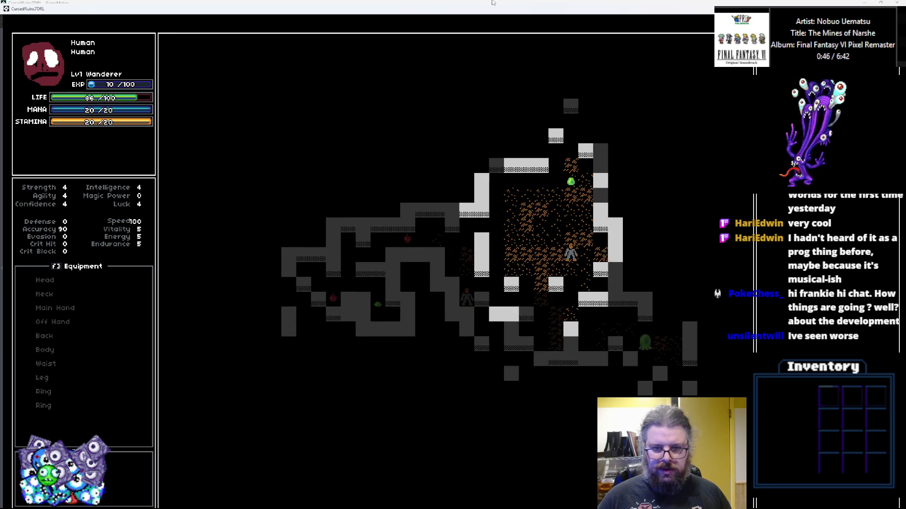
{"action": "key", "text": "Up"}
{"action": "key", "text": "Up"}
{"action": "key", "text": "Up"}
{"action": "key", "text": "Up"}
{"action": "key", "text": "Up"}
{"action": "key", "text": "Up"}
{"action": "key", "text": "Up"}
{"action": "key", "text": "Up"}
{"action": "key", "text": "Up"}
{"action": "key", "text": "Left"}
{"action": "key", "text": "Left"}
{"action": "key", "text": "Up"}
{"action": "key", "text": "Up"}
{"action": "key", "text": "Left"}
{"action": "key", "text": "Left"}
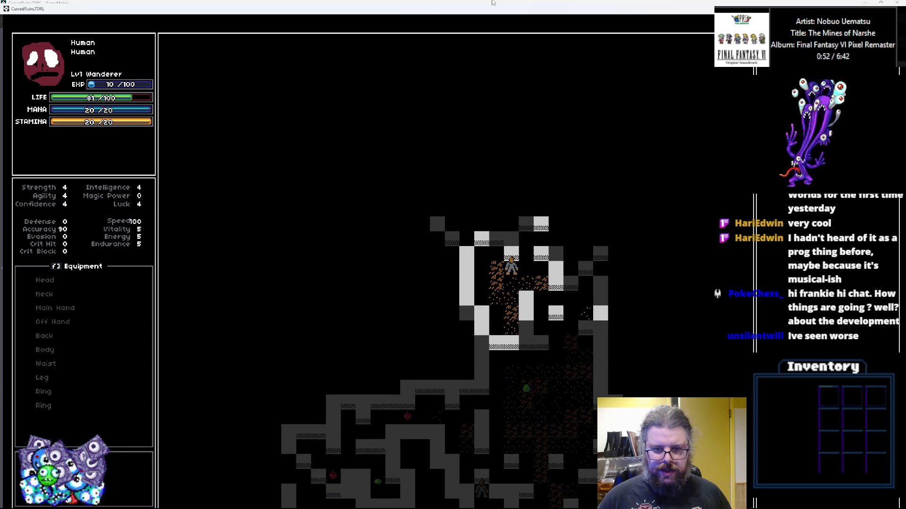
{"action": "key", "text": "Right"}
{"action": "key", "text": "Up"}
{"action": "key", "text": "Right"}
{"action": "key", "text": "Right"}
{"action": "key", "text": "Right"}
{"action": "key", "text": "Up"}
{"action": "key", "text": "Right"}
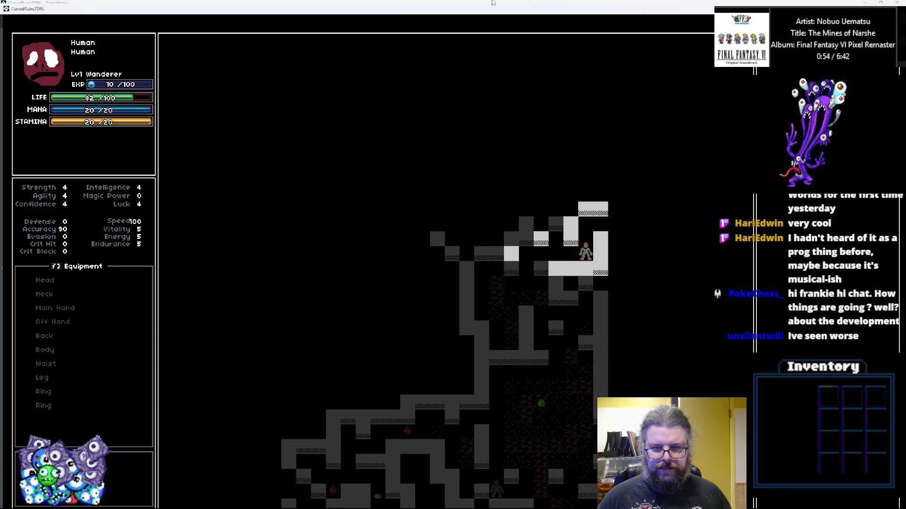
{"action": "key", "text": "Up"}
{"action": "key", "text": "Right"}
{"action": "key", "text": "Down"}
{"action": "key", "text": "Up"}
{"action": "key", "text": "Right"}
{"action": "key", "text": "Right"}
{"action": "key", "text": "Down"}
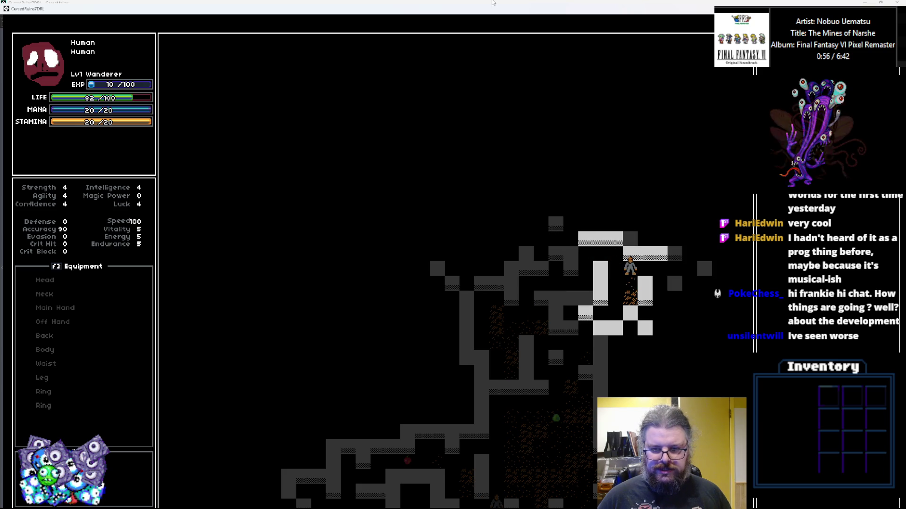
{"action": "key", "text": "Right"}
{"action": "key", "text": "Down"}
{"action": "key", "text": "Right"}
{"action": "key", "text": "Down"}
{"action": "key", "text": "Right"}
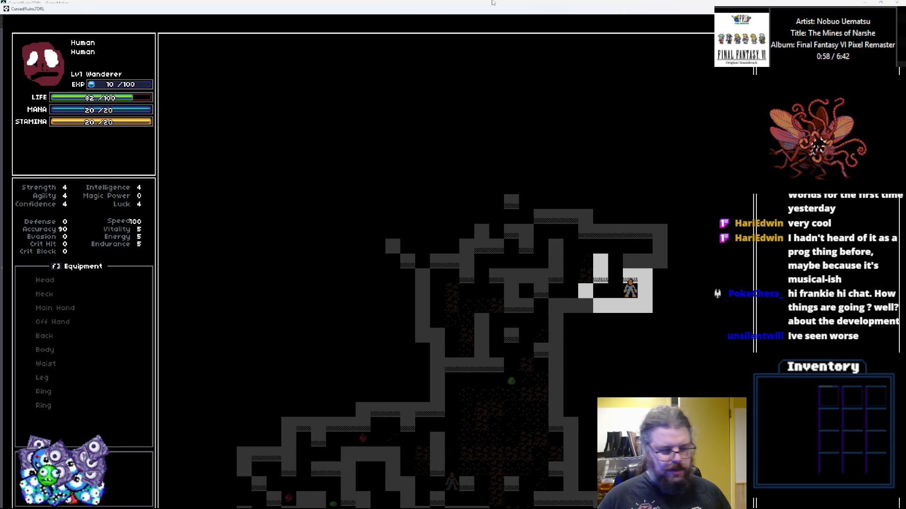
{"action": "key", "text": "Left"}
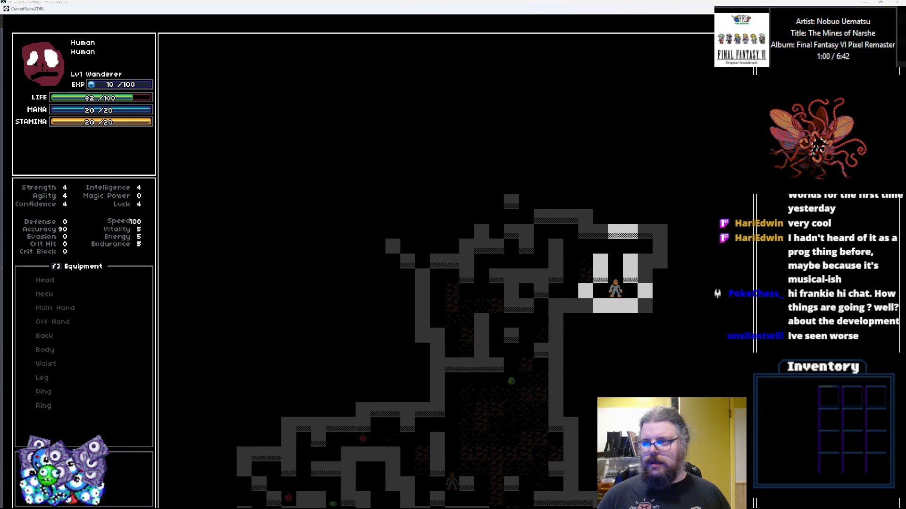
{"action": "key", "text": "Escape"}
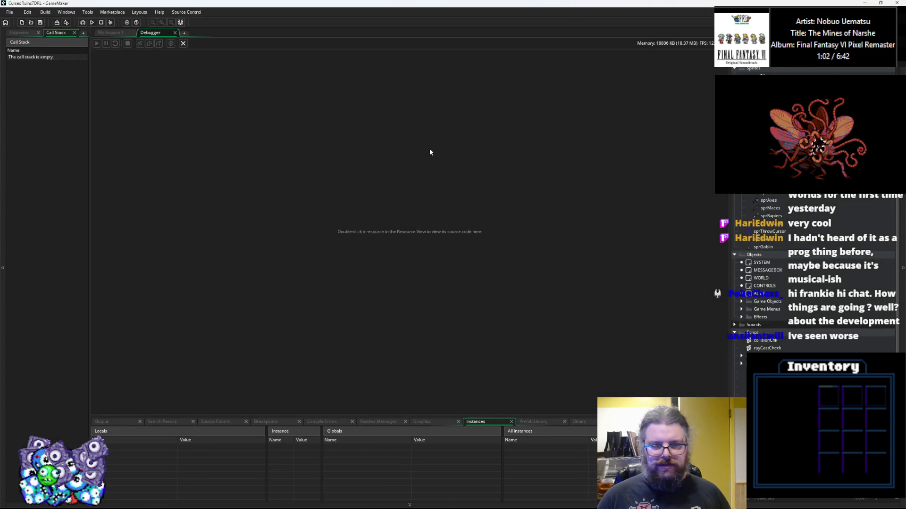
Change lgen_addNoise(levelGrid,0.7) to 0.75 on WORLD Create line 33 and run a test build
{"action": "left_click", "coordinate": [183, 42]}
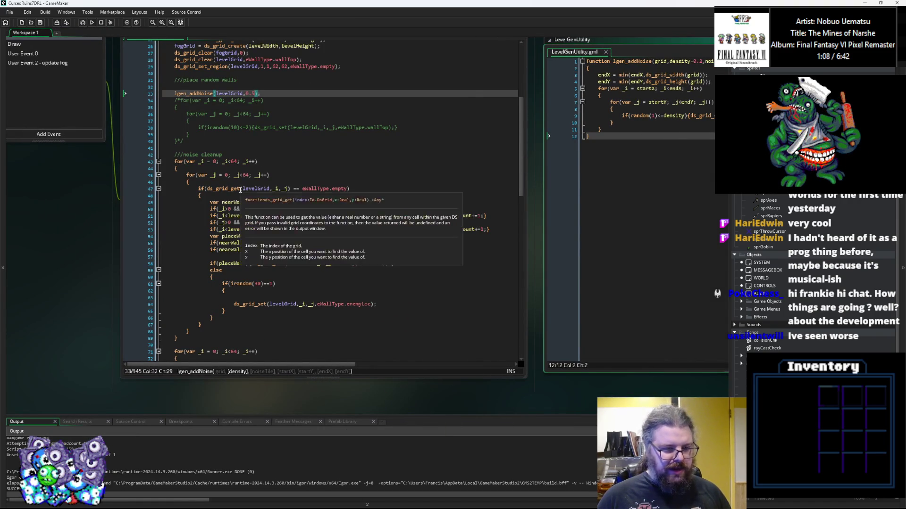
{"action": "left_click_drag", "start_coordinate": [239, 346], "coordinate": [219, 310]}
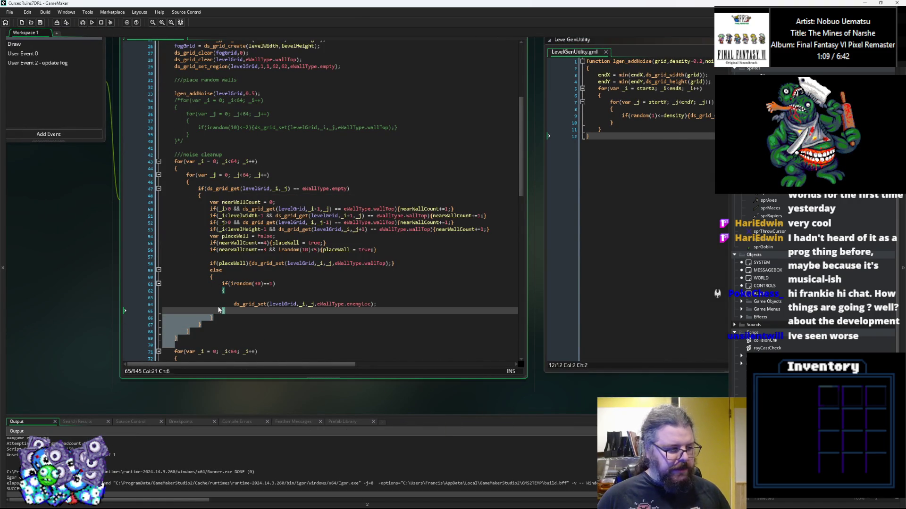
{"action": "left_click", "coordinate": [237, 325]}
{"action": "left_click", "coordinate": [238, 333]}
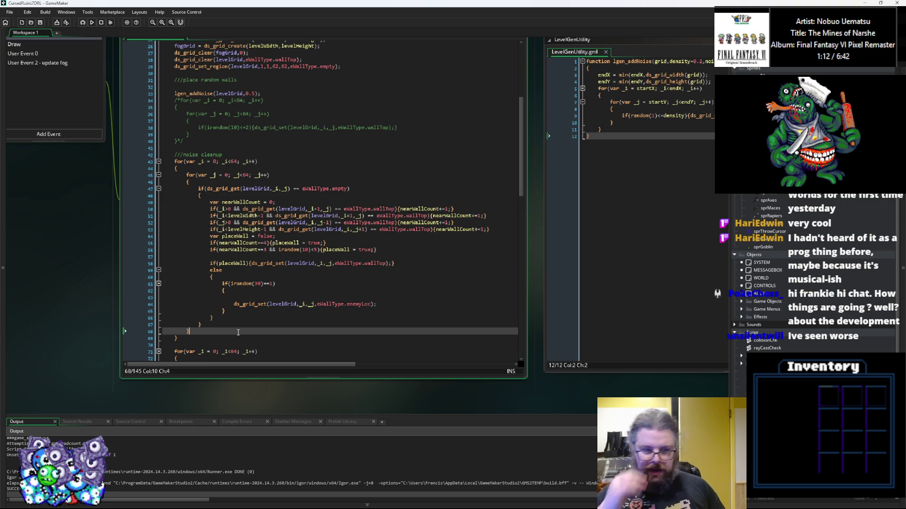
{"action": "scroll", "coordinate": [230, 335], "scroll_direction": "up", "scroll_amount": 2}
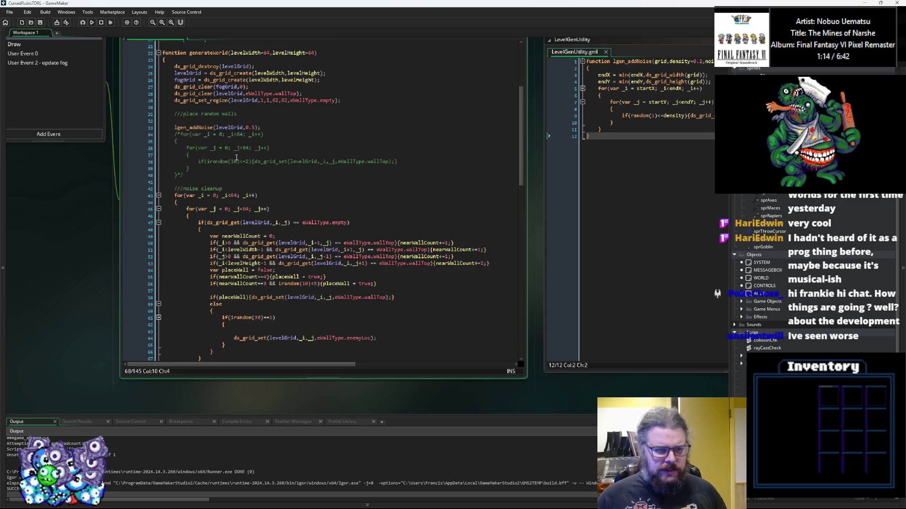
{"action": "double_click", "coordinate": [253, 128]}
{"action": "type", "text": "5"}
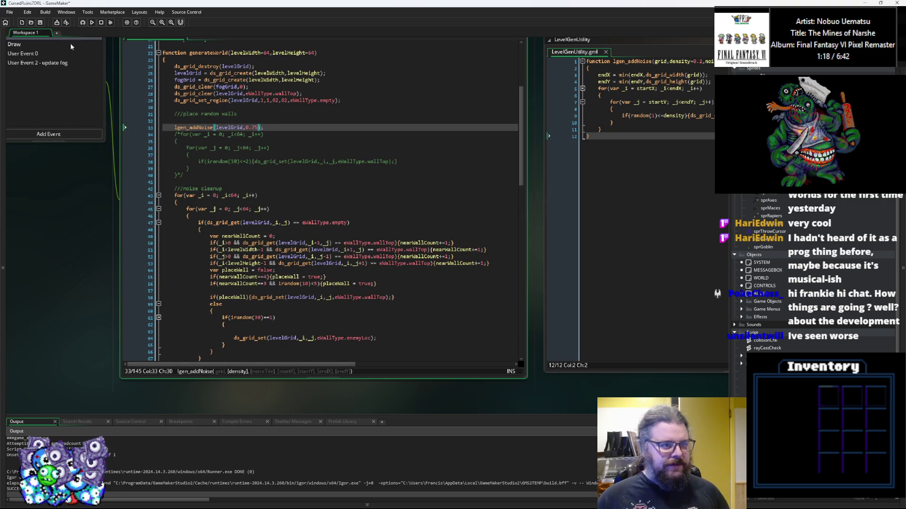
{"action": "key", "text": "F5"}
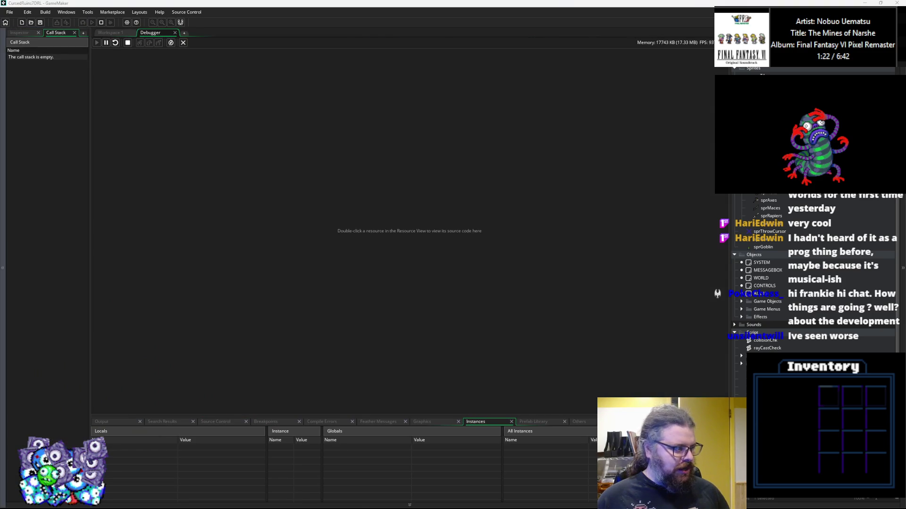
Start a new game, walk the player around the room, into the corridor and back, then quit
{"action": "key", "text": "Return"}
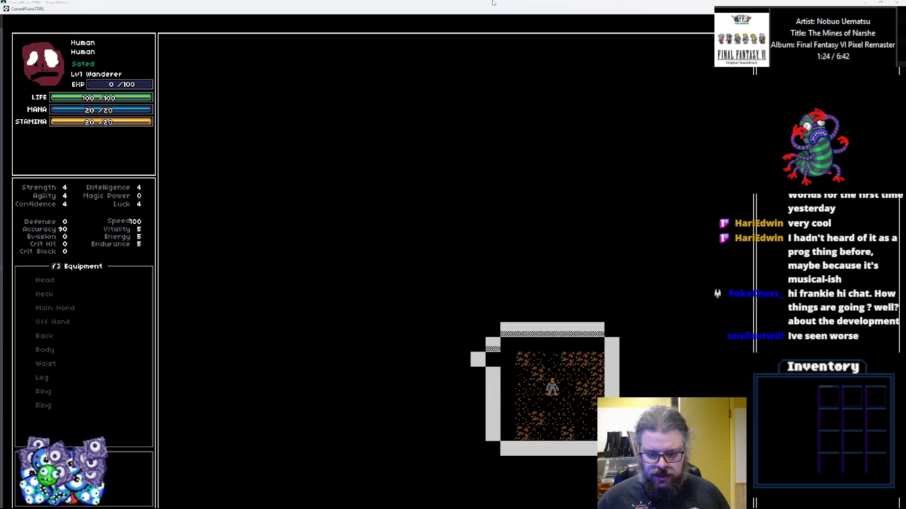
{"action": "key", "text": "Up"}
{"action": "key", "text": "Up"}
{"action": "key", "text": "Left"}
{"action": "key", "text": "Left"}
{"action": "key", "text": "Down"}
{"action": "key", "text": "Down"}
{"action": "key", "text": "Down"}
{"action": "key", "text": "Right"}
{"action": "key", "text": "Right"}
{"action": "key", "text": "Right"}
{"action": "key", "text": "Right"}
{"action": "key", "text": "Right"}
{"action": "key", "text": "Down"}
{"action": "key", "text": "Down"}
{"action": "key", "text": "Down"}
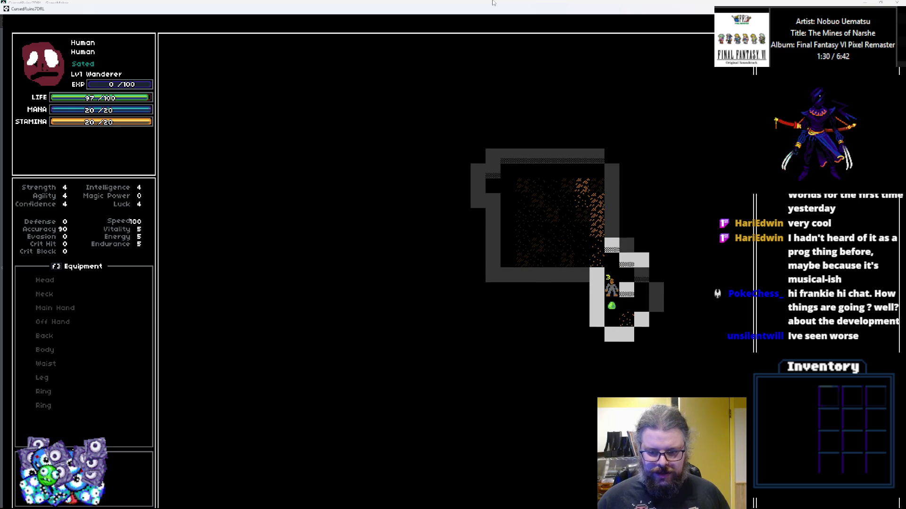
{"action": "key", "text": "Up"}
{"action": "key", "text": "Up"}
{"action": "key", "text": "Left"}
{"action": "key", "text": "Left"}
{"action": "key", "text": "Left"}
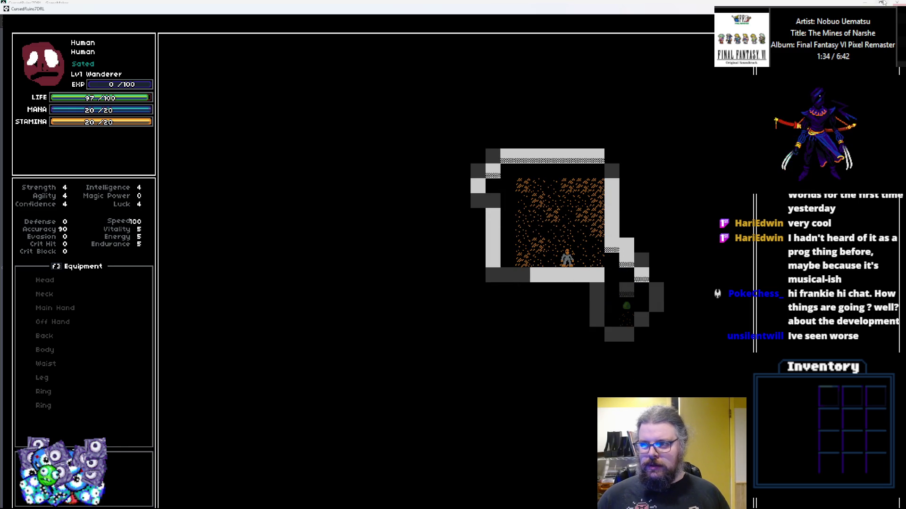
{"action": "key", "text": "Escape"}
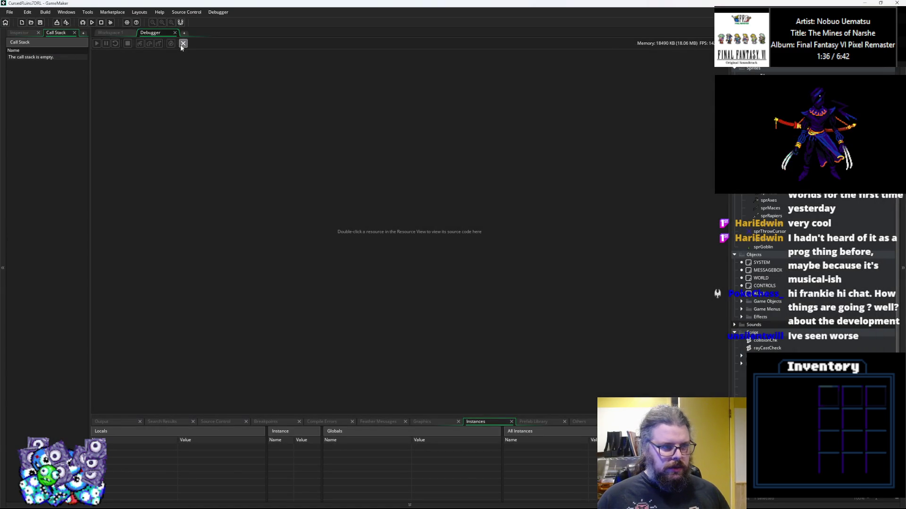
{"action": "left_click", "coordinate": [183, 43]}
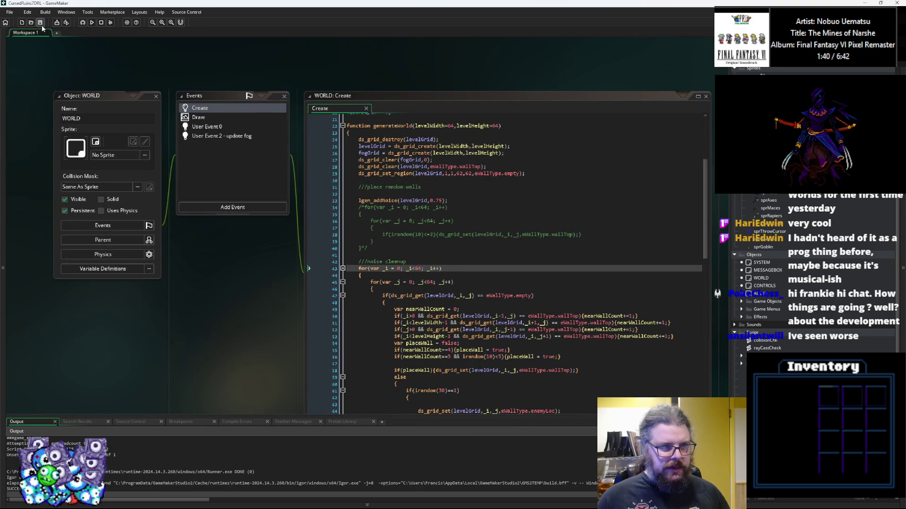
{"action": "left_click", "coordinate": [453, 268]}
{"action": "left_click", "coordinate": [593, 287]}
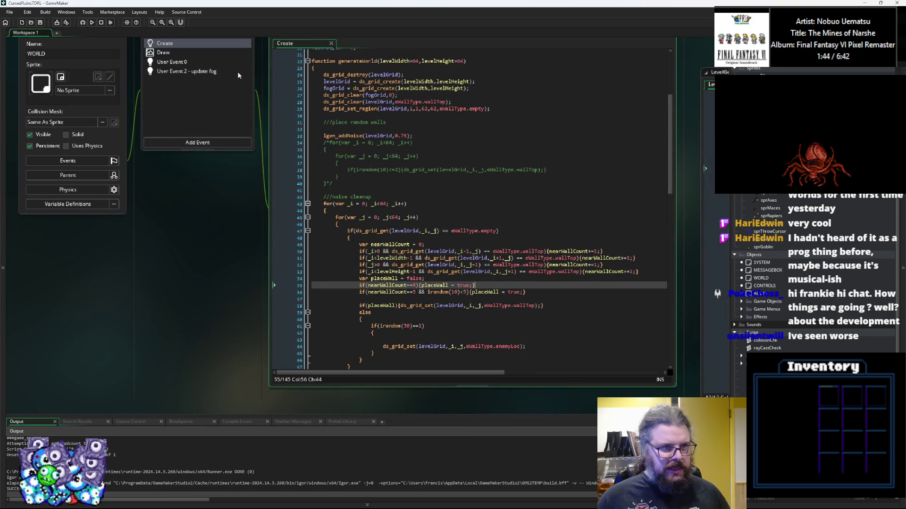
{"action": "left_click", "coordinate": [199, 84]}
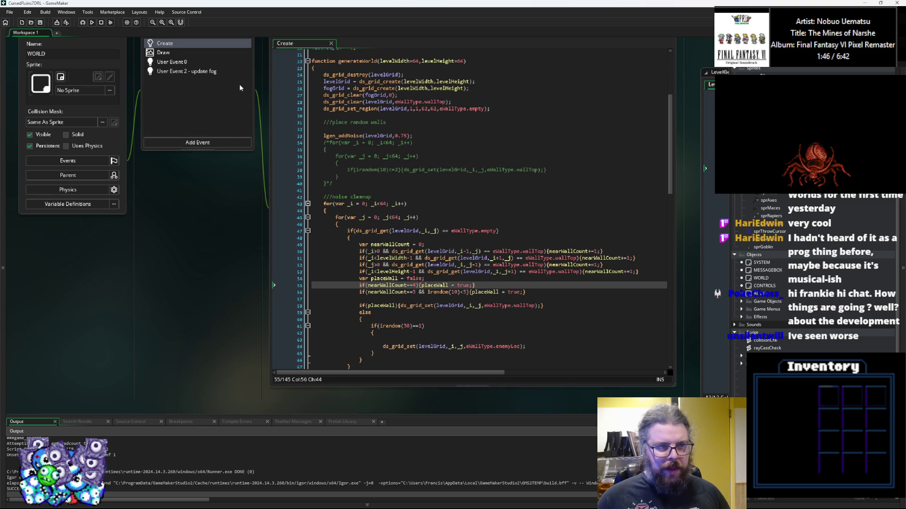
{"action": "double_click", "coordinate": [191, 71]}
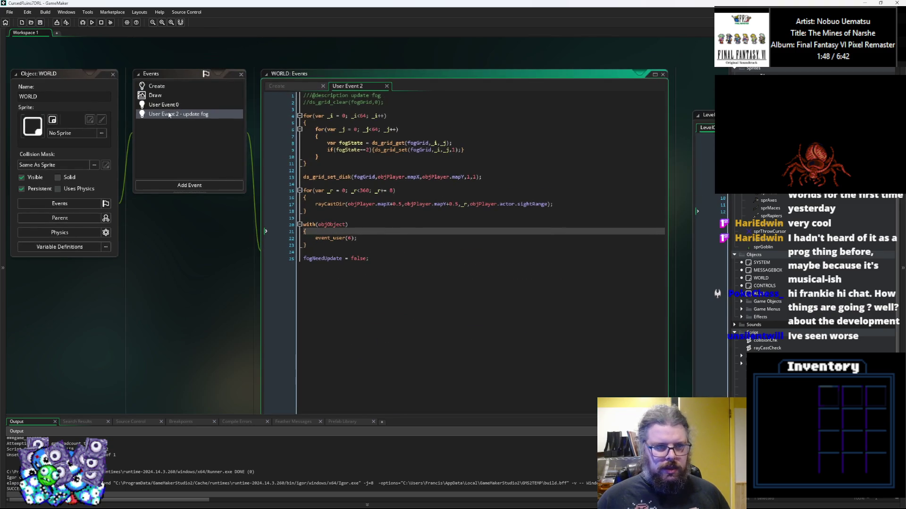
{"action": "left_click", "coordinate": [155, 95]}
{"action": "left_click", "coordinate": [164, 104]}
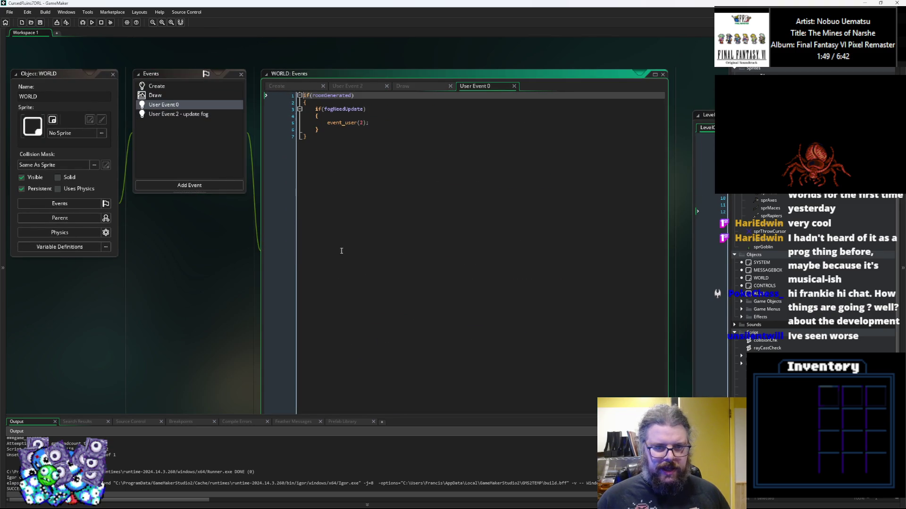
{"action": "left_click", "coordinate": [398, 262]}
{"action": "left_click_drag", "start_coordinate": [670, 333], "coordinate": [633, 271]}
{"action": "left_click_drag", "start_coordinate": [630, 366], "coordinate": [580, 279]}
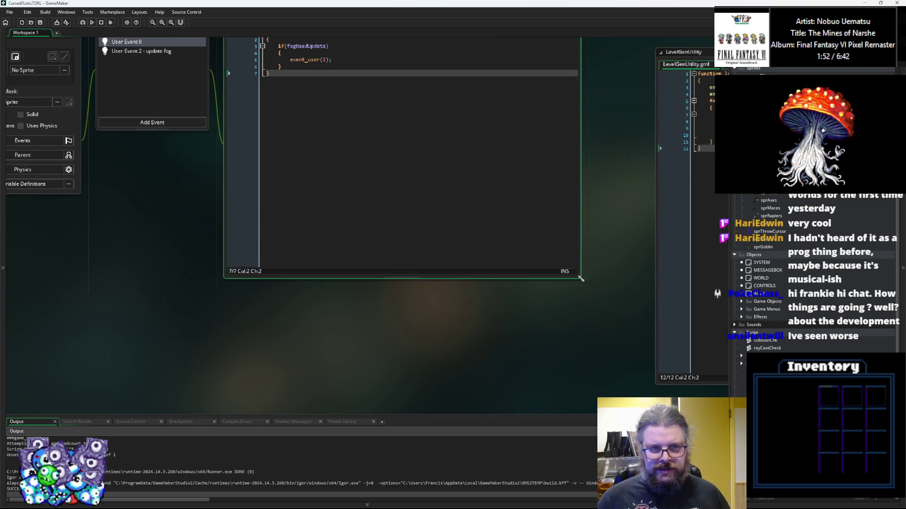
{"action": "scroll", "coordinate": [581, 279], "scroll_direction": "up", "scroll_amount": 3}
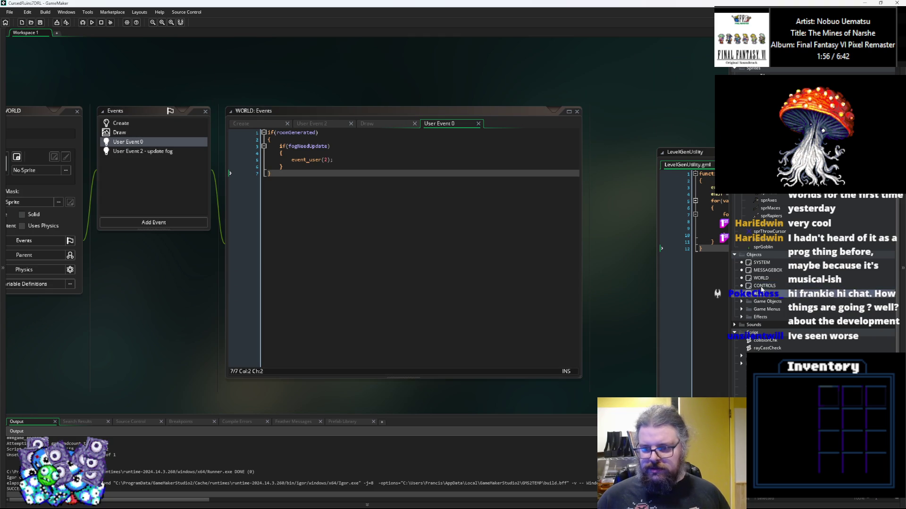
{"action": "double_click", "coordinate": [759, 286]}
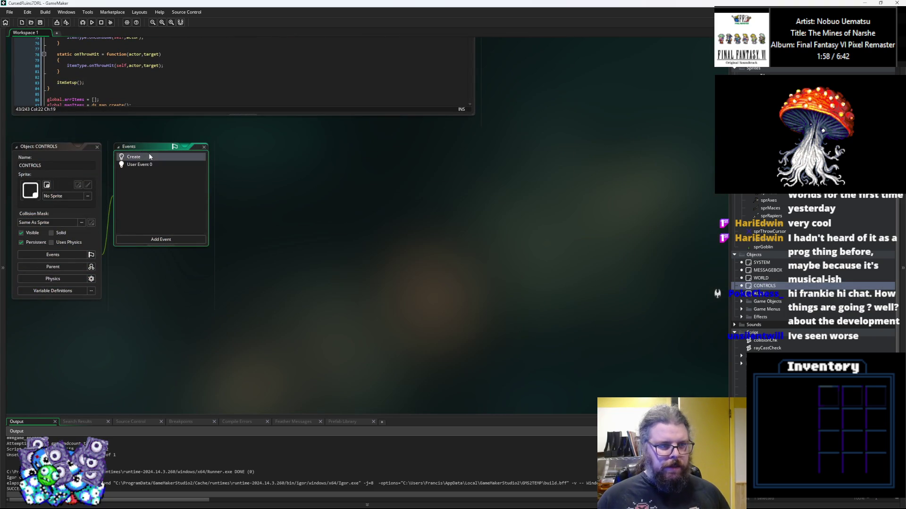
{"action": "double_click", "coordinate": [142, 164]}
{"action": "left_click", "coordinate": [97, 146]}
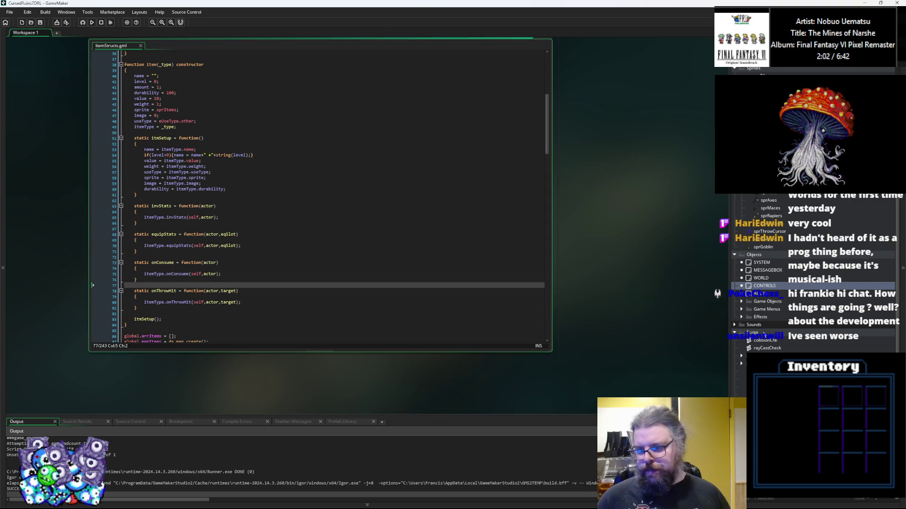
{"action": "left_click", "coordinate": [742, 317]}
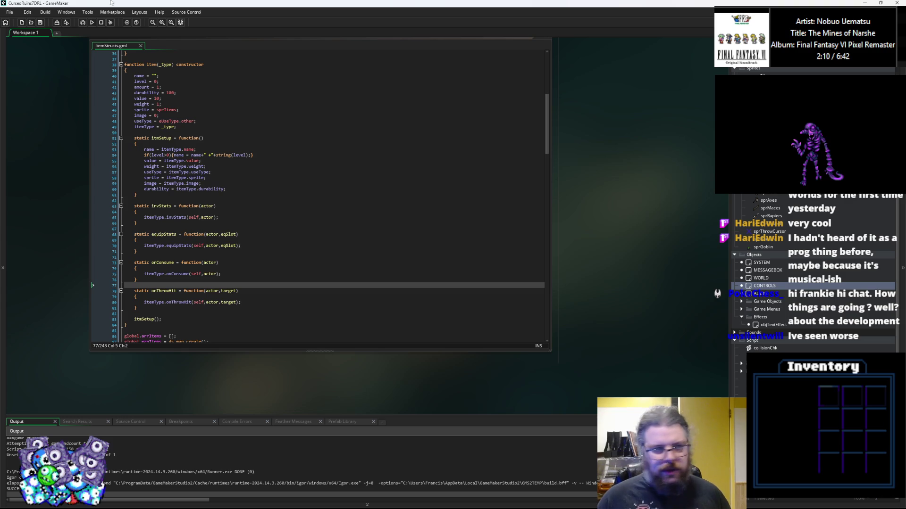
{"action": "scroll", "coordinate": [330, 188], "scroll_direction": "up", "scroll_amount": 2}
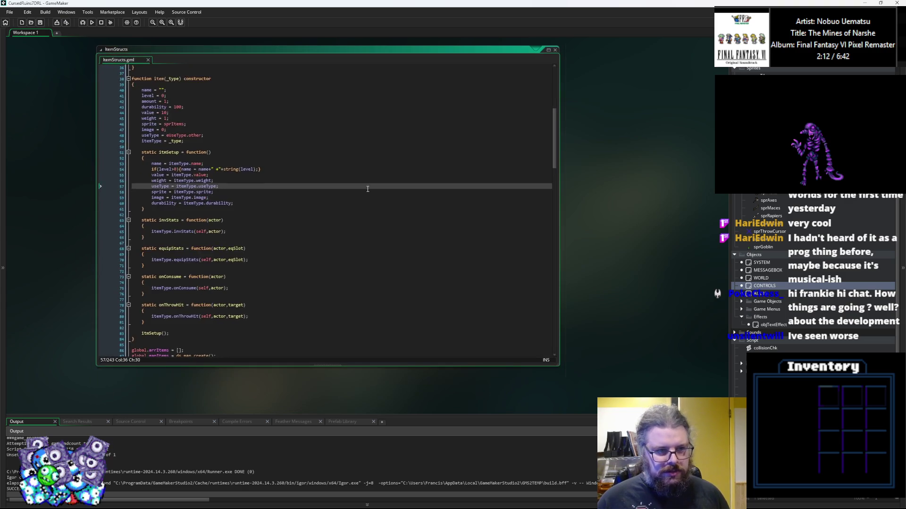
{"action": "left_click", "coordinate": [368, 200]}
{"action": "scroll", "coordinate": [367, 189], "scroll_direction": "up", "scroll_amount": 1}
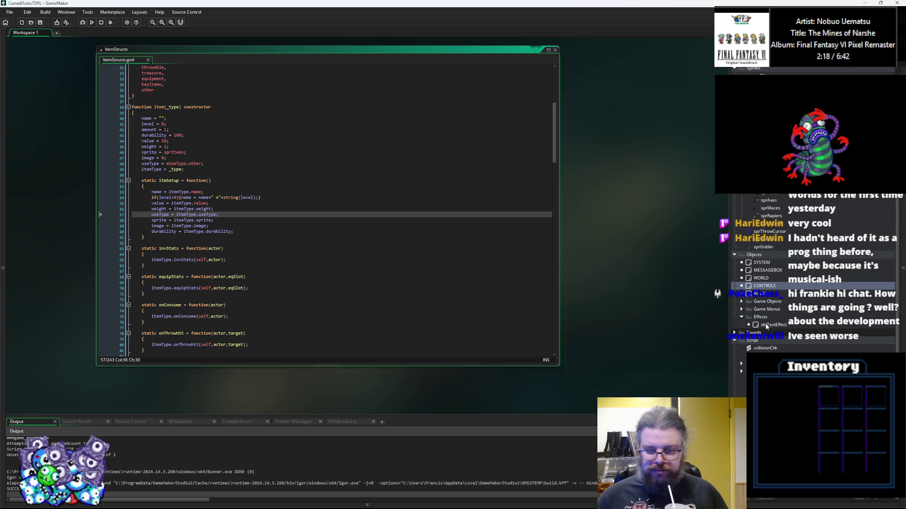
{"action": "left_click", "coordinate": [793, 311]}
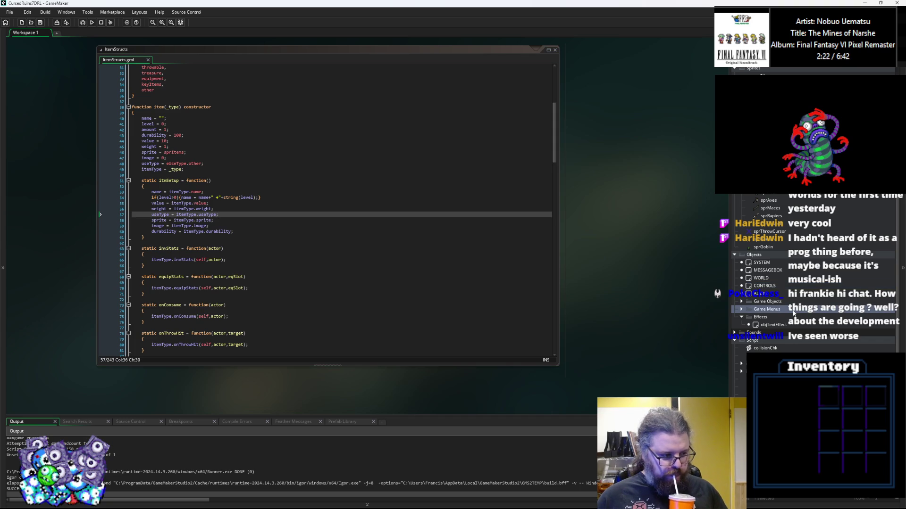
{"action": "scroll", "coordinate": [800, 313], "scroll_direction": "down", "scroll_amount": 1}
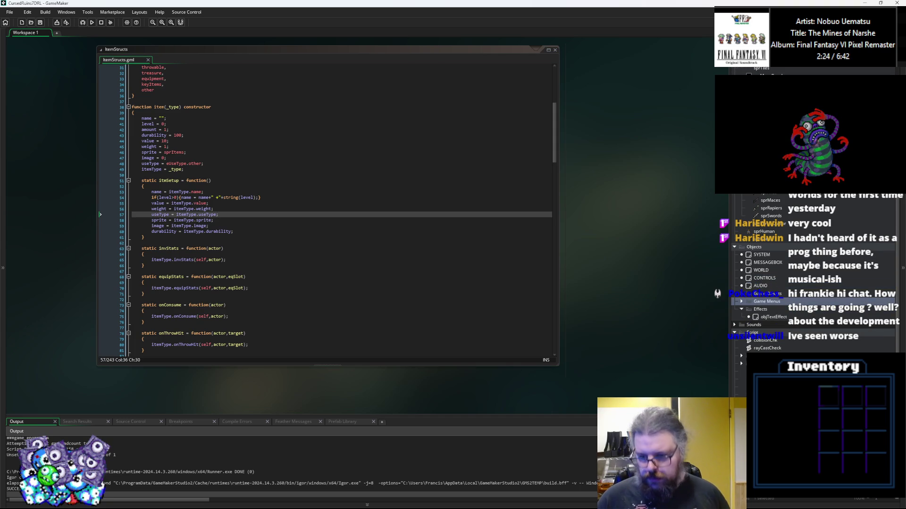
{"action": "scroll", "coordinate": [764, 283], "scroll_direction": "up", "scroll_amount": 3}
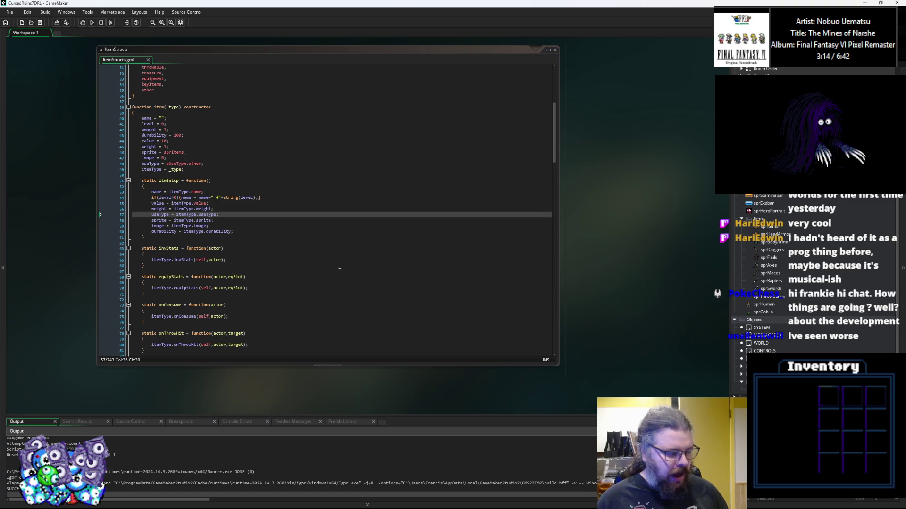
{"action": "left_click", "coordinate": [348, 243]}
{"action": "mouse_move", "coordinate": [324, 51]}
{"action": "left_mouse_down"}
{"action": "mouse_move", "coordinate": [325, 61]}
{"action": "mouse_move", "coordinate": [389, 65]}
{"action": "mouse_move", "coordinate": [343, 63]}
{"action": "left_mouse_up"}
{"action": "left_click", "coordinate": [170, 198]}
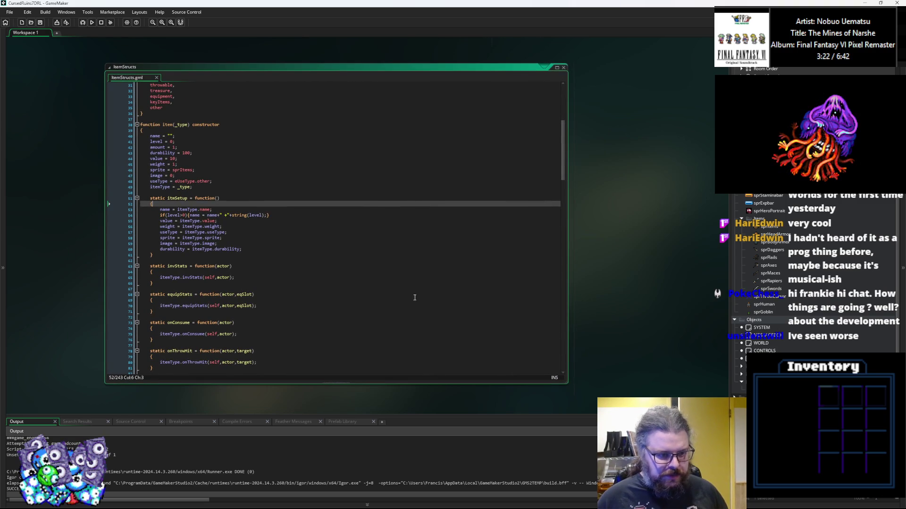
{"action": "left_click", "coordinate": [302, 243]}
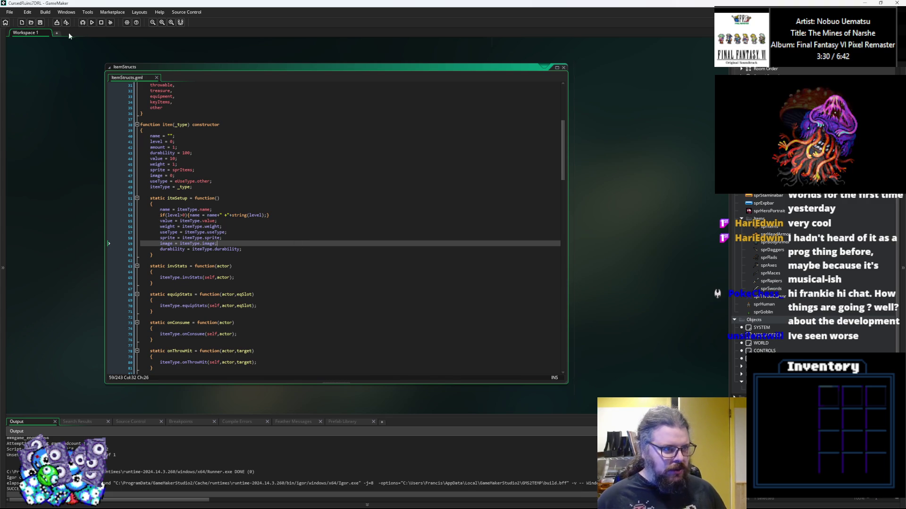
{"action": "left_click", "coordinate": [376, 240]}
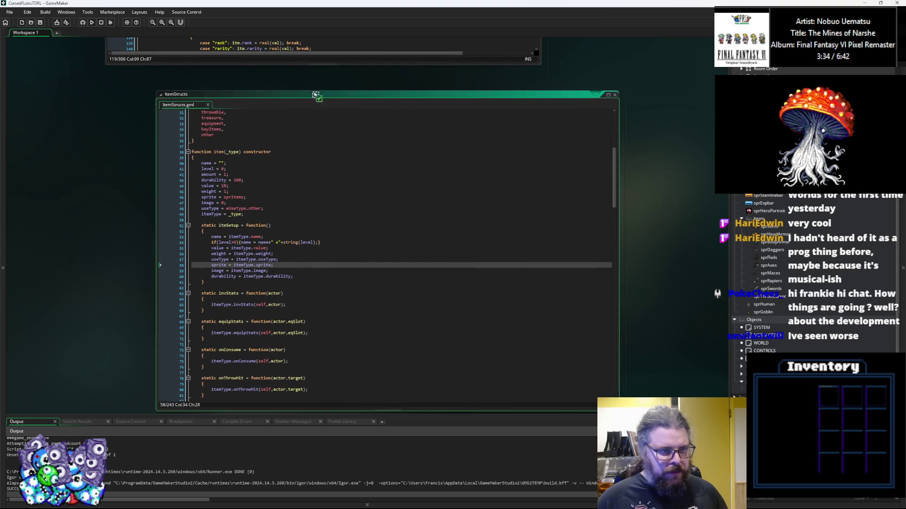
Move the ItemStructs window up-left and drag the Asset Browser's left edge to widen it
{"action": "left_click_drag", "start_coordinate": [325, 100], "coordinate": [269, 83]}
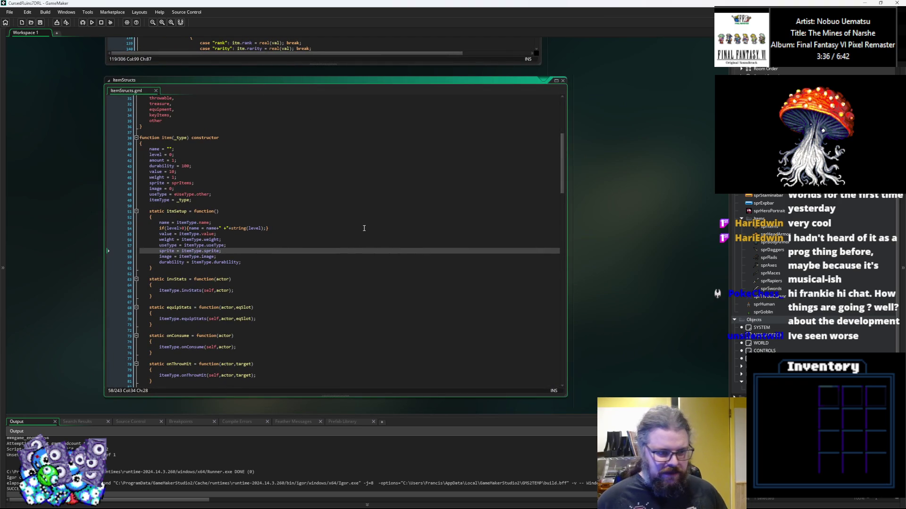
{"action": "left_click", "coordinate": [419, 257]}
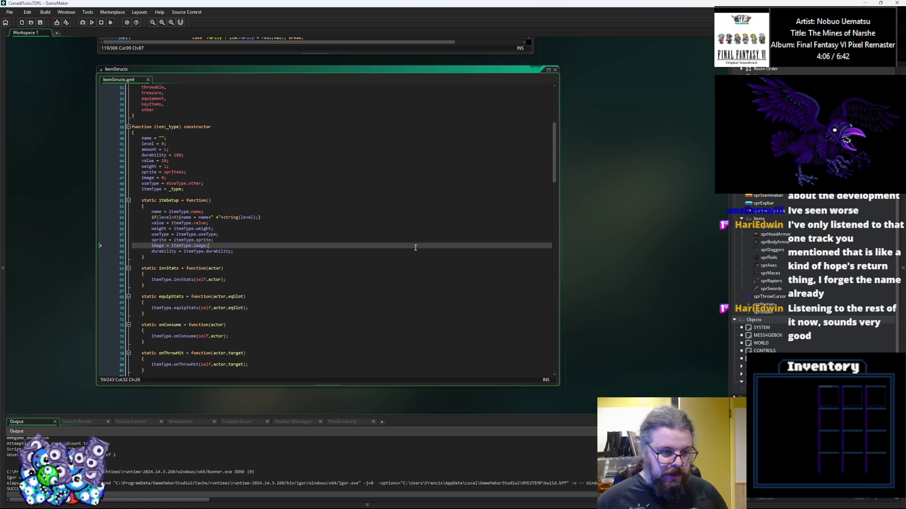
{"action": "left_click", "coordinate": [307, 251]}
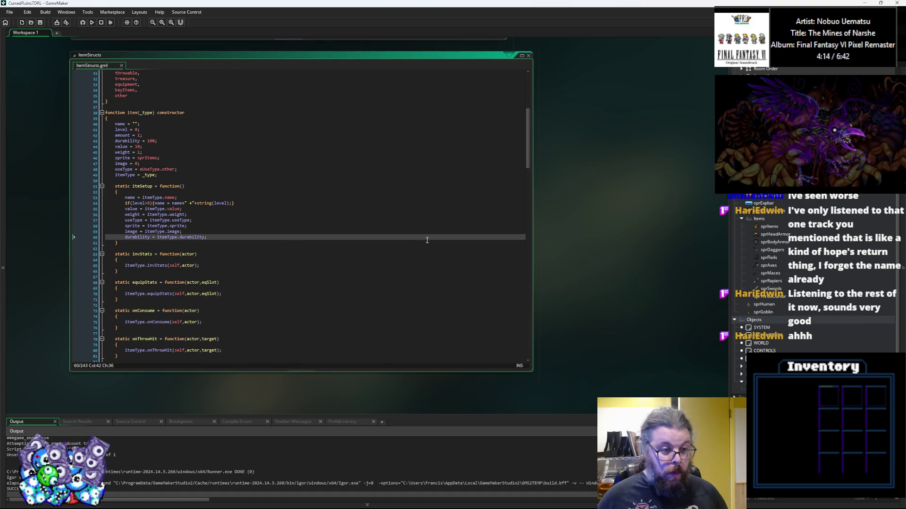
{"action": "left_click", "coordinate": [660, 318]}
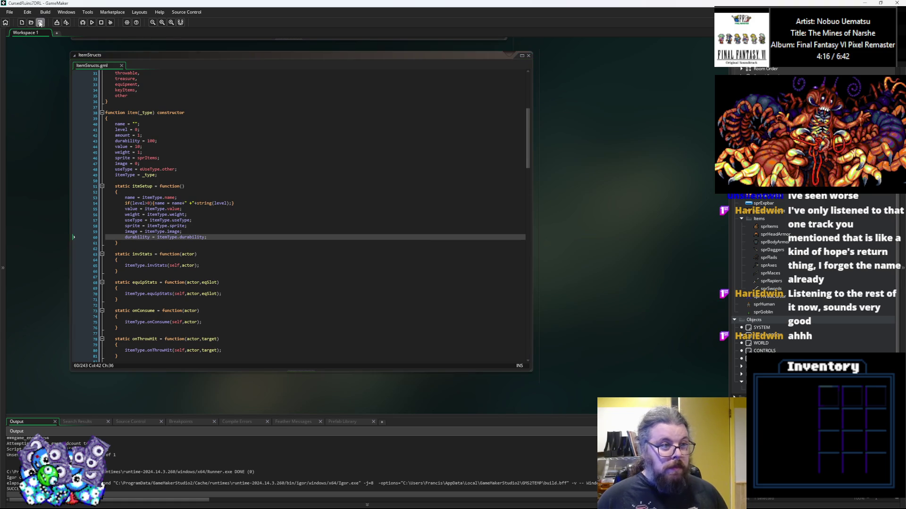
{"action": "left_click_drag", "start_coordinate": [730, 318], "coordinate": [696, 314]}
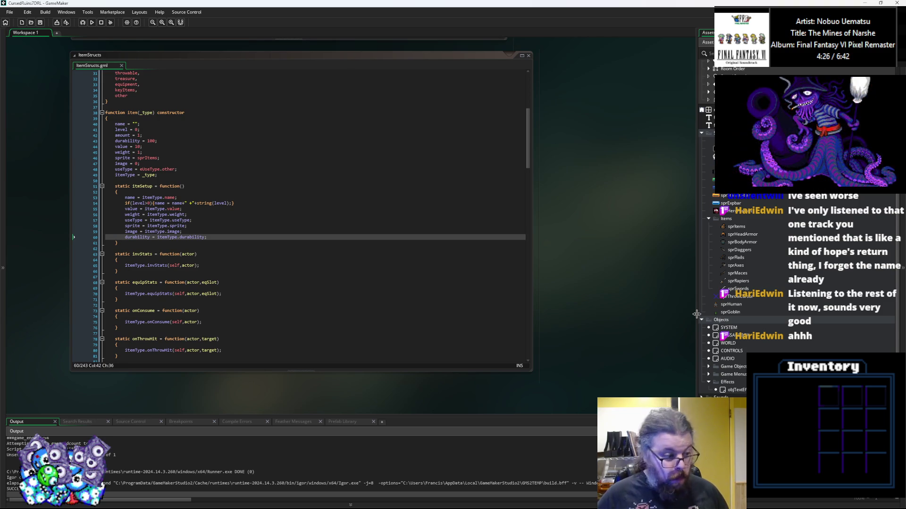
Scroll ItemStructs to onThrowHit and inspect its equipEffects, applyDamage and degAtk length checks
{"action": "left_click", "coordinate": [528, 314]}
{"action": "scroll", "coordinate": [381, 157], "scroll_direction": "up", "scroll_amount": 10}
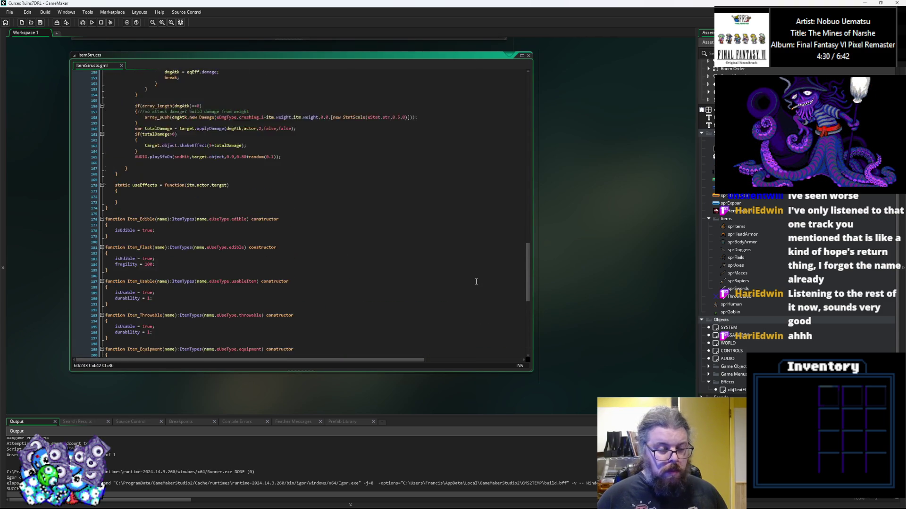
{"action": "scroll", "coordinate": [357, 259], "scroll_direction": "up", "scroll_amount": 1}
{"action": "scroll", "coordinate": [357, 259], "scroll_direction": "up", "scroll_amount": 1}
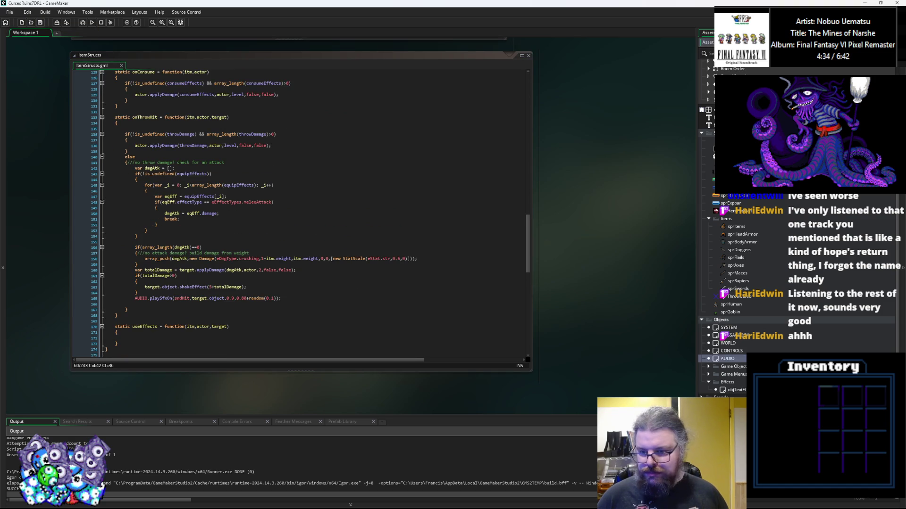
{"action": "scroll", "coordinate": [705, 373], "scroll_direction": "up", "scroll_amount": 2}
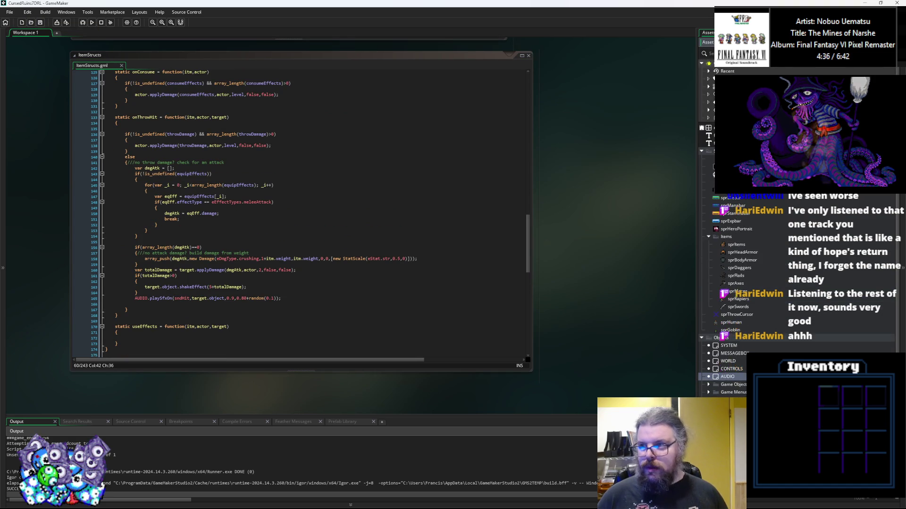
{"action": "scroll", "coordinate": [706, 373], "scroll_direction": "down", "scroll_amount": 2}
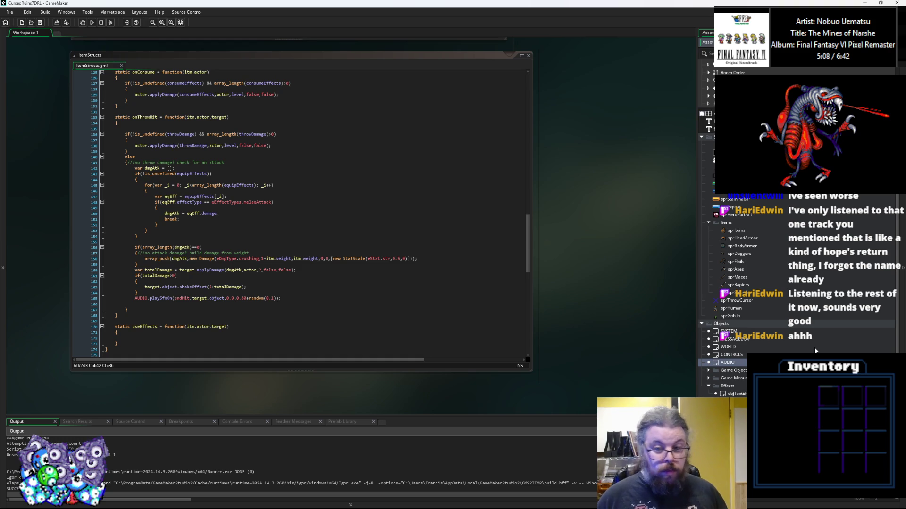
{"action": "left_click_drag", "start_coordinate": [291, 65], "coordinate": [293, 177]}
{"action": "left_click", "coordinate": [213, 285]}
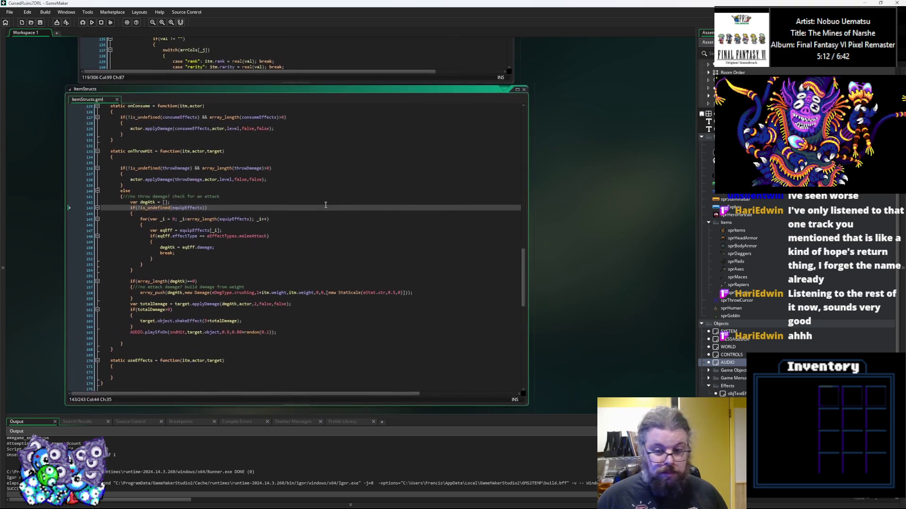
{"action": "scroll", "coordinate": [726, 307], "scroll_direction": "down", "scroll_amount": 1}
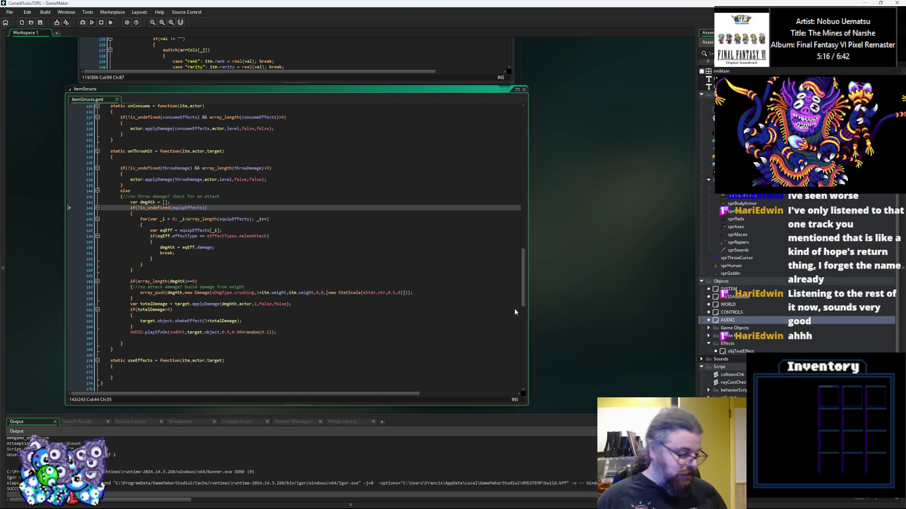
{"action": "left_click", "coordinate": [345, 304]}
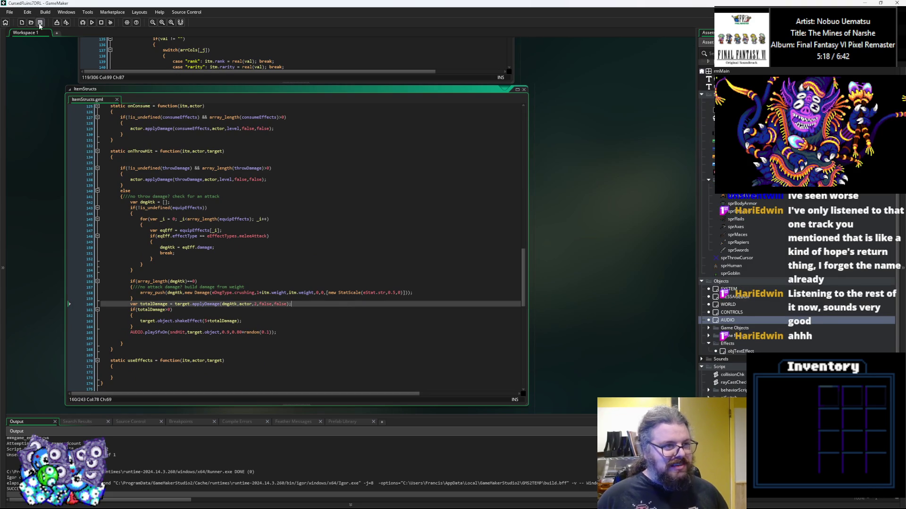
{"action": "left_click", "coordinate": [383, 271]}
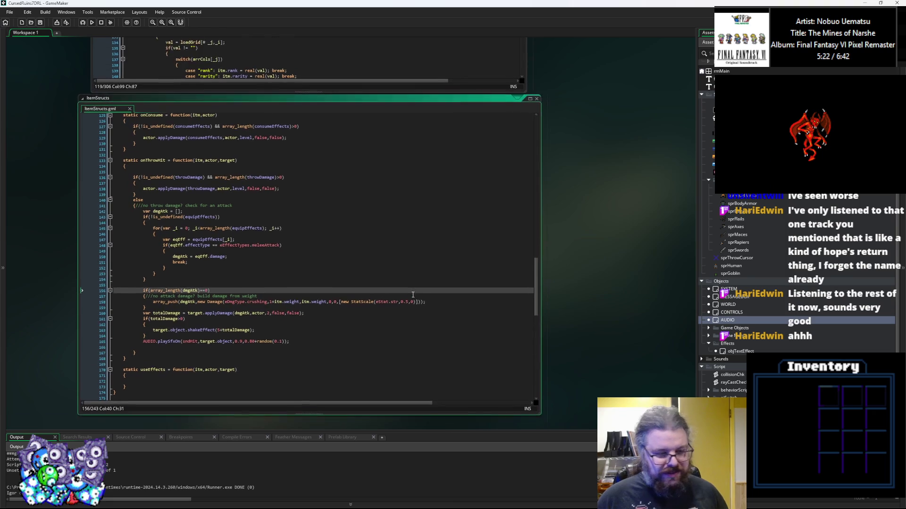
{"action": "left_click", "coordinate": [415, 272]}
Bring the loadGameData script's item-loading loop to the front
{"action": "left_click", "coordinate": [731, 383]}
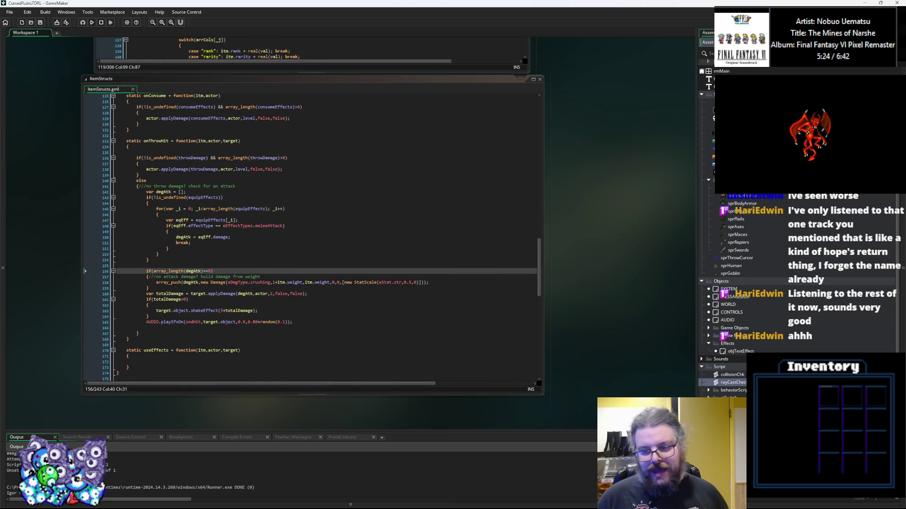
{"action": "scroll", "coordinate": [217, 296], "scroll_direction": "up", "scroll_amount": 1}
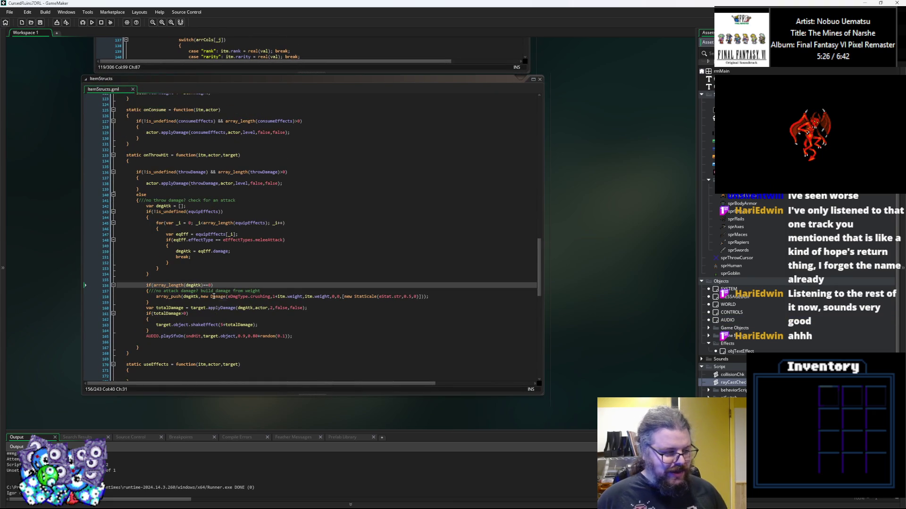
{"action": "left_click", "coordinate": [284, 260]}
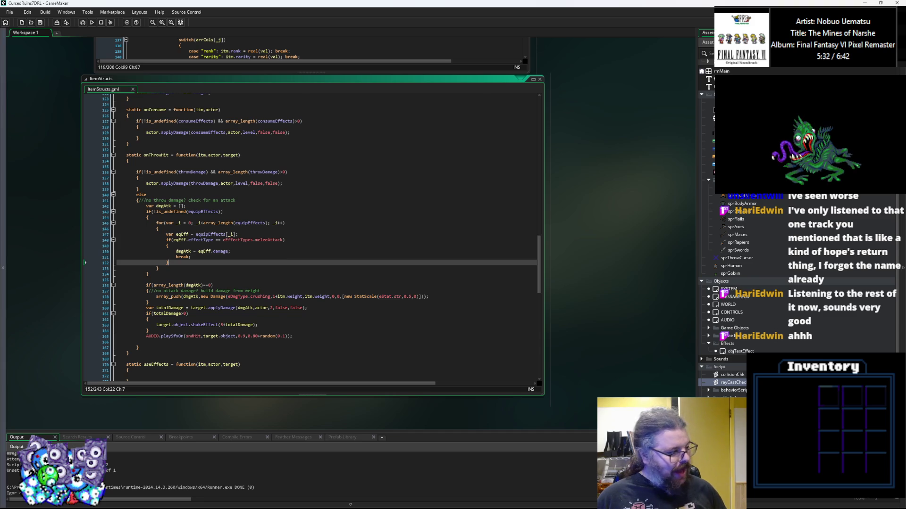
{"action": "left_click", "coordinate": [249, 287]}
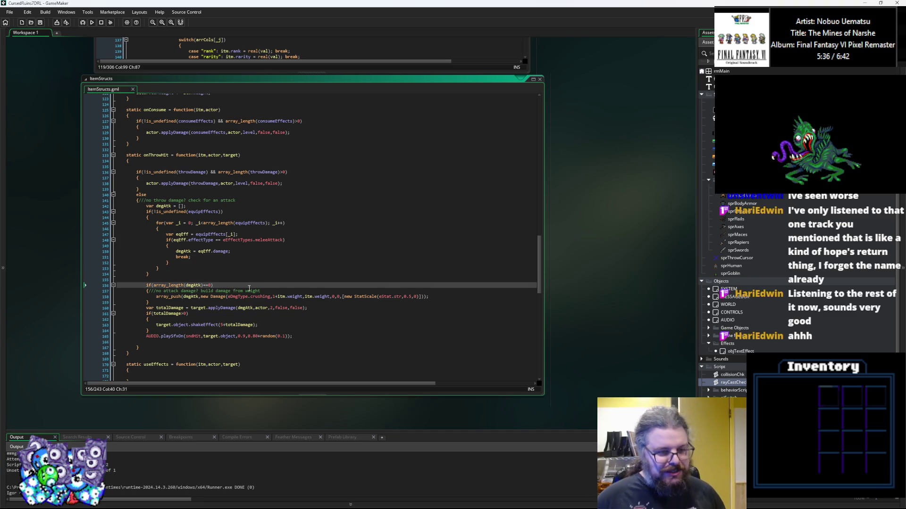
{"action": "scroll", "coordinate": [252, 289], "scroll_direction": "up", "scroll_amount": 2}
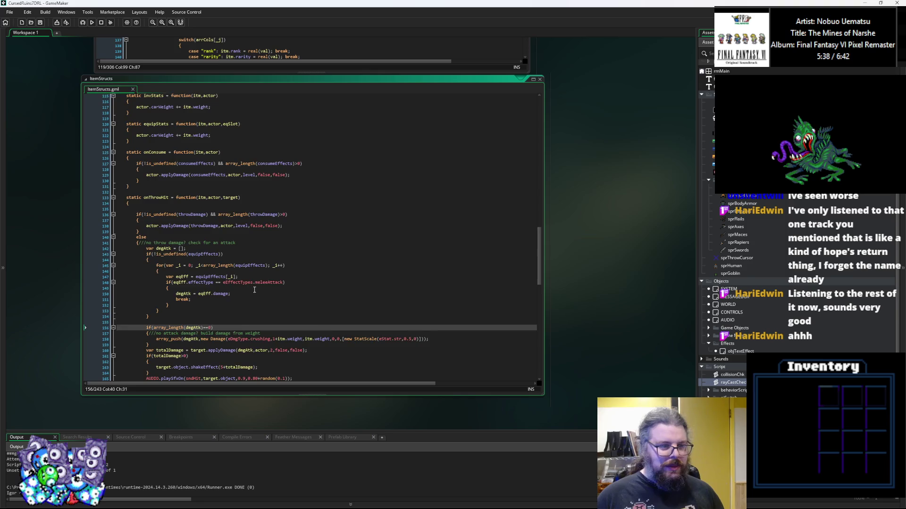
{"action": "left_click", "coordinate": [270, 67]}
{"action": "left_click", "coordinate": [270, 289]}
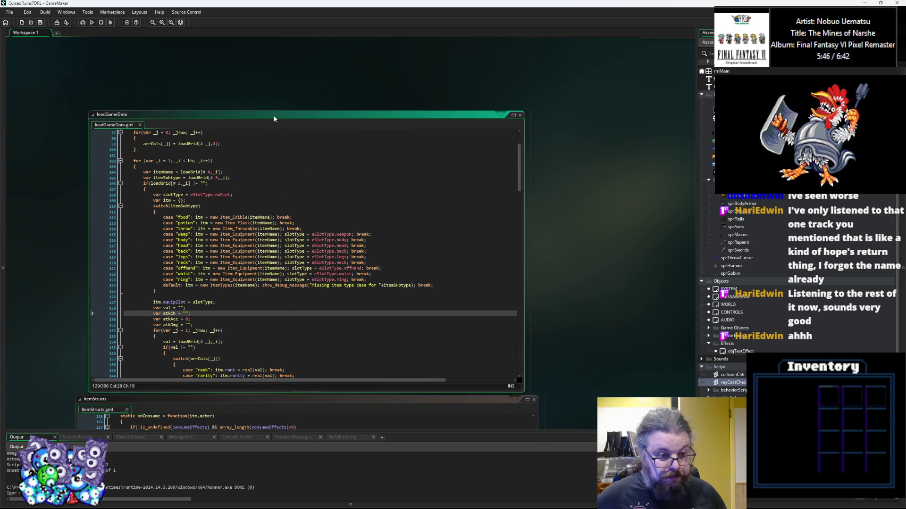
Review onThrowHit lines 153–165, then scroll the workspace over to WORLD's User Event 0 code
{"action": "scroll", "coordinate": [264, 147], "scroll_direction": "down", "scroll_amount": 2}
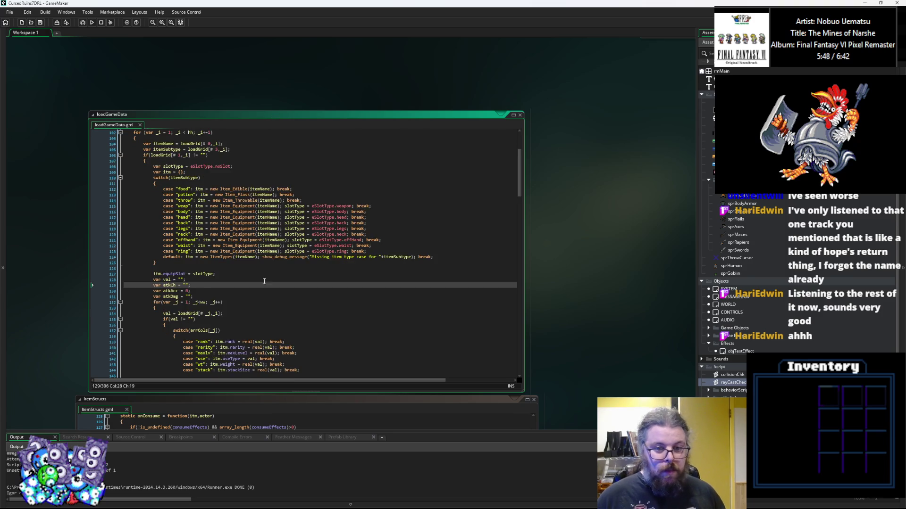
{"action": "scroll", "coordinate": [257, 269], "scroll_direction": "down", "scroll_amount": 10}
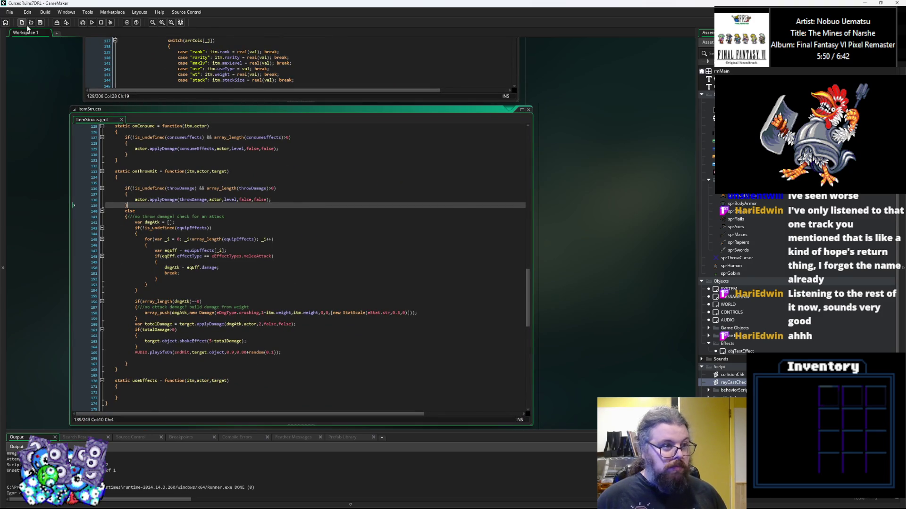
{"action": "left_click", "coordinate": [266, 286]}
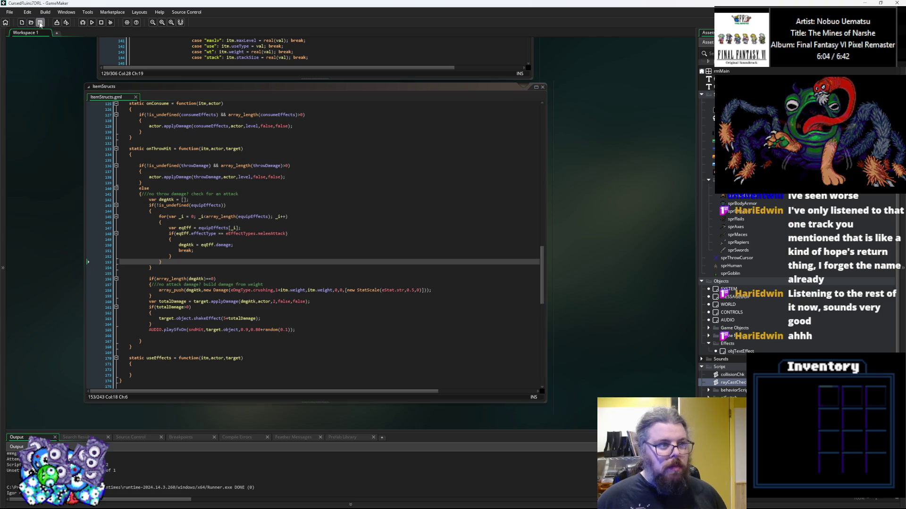
{"action": "left_click", "coordinate": [421, 331]}
{"action": "scroll", "coordinate": [421, 330], "scroll_direction": "up", "scroll_amount": 8}
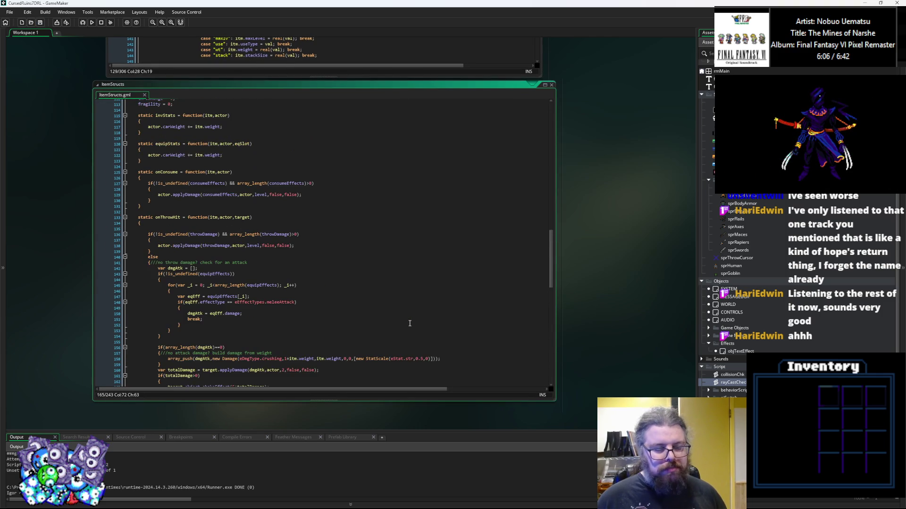
{"action": "scroll", "coordinate": [457, 424], "scroll_direction": "up", "scroll_amount": 5}
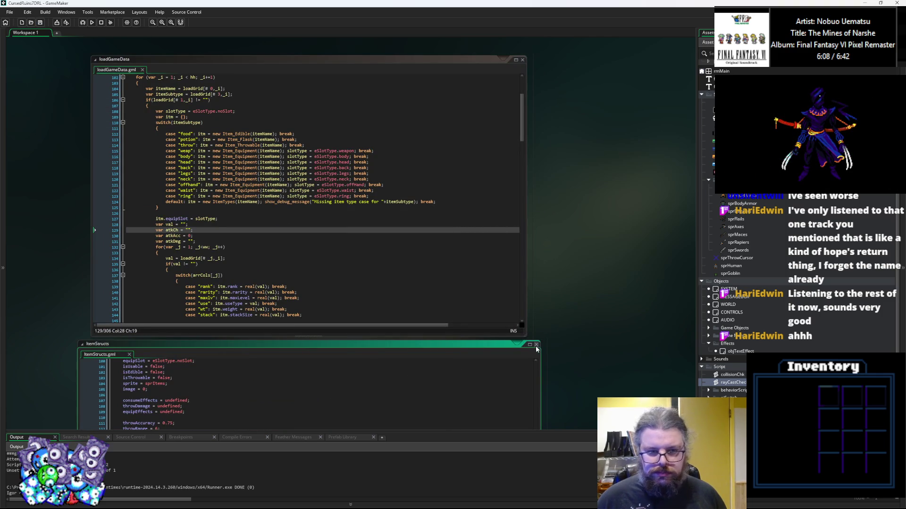
{"action": "scroll", "coordinate": [544, 335], "scroll_direction": "up", "scroll_amount": 4}
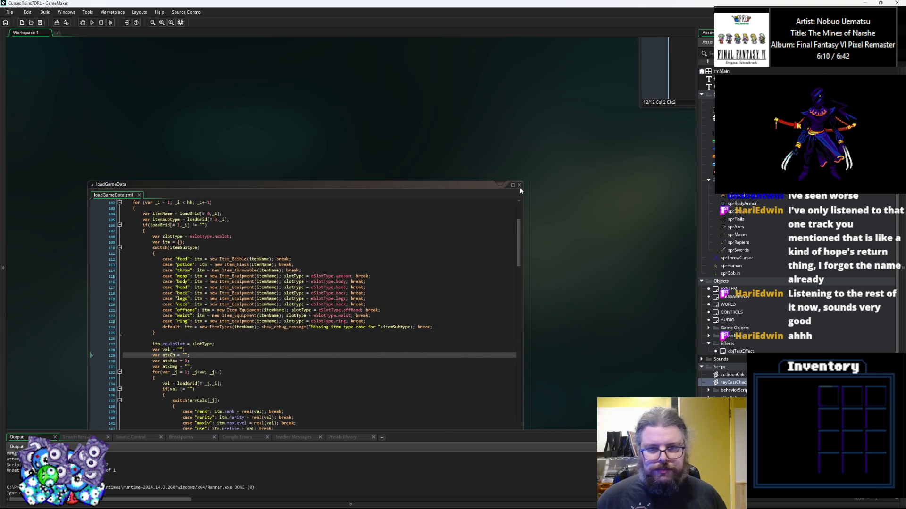
{"action": "scroll", "coordinate": [519, 212], "scroll_direction": "up", "scroll_amount": 8}
{"action": "scroll", "coordinate": [490, 241], "scroll_direction": "up", "scroll_amount": 4}
{"action": "scroll", "coordinate": [481, 236], "scroll_direction": "left", "scroll_amount": 5}
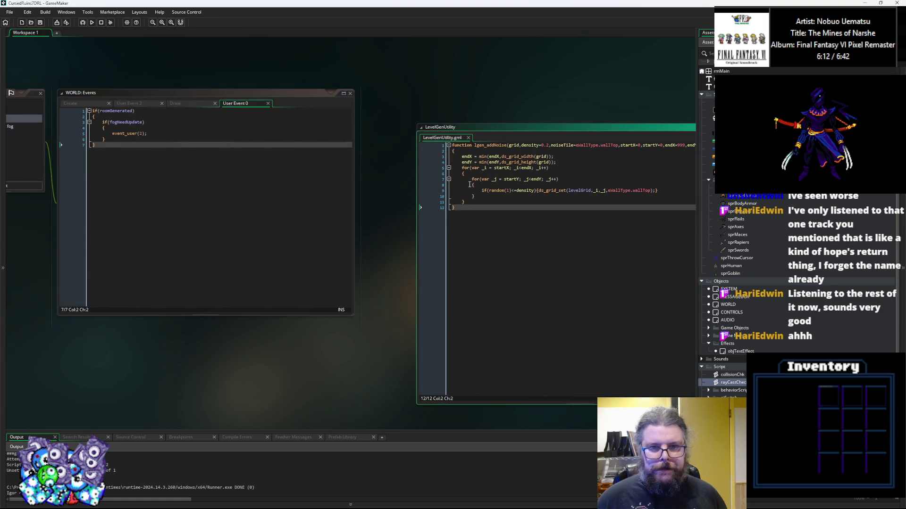
Open menuGame's User Event 0 code and enlarge the editor to show the direction-key checks
{"action": "scroll", "coordinate": [466, 229], "scroll_direction": "left", "scroll_amount": 10}
{"action": "scroll", "coordinate": [466, 229], "scroll_direction": "right", "scroll_amount": 2}
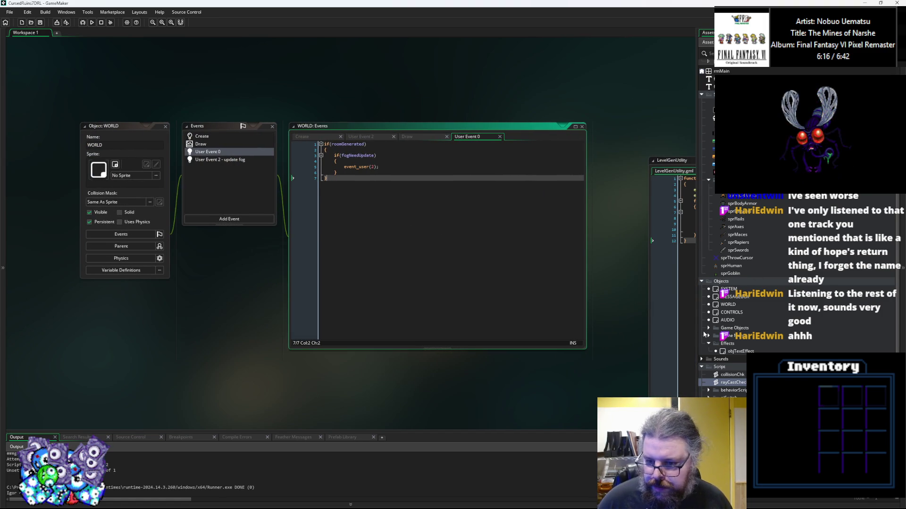
{"action": "left_click", "coordinate": [708, 335]}
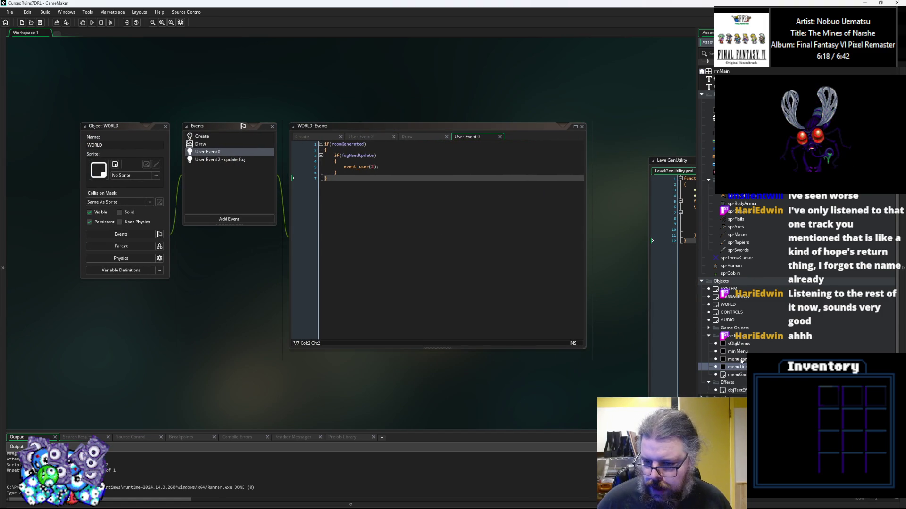
{"action": "double_click", "coordinate": [740, 375]}
{"action": "left_click", "coordinate": [251, 175]}
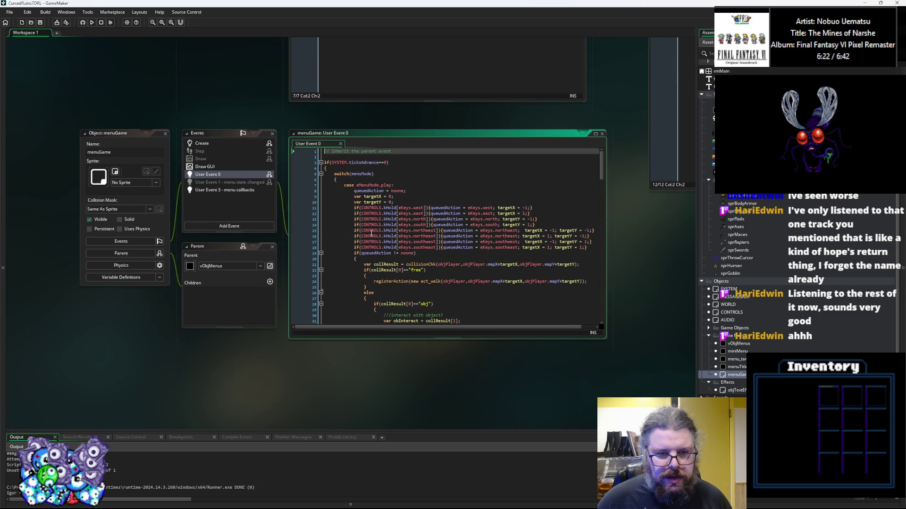
{"action": "left_click", "coordinate": [495, 275]}
{"action": "left_click_drag", "start_coordinate": [563, 290], "coordinate": [653, 421]}
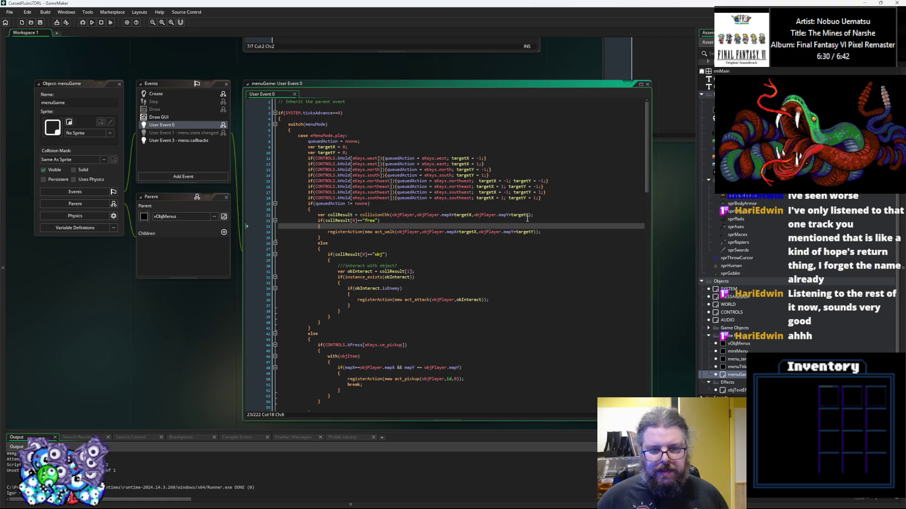
{"action": "left_click", "coordinate": [532, 231]}
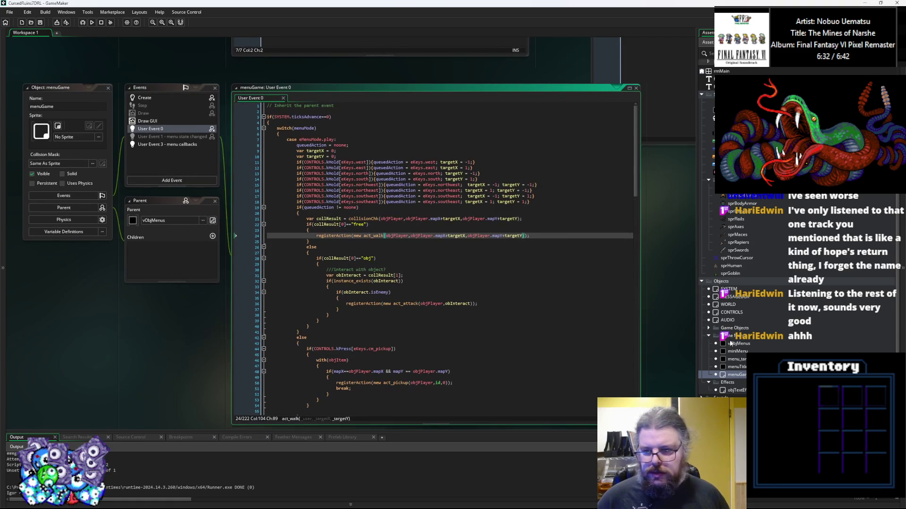
{"action": "left_click", "coordinate": [547, 201]}
Add an if(debug_mode){ block after the direction-key checks
{"action": "key", "text": "Return"}
{"action": "key", "text": "Return"}
{"action": "type", "text": "if"}
{"action": "key", "text": "Return"}
{"action": "key", "text": "Up"}
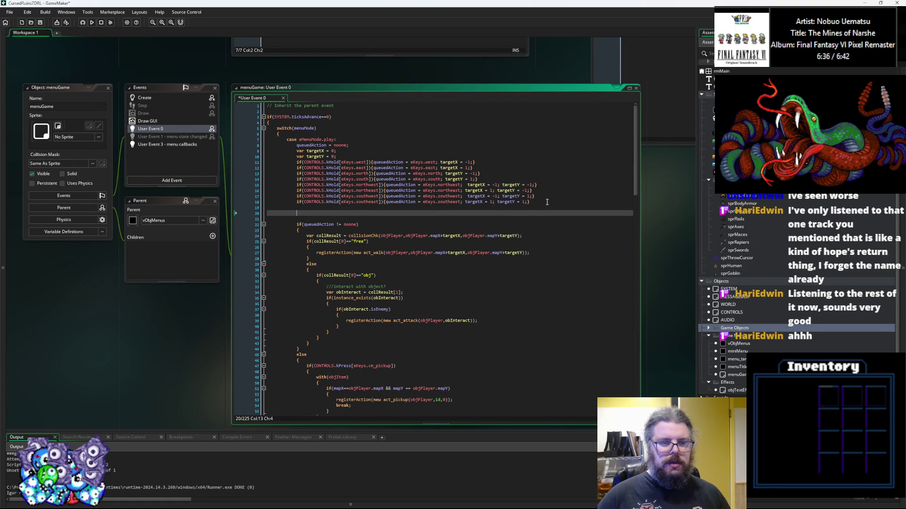
{"action": "type", "text": "if(d"}
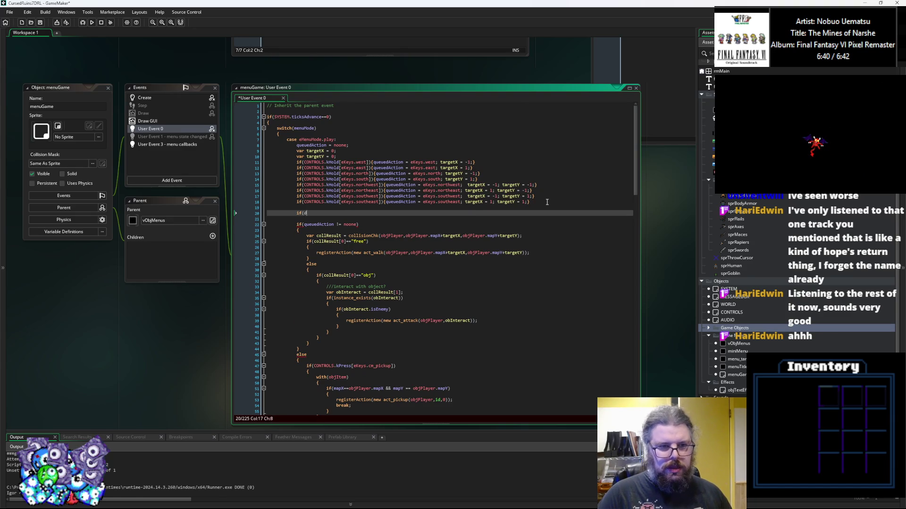
{"action": "type", "text": "ebug_mode)"}
{"action": "key", "text": "Return"}
{"action": "type", "text": "{"}
{"action": "key", "text": "Return"}
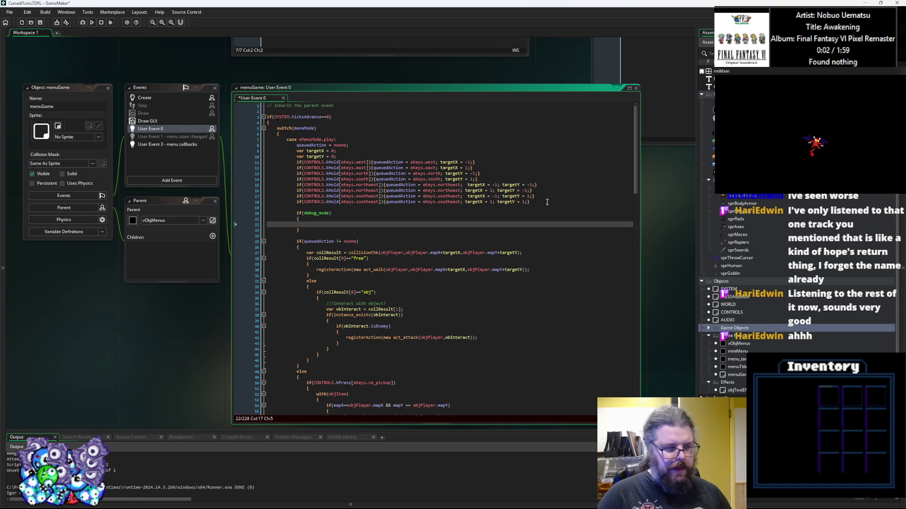
Inside the debug block, add an if(keyboard_check_pressed(vk_f9)) check
{"action": "type", "text": "if("}
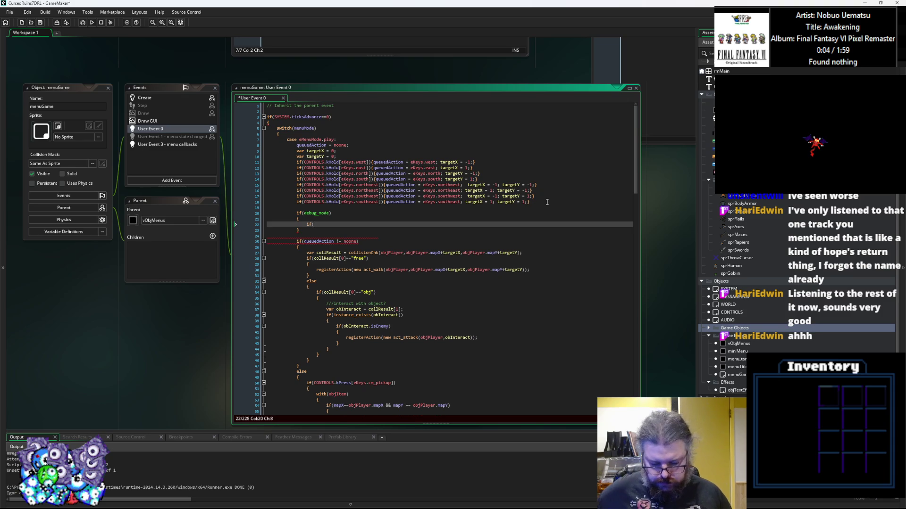
{"action": "type", "text": "k"}
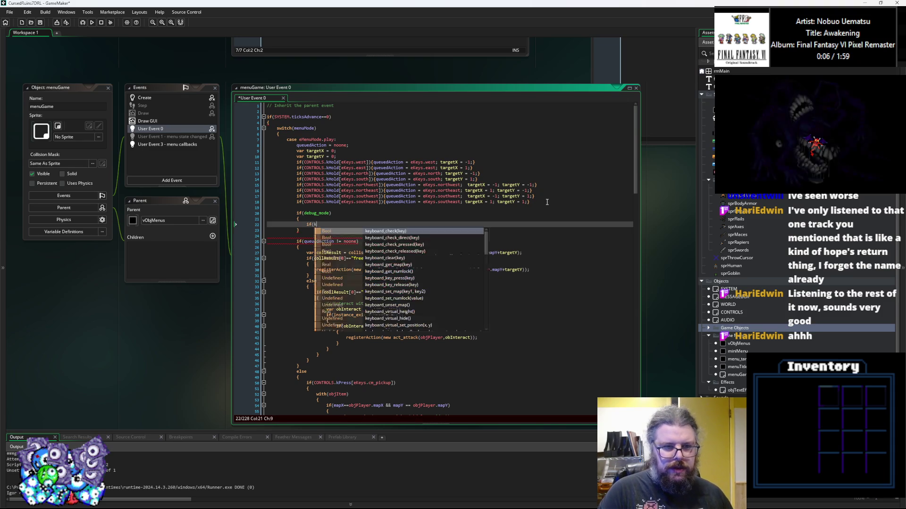
{"action": "type", "text": "eyboard_che"}
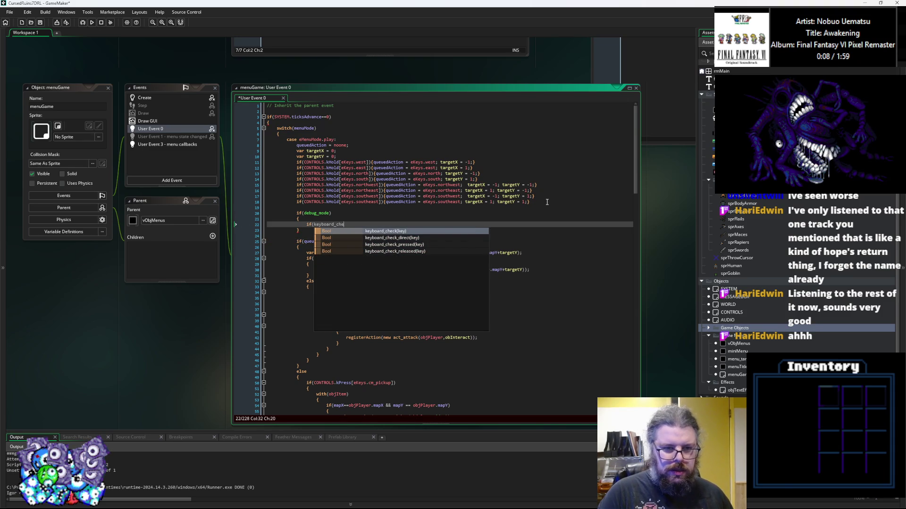
{"action": "type", "text": "ck_press"}
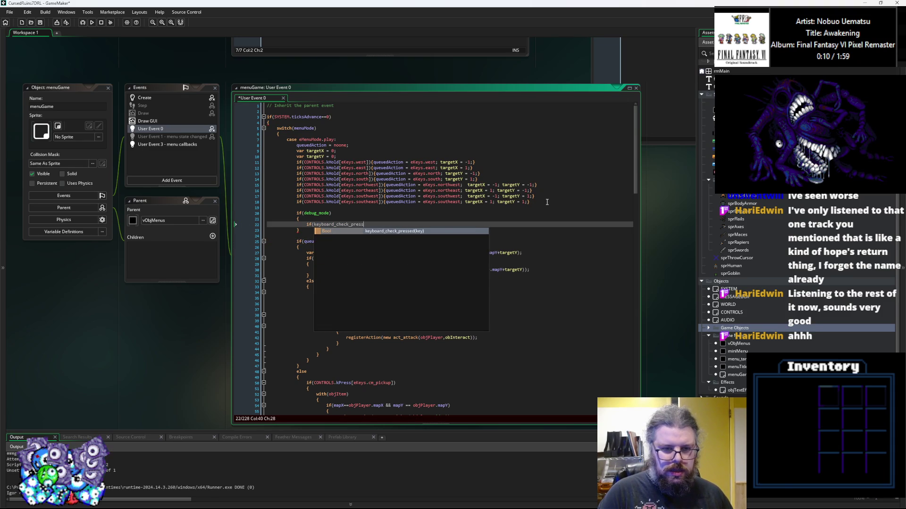
{"action": "type", "text": "ed()"}
{"action": "type", "text": "vk_"}
{"action": "key", "text": "Down"}
{"action": "key", "text": "Down"}
{"action": "key", "text": "Down"}
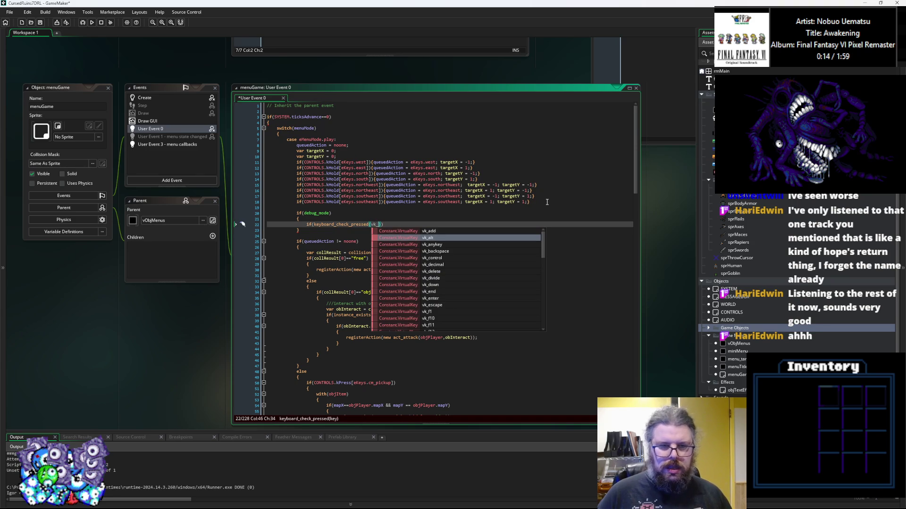
{"action": "key", "text": "Down"}
{"action": "key", "text": "Down"}
{"action": "key", "text": "Down"}
{"action": "key", "text": "Up"}
{"action": "key", "text": "Up"}
{"action": "key", "text": "Up"}
{"action": "key", "text": "Down"}
{"action": "key", "text": "Down"}
{"action": "key", "text": "Down"}
{"action": "key", "text": "Down"}
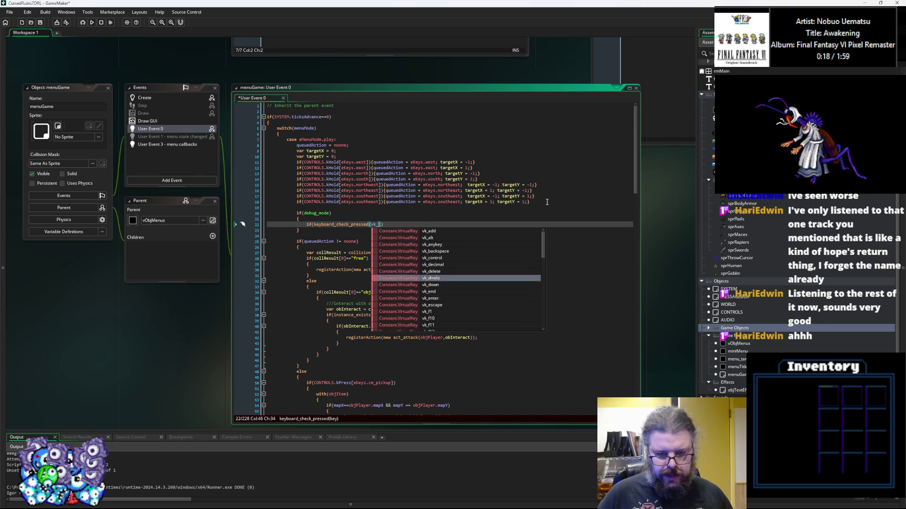
{"action": "type", "text": "inser"}
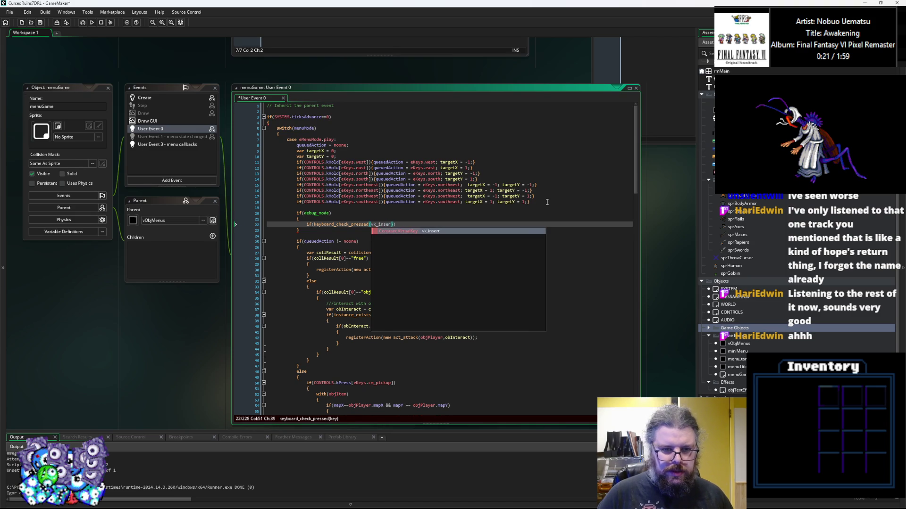
{"action": "key", "text": "Return"}
{"action": "type", "text": ")"}
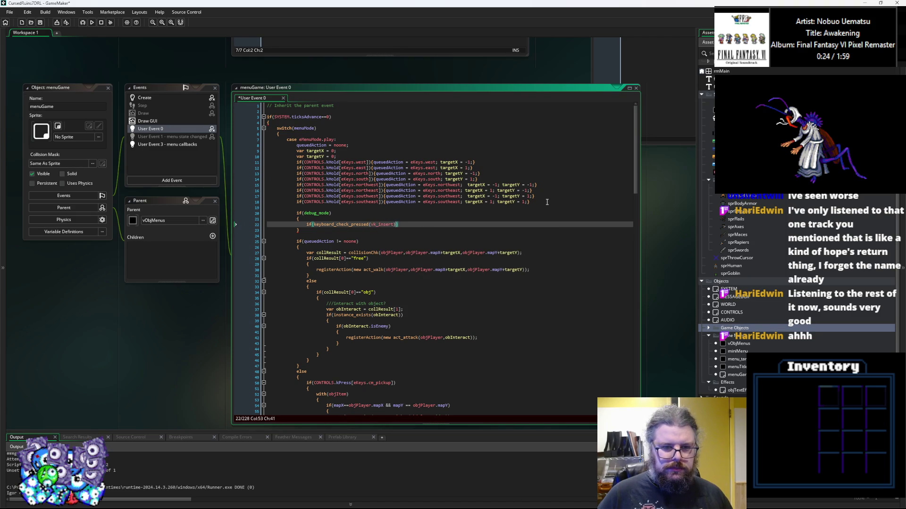
{"action": "key", "text": "Left"}
{"action": "key", "text": "Left"}
{"action": "key", "text": "Left"}
{"action": "key", "text": "BackSpace"}
{"action": "key", "text": "BackSpace"}
{"action": "key", "text": "BackSpace"}
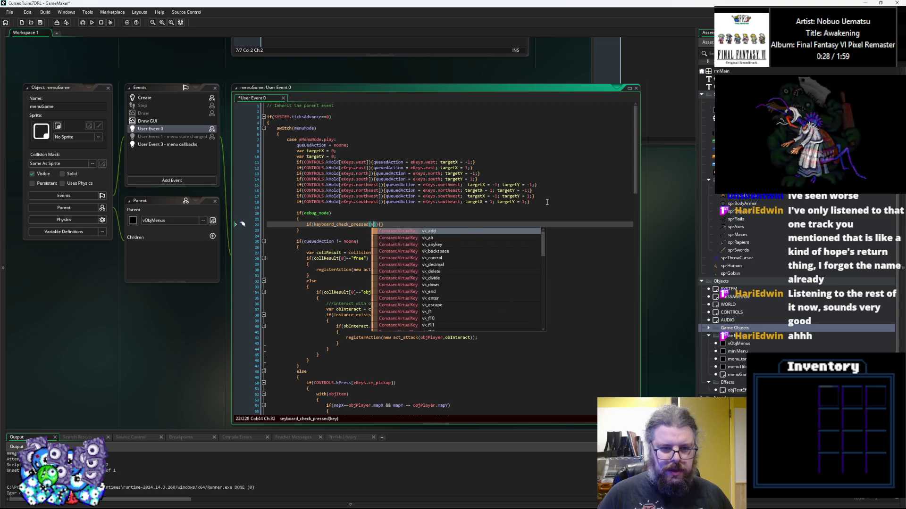
{"action": "key", "text": "BackSpace"}
{"action": "key", "text": "BackSpace"}
{"action": "type", "text": "f"}
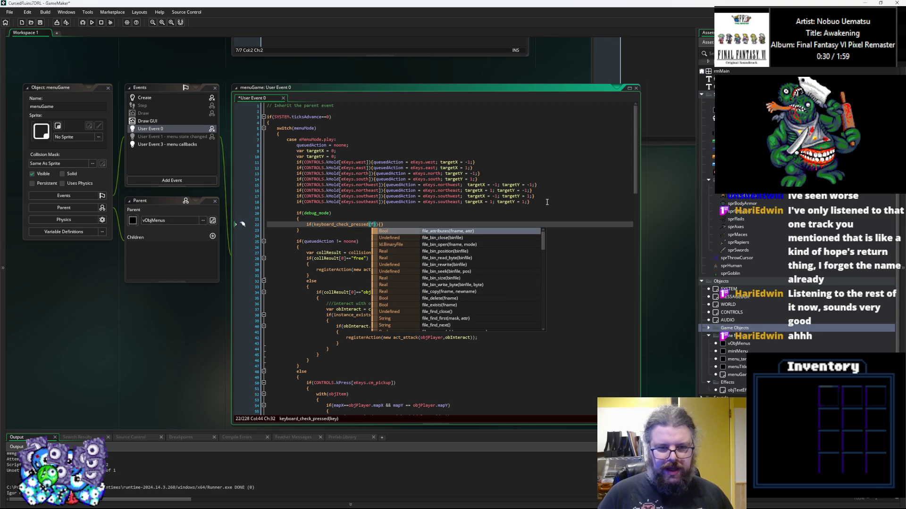
{"action": "key", "text": "BackSpace"}
{"action": "type", "text": "vk_"}
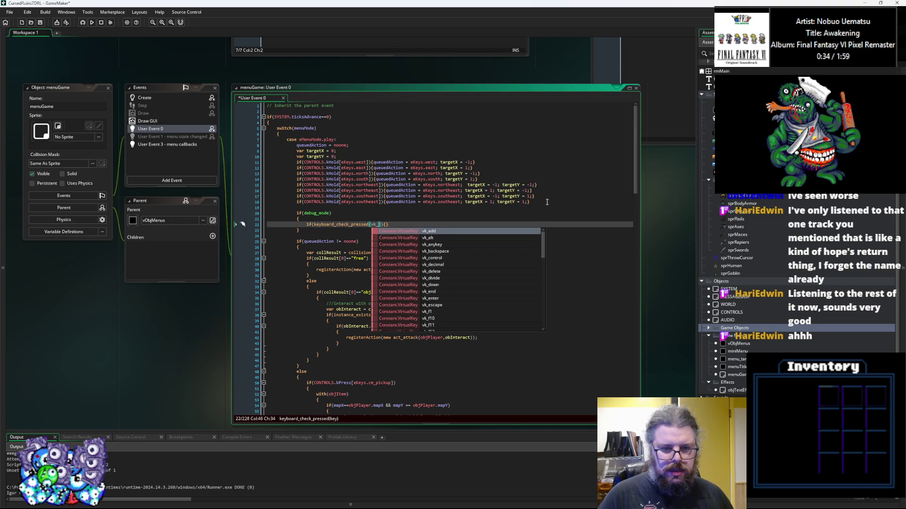
{"action": "type", "text": "f9"}
{"action": "key", "text": "Right"}
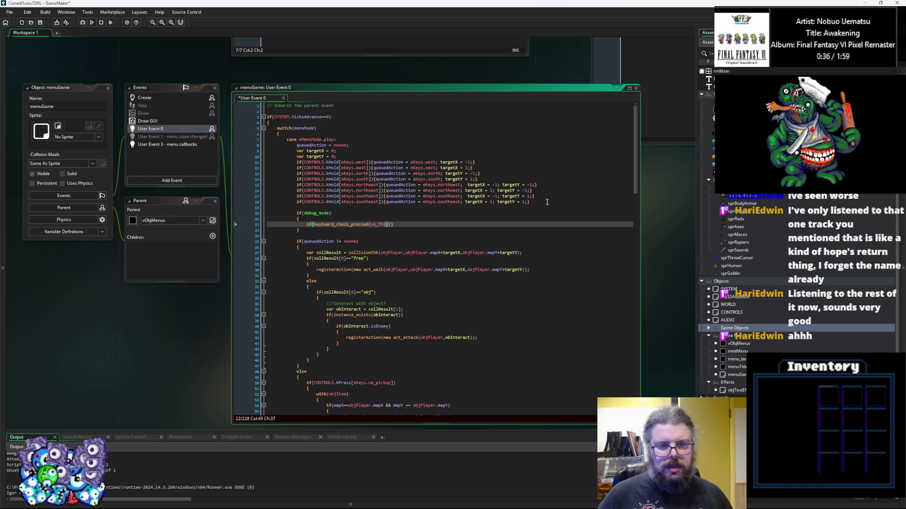
{"action": "key", "text": "Right"}
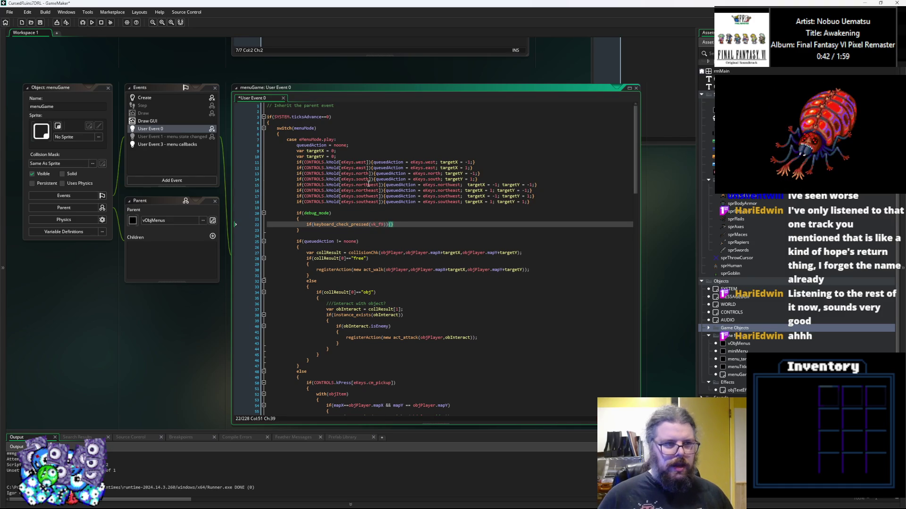
{"action": "left_click", "coordinate": [179, 97]}
{"action": "left_click", "coordinate": [328, 281]}
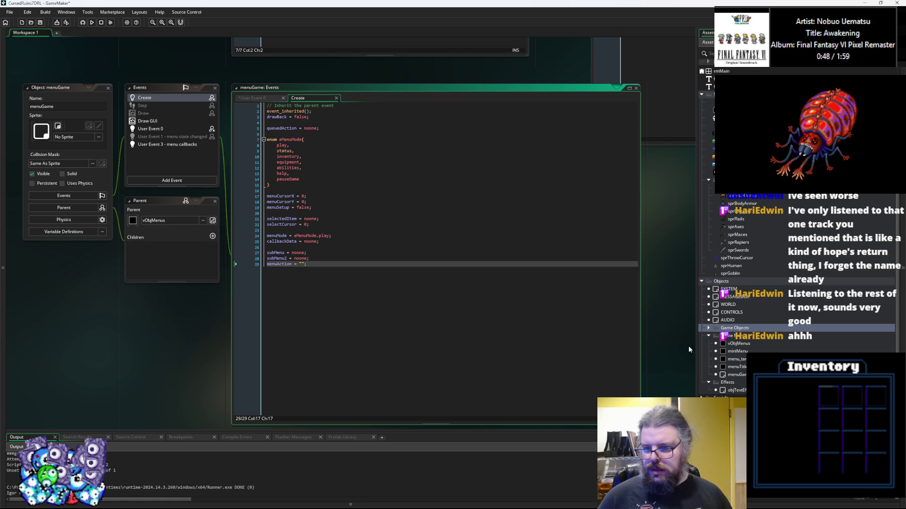
Add cheat_fog = false; to the CONTROLS object's Create code above the key-array loop
{"action": "double_click", "coordinate": [731, 313]}
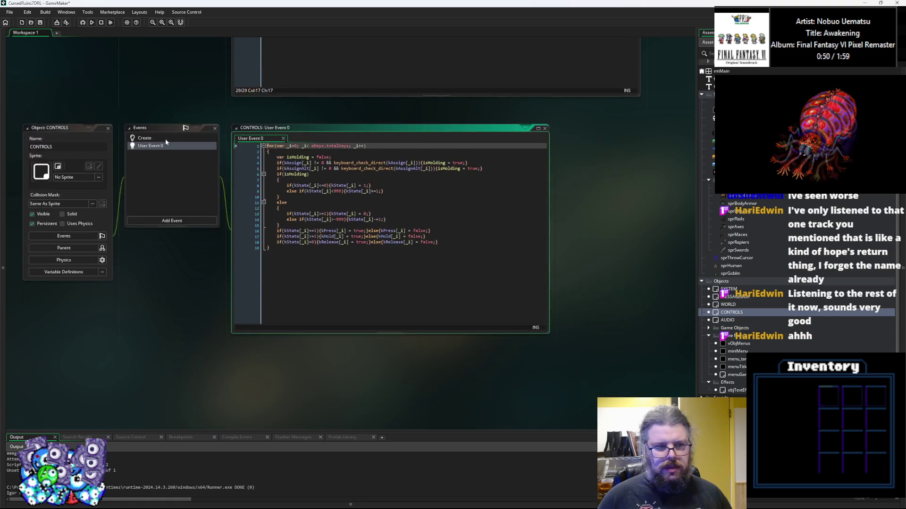
{"action": "left_click", "coordinate": [166, 138]}
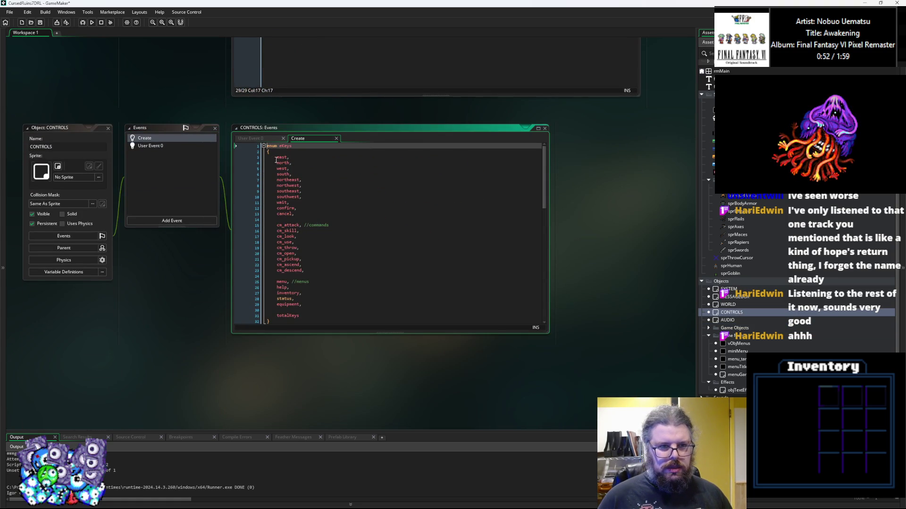
{"action": "left_click", "coordinate": [263, 146]}
{"action": "left_click", "coordinate": [347, 196]}
{"action": "key", "text": "Home"}
{"action": "key", "text": "Return"}
{"action": "key", "text": "Return"}
{"action": "key", "text": "Up"}
{"action": "key", "text": "Up"}
{"action": "type", "text": "chec"}
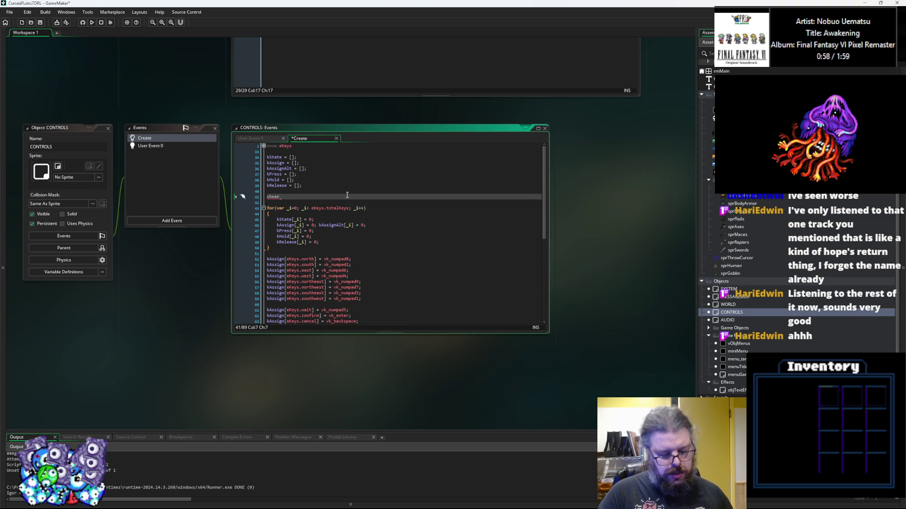
{"action": "type", "text": "fogOf"}
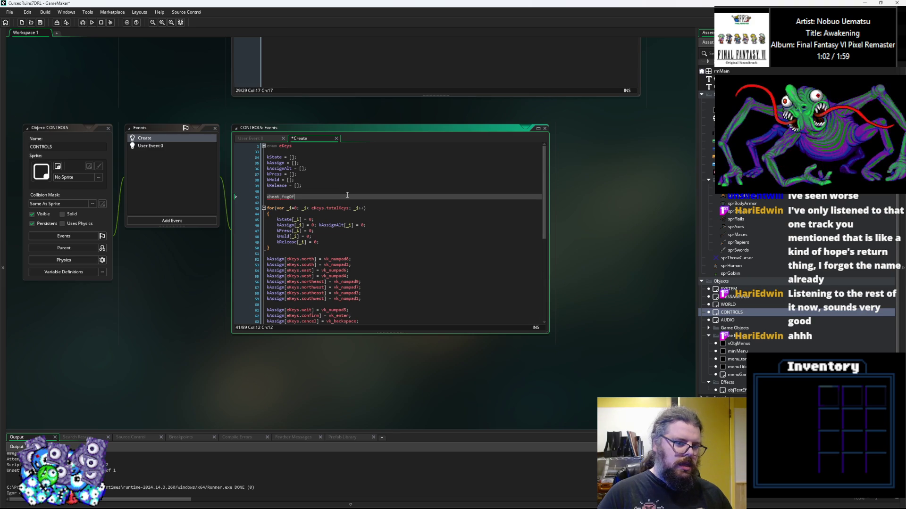
{"action": "key", "text": "BackSpace"}
{"action": "key", "text": "BackSpace"}
{"action": "type", "text": " = false;"}
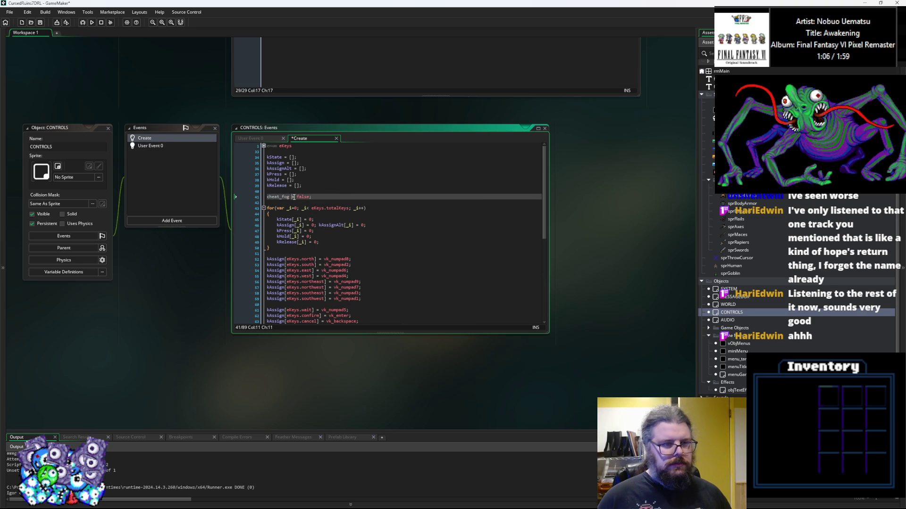
{"action": "left_click", "coordinate": [316, 181]}
{"action": "scroll", "coordinate": [403, 305], "scroll_direction": "up", "scroll_amount": 5}
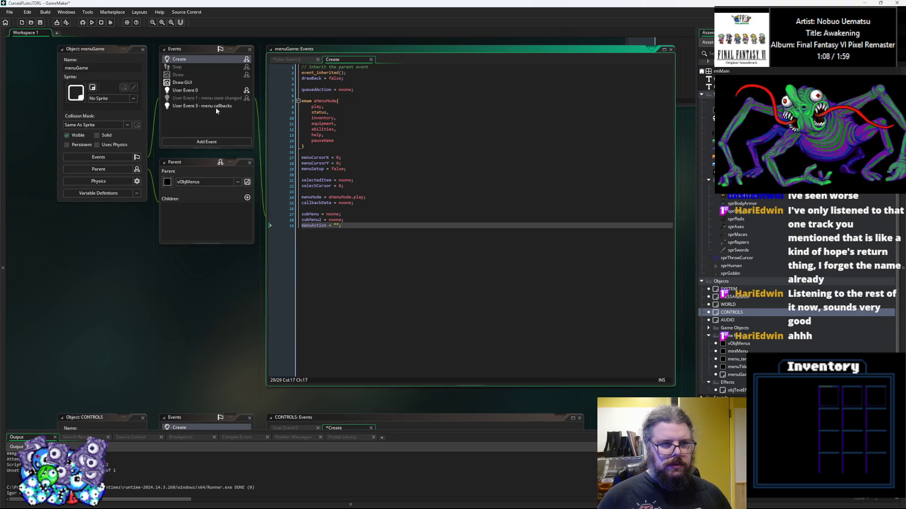
{"action": "left_click", "coordinate": [207, 91]}
{"action": "type", "text": "if(keyboard_check_pressed(vk_f9)){}"}
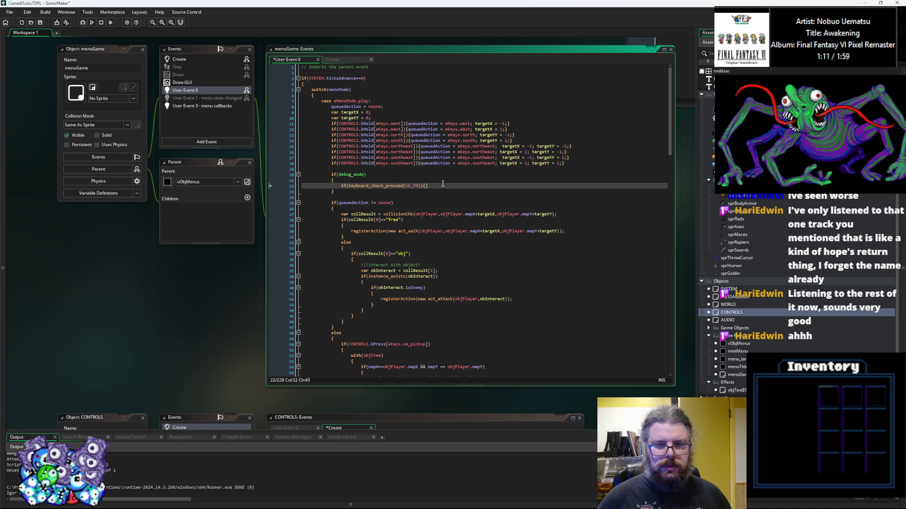
Inside the F9 check's braces, write SYSTEM.cheat_fog = !SYSTEM.cheat_fog; and save
{"action": "key", "text": "Left"}
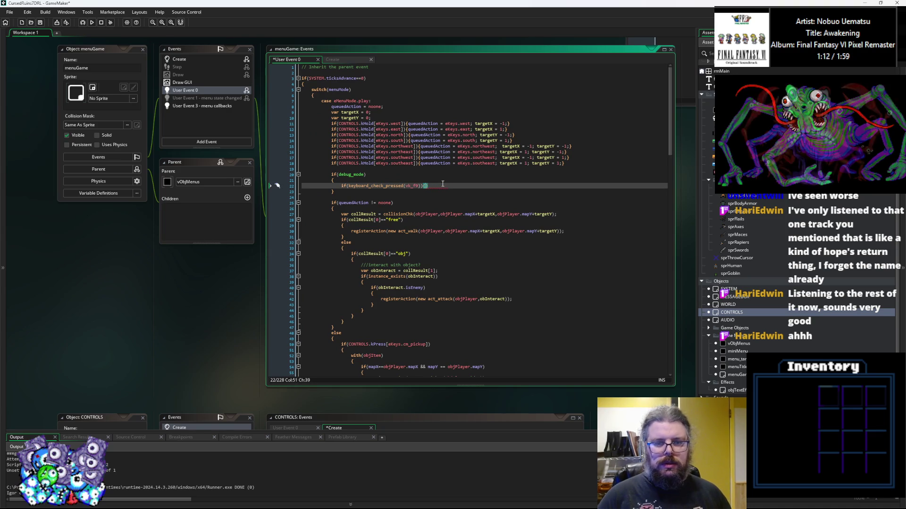
{"action": "type", "text": "CONTRO"}
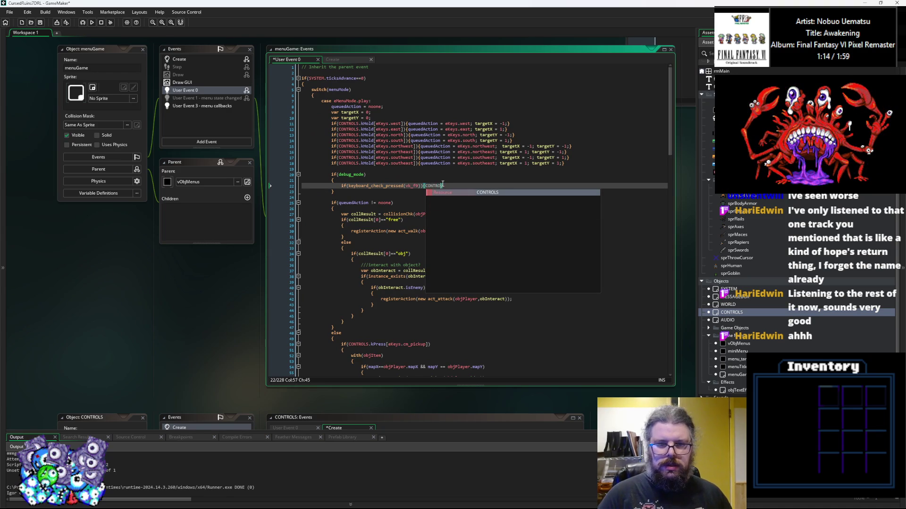
{"action": "key", "text": "BackSpace"}
{"action": "key", "text": "BackSpace"}
{"action": "key", "text": "BackSpace"}
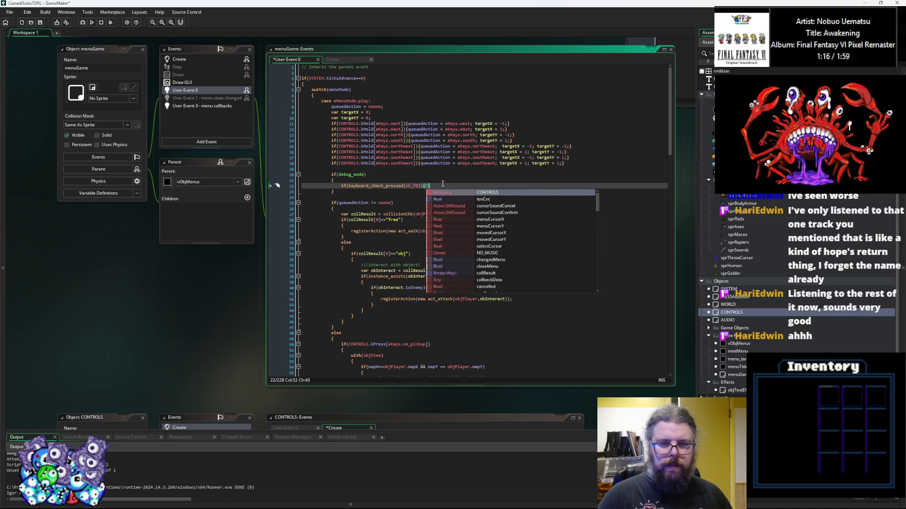
{"action": "type", "text": "SYSTEM.cheat_fog = "}
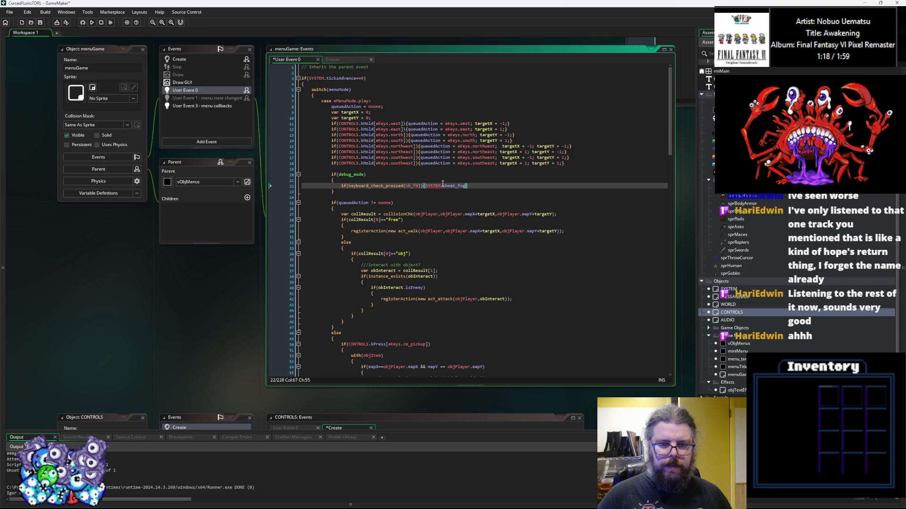
{"action": "type", "text": "!SYSTEM."}
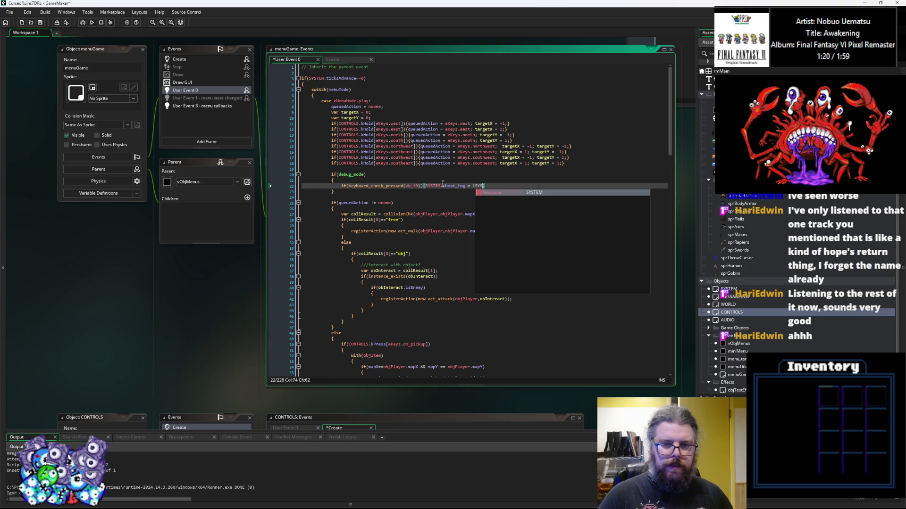
{"action": "type", "text": "chea"}
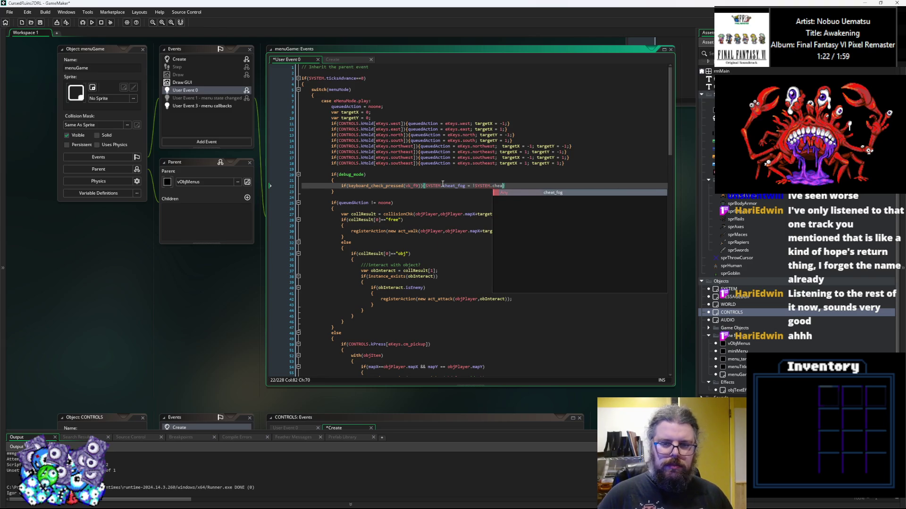
{"action": "key", "text": "Return"}
{"action": "type", "text": ";"}
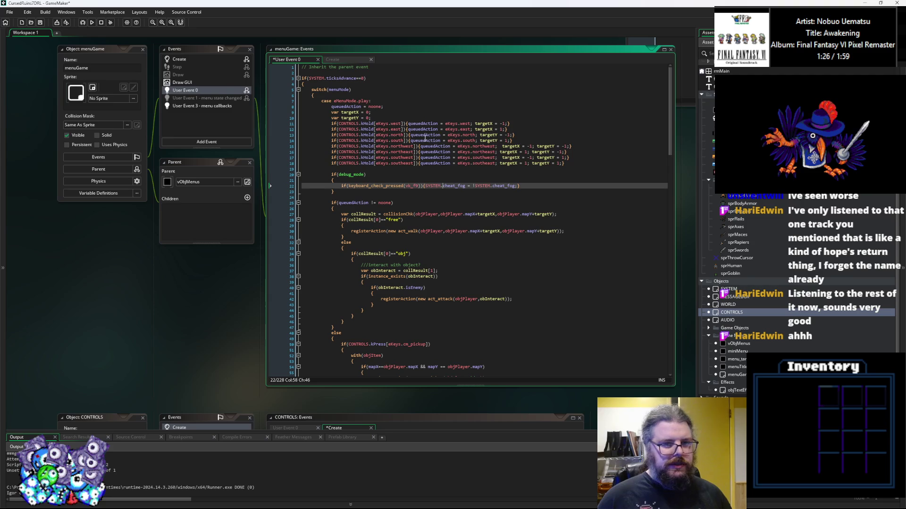
{"action": "left_click_drag", "start_coordinate": [466, 185], "coordinate": [426, 185]}
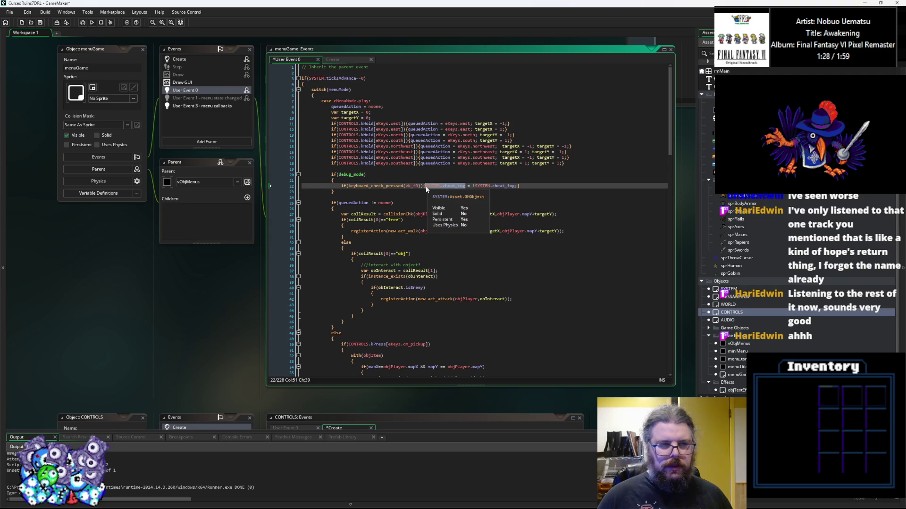
{"action": "left_click", "coordinate": [42, 22]}
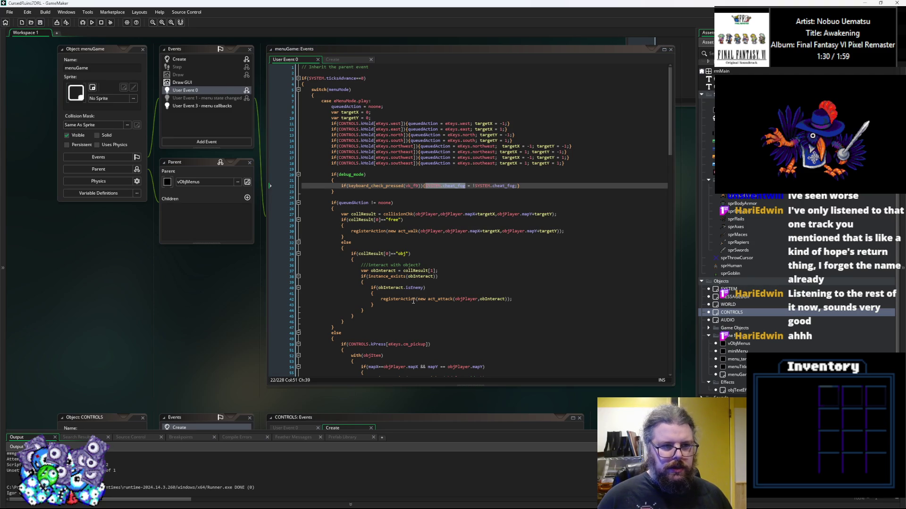
{"action": "left_click", "coordinate": [457, 417]}
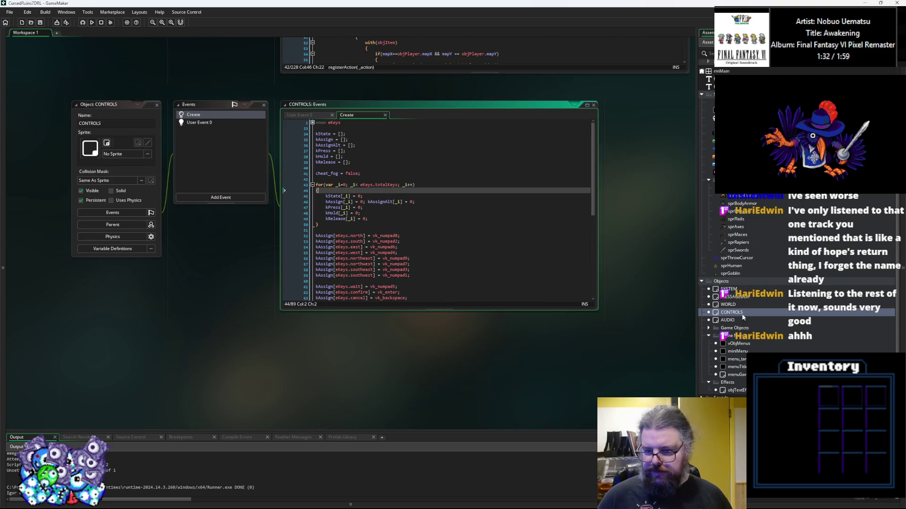
Open the WORLD object, look over its fog-update event code, then switch to the Draw event
{"action": "double_click", "coordinate": [728, 304]}
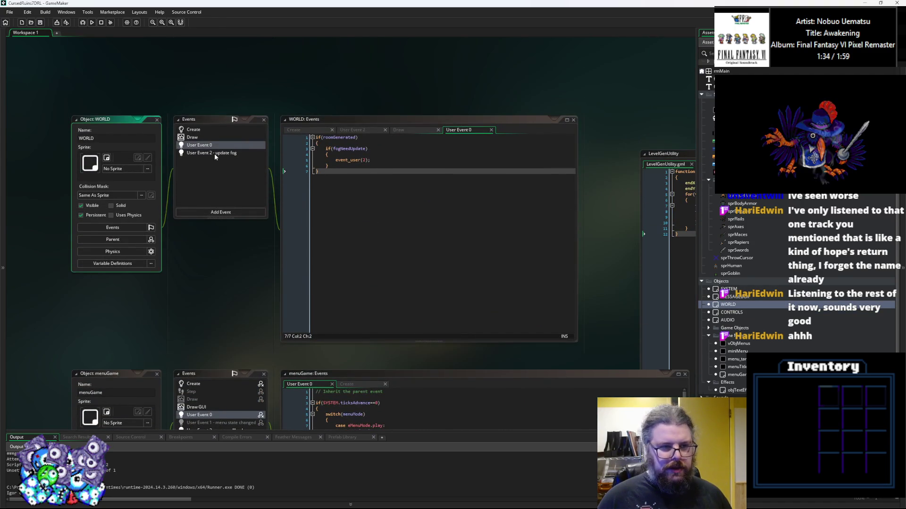
{"action": "left_click", "coordinate": [214, 154]}
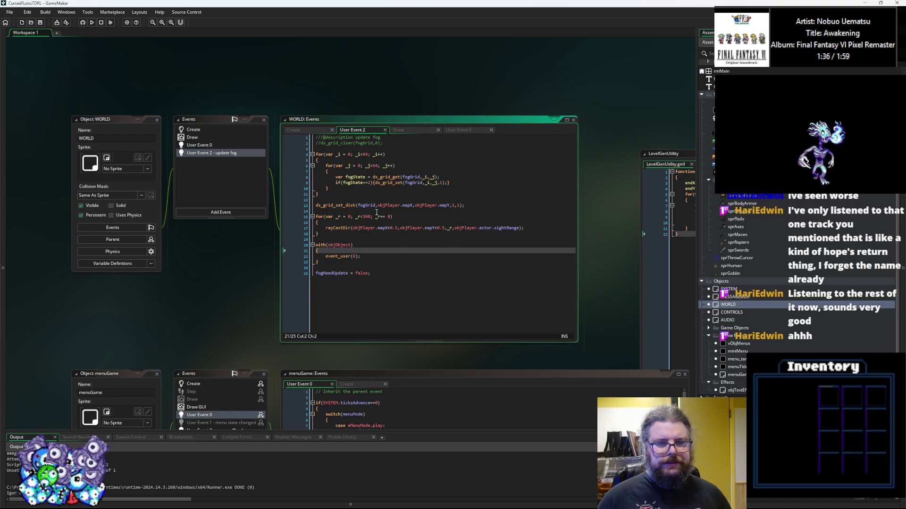
{"action": "left_click", "coordinate": [376, 183]}
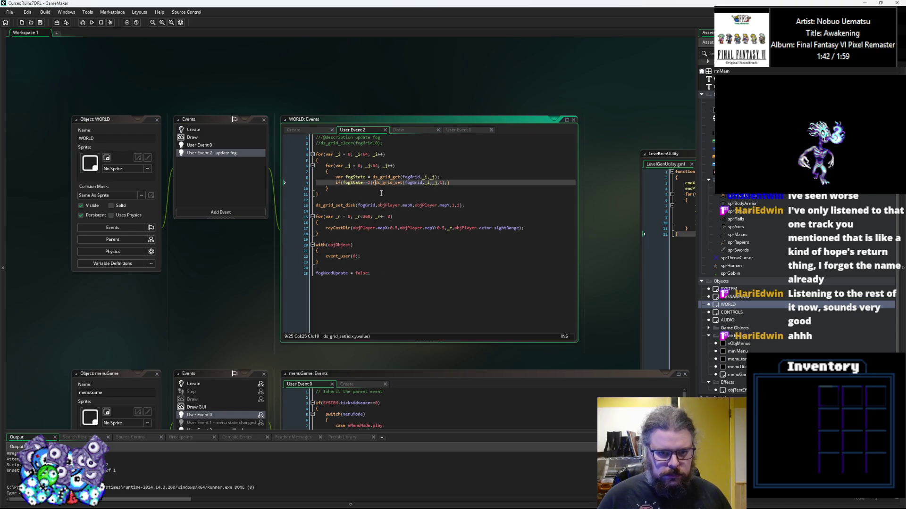
{"action": "left_click", "coordinate": [373, 200]}
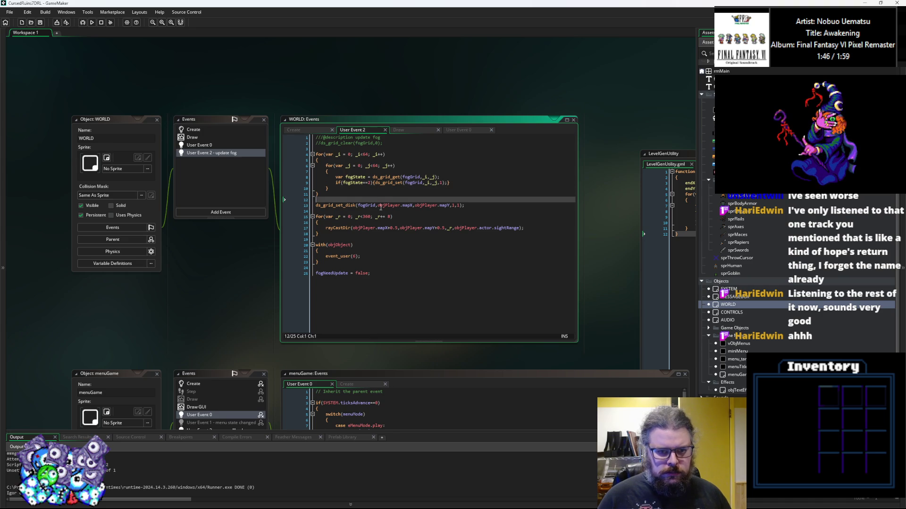
{"action": "key", "text": "Up"}
{"action": "key", "text": "Up"}
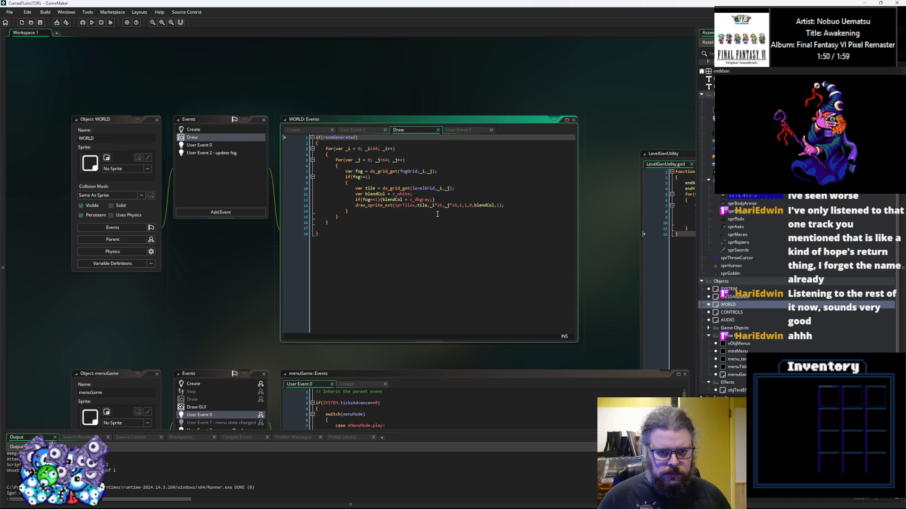
Insert if(SYSTEM.cheat_fog){fog = 2;} on a new line above the if(fog>=1) check
{"action": "left_click", "coordinate": [457, 199]}
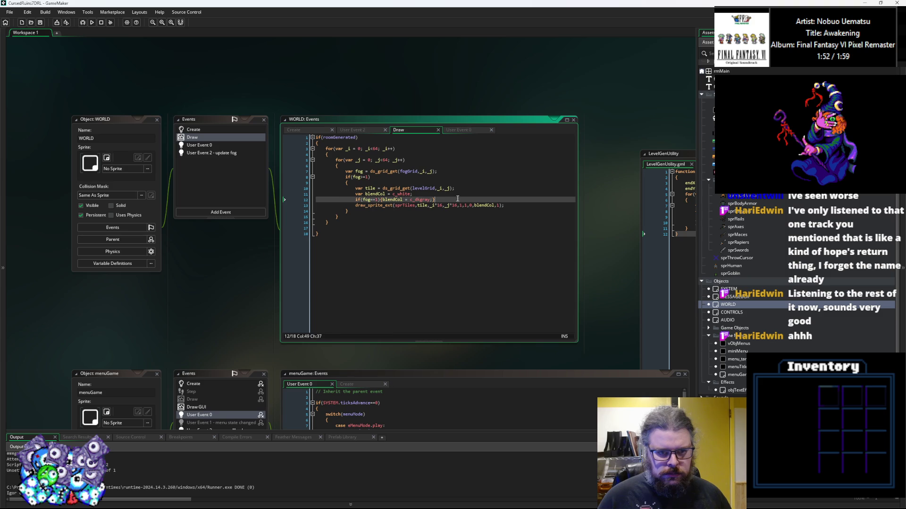
{"action": "left_click", "coordinate": [450, 170]}
{"action": "key", "text": "Down"}
{"action": "key", "text": "Left"}
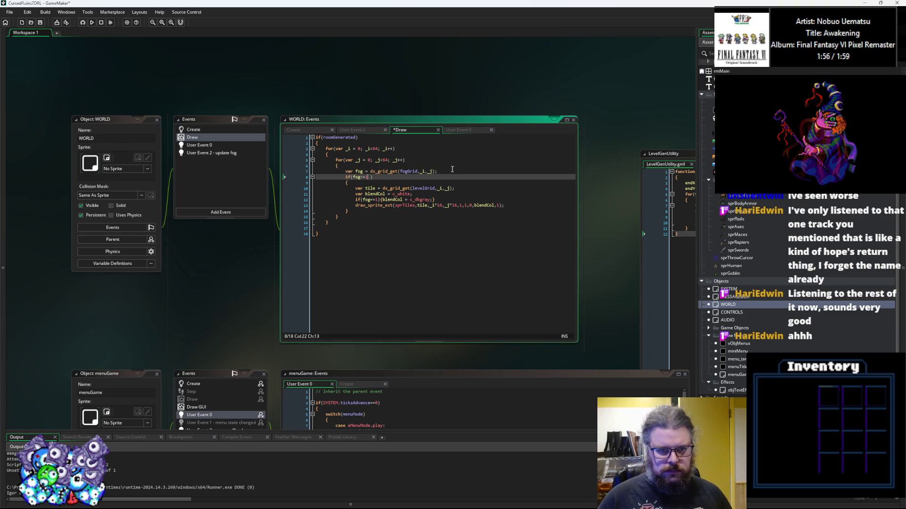
{"action": "key", "text": "BackSpace"}
{"action": "key", "text": "BackSpace"}
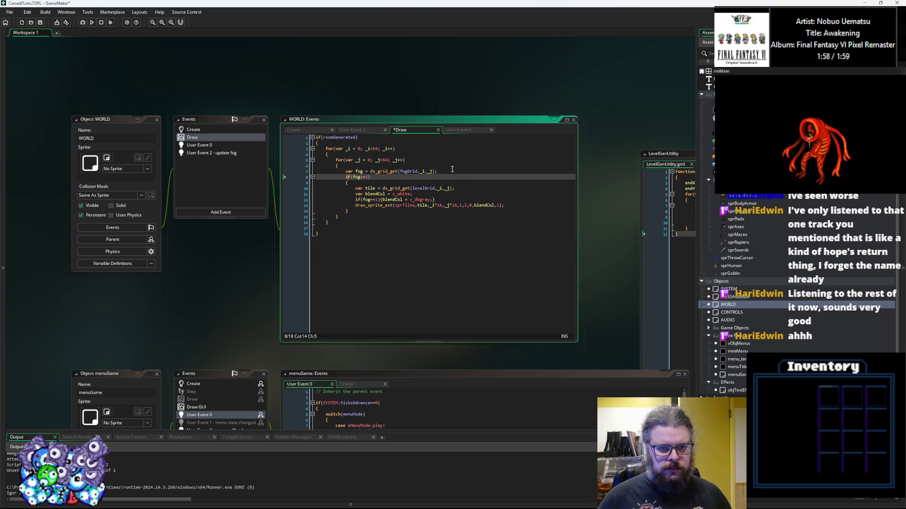
{"action": "key", "text": "Return"}
{"action": "key", "text": "Up"}
{"action": "type", "text": "f(SYSTEM.cheat_fog"}
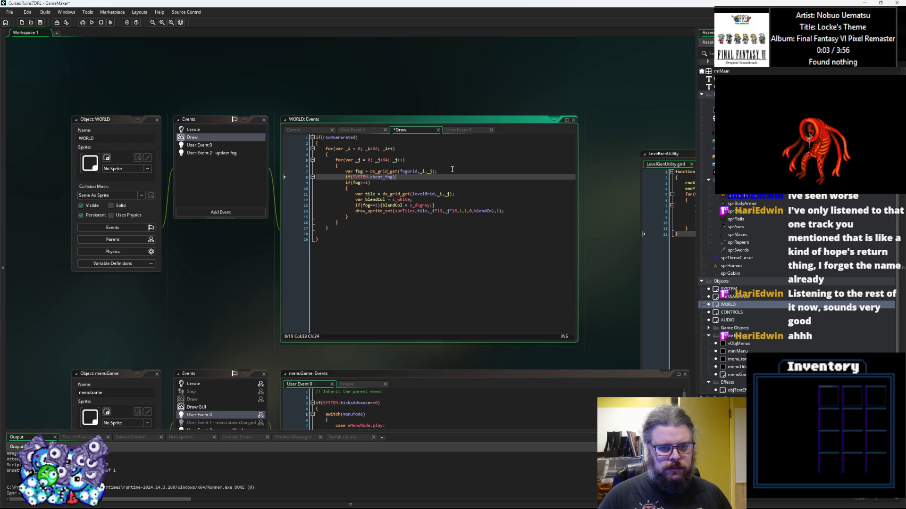
{"action": "key", "text": "Left"}
{"action": "type", "text": "g"}
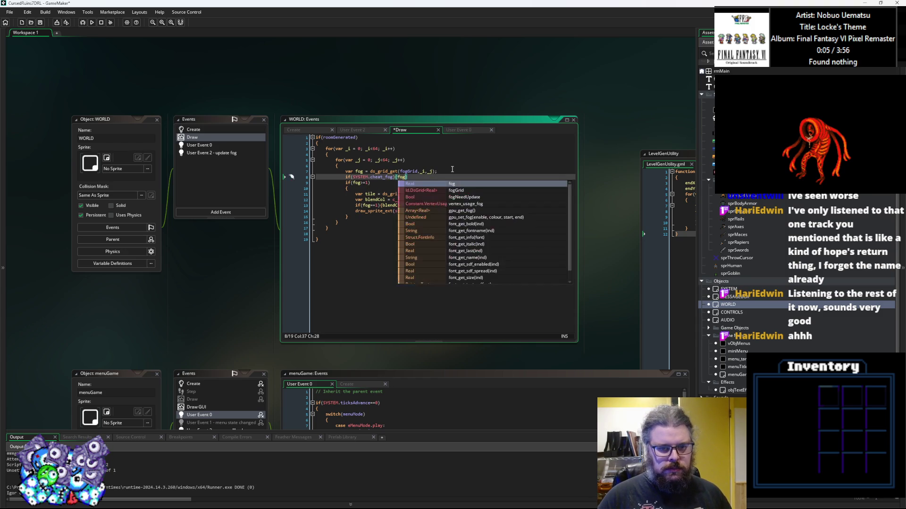
{"action": "type", "text": " = 2;"}
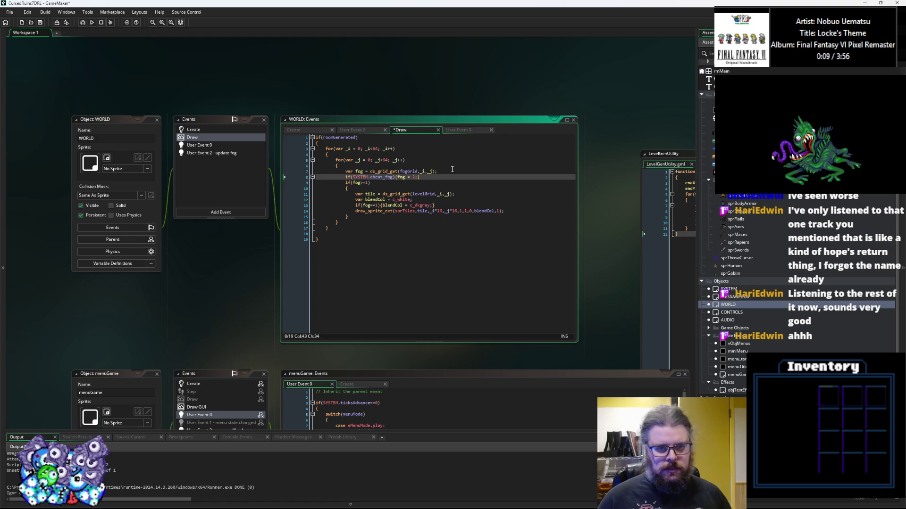
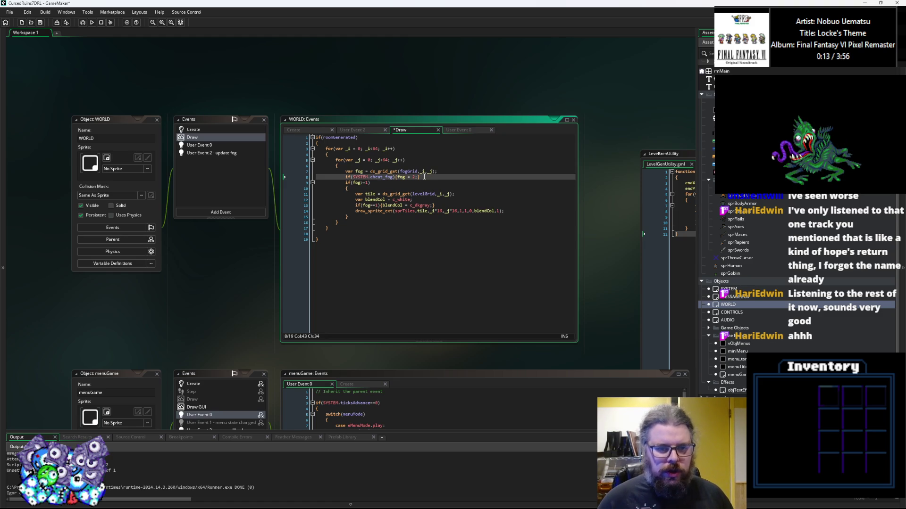
Save the WORLD Draw code and start a New Game in the debugger
{"action": "left_click", "coordinate": [40, 22]}
{"action": "left_click", "coordinate": [82, 23]}
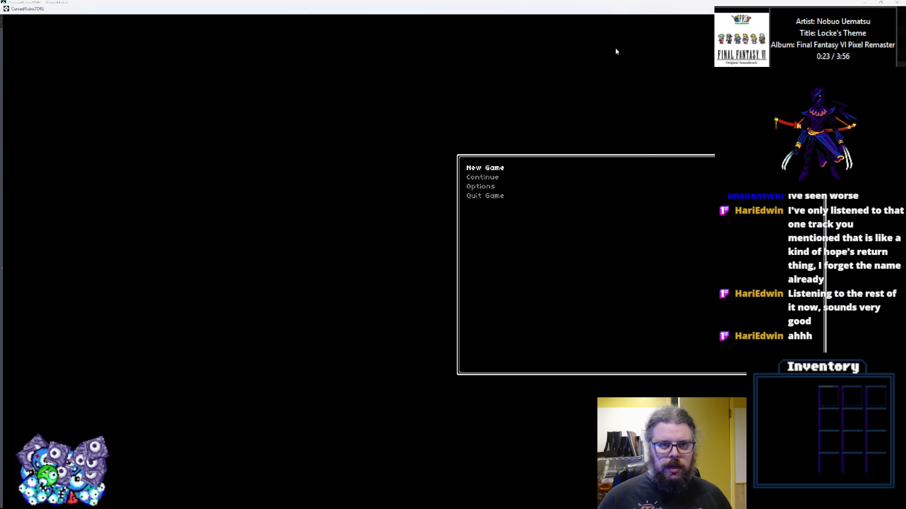
{"action": "key", "text": "Return"}
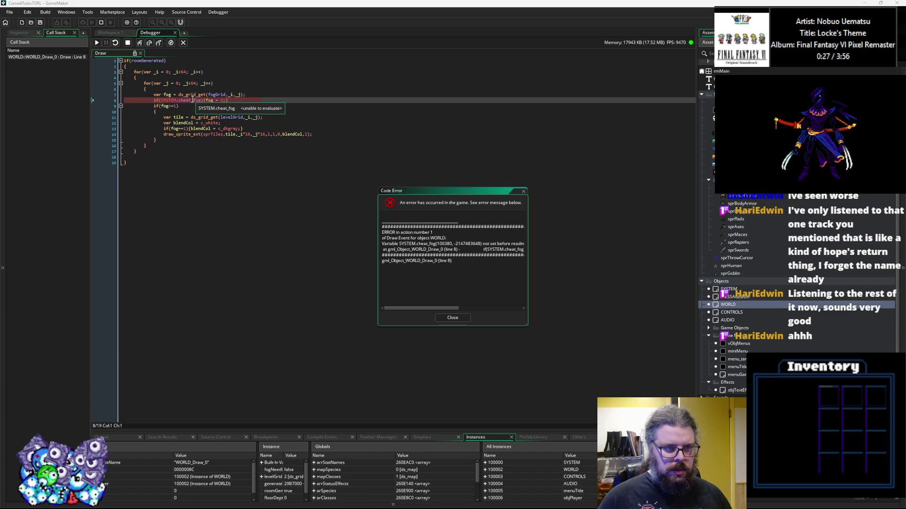
Inspect the SYSTEM.cheat_fog condition on line 8, dismiss the code error, and stop debugging
{"action": "left_click", "coordinate": [192, 100]}
{"action": "mouse_move", "coordinate": [169, 99]}
{"action": "key", "text": "Right"}
{"action": "key", "text": "Right"}
{"action": "key", "text": "Right"}
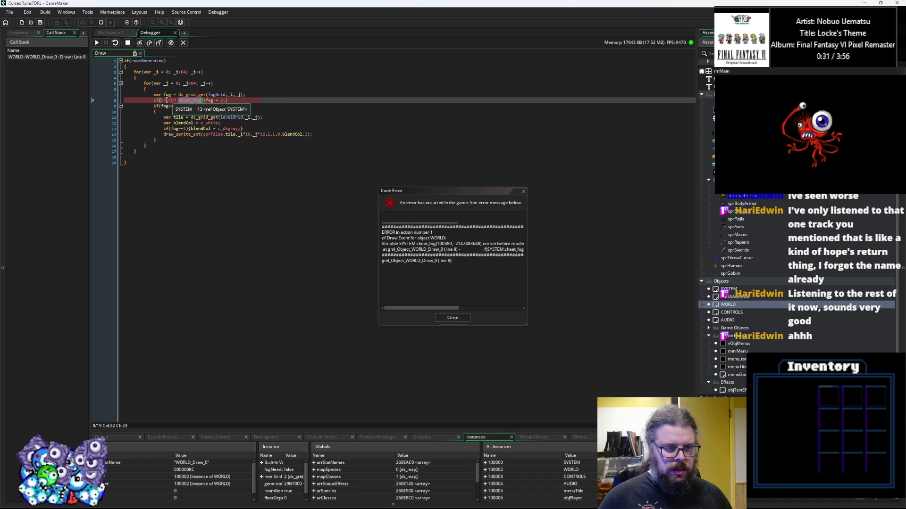
{"action": "left_click", "coordinate": [452, 318]}
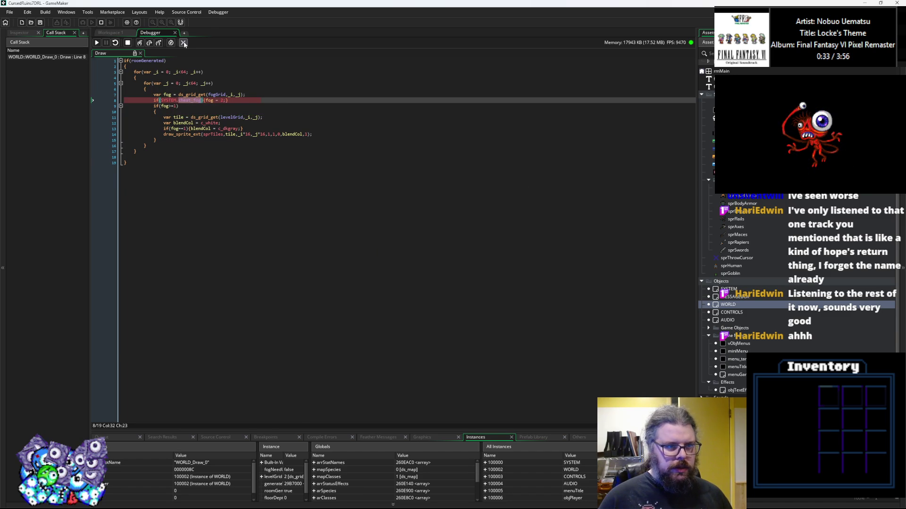
{"action": "left_click", "coordinate": [183, 43]}
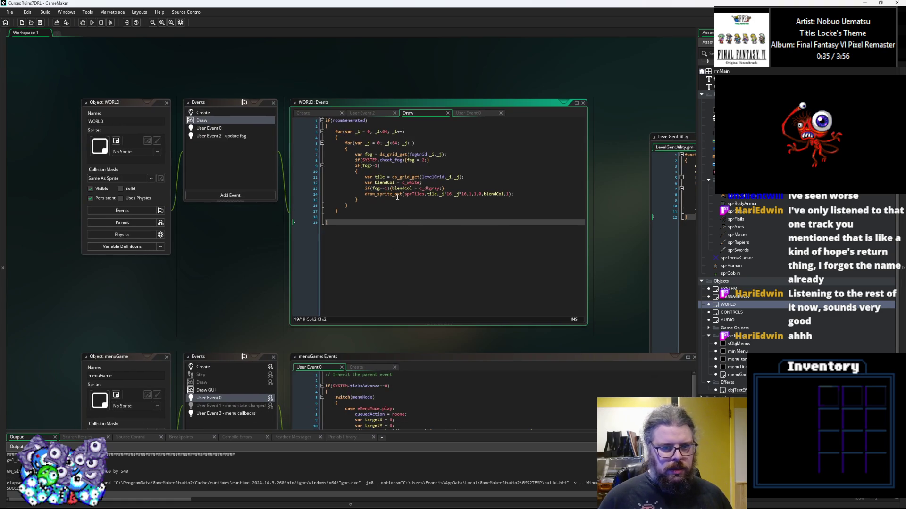
Examine the cheat_fog check on line 8 of the WORLD Draw code
{"action": "left_click", "coordinate": [407, 161]}
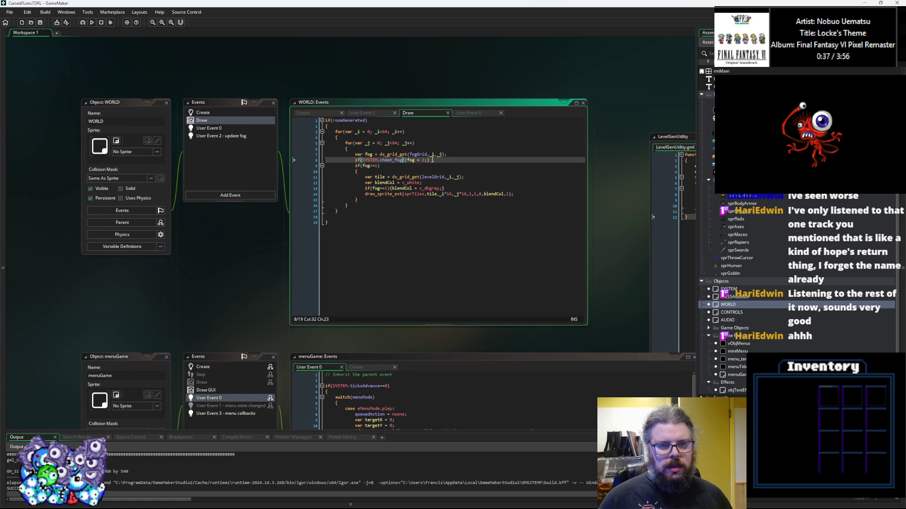
{"action": "left_click_drag", "start_coordinate": [437, 159], "coordinate": [356, 161]}
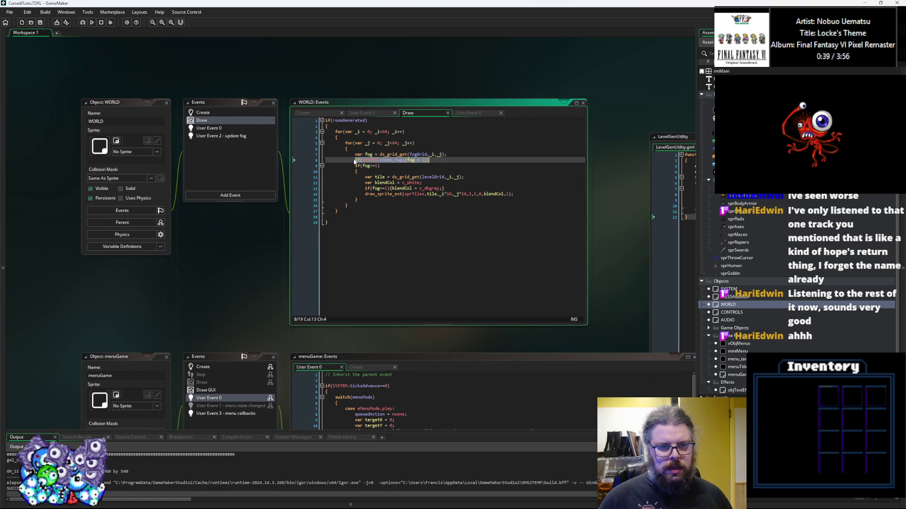
{"action": "left_click", "coordinate": [356, 161]}
{"action": "left_click", "coordinate": [384, 242]}
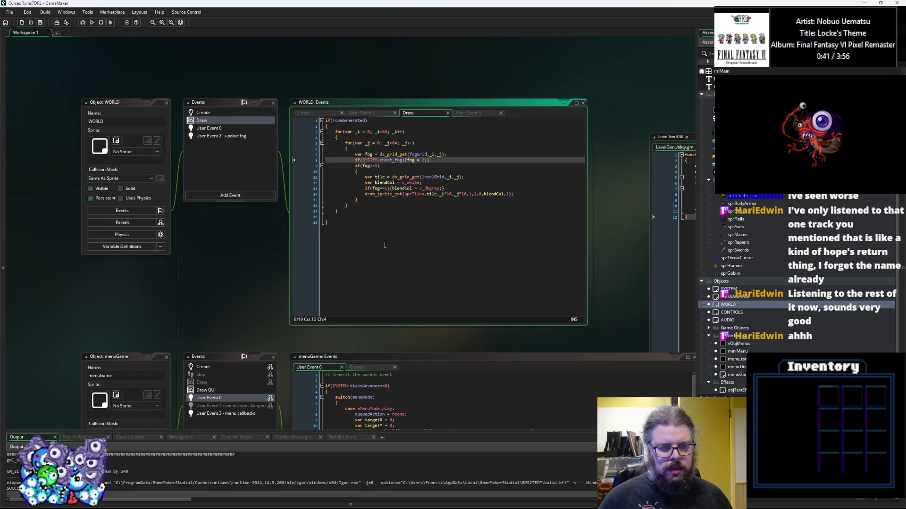
{"action": "scroll", "coordinate": [384, 213], "scroll_direction": "down", "scroll_amount": 5}
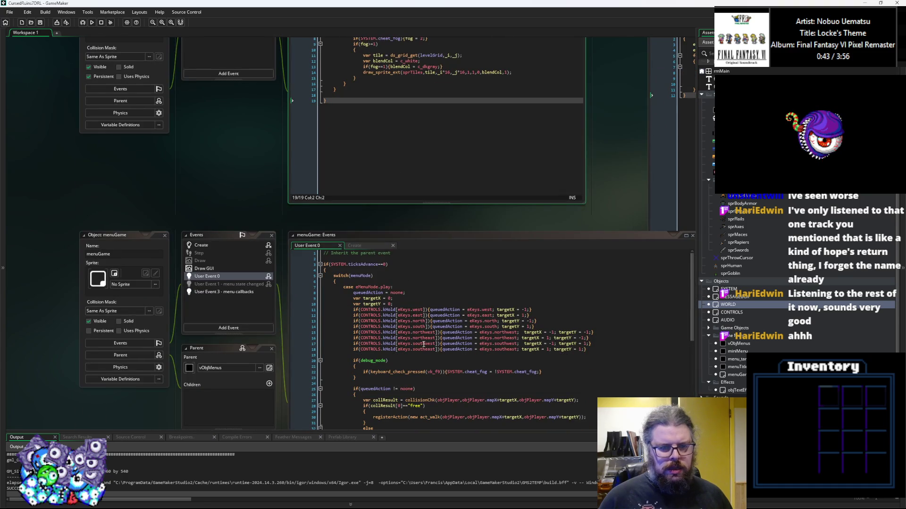
{"action": "left_click", "coordinate": [422, 341]}
{"action": "scroll", "coordinate": [422, 340], "scroll_direction": "up", "scroll_amount": 2}
{"action": "left_click", "coordinate": [365, 94]}
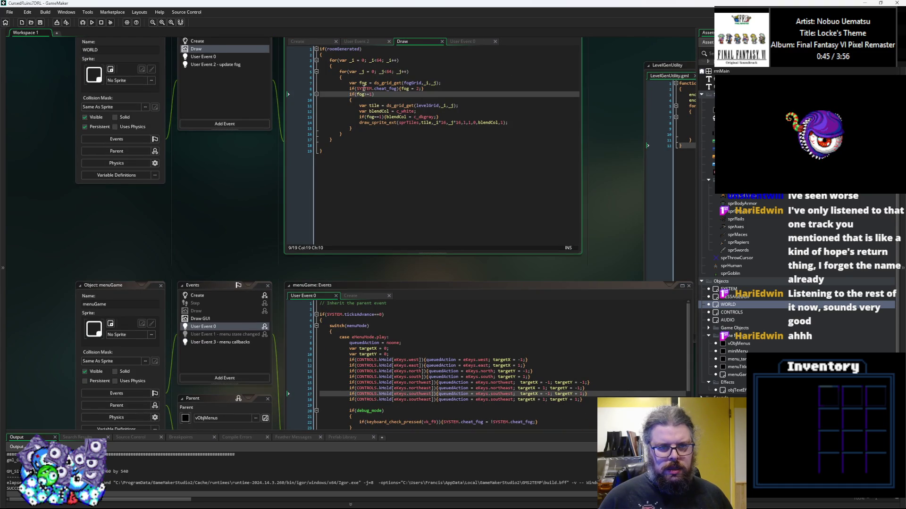
In SYSTEM's Create event, add 'cheat_fog = false;' after the setupItems call
{"action": "middle_click", "coordinate": [365, 89]}
{"action": "double_click", "coordinate": [197, 164]}
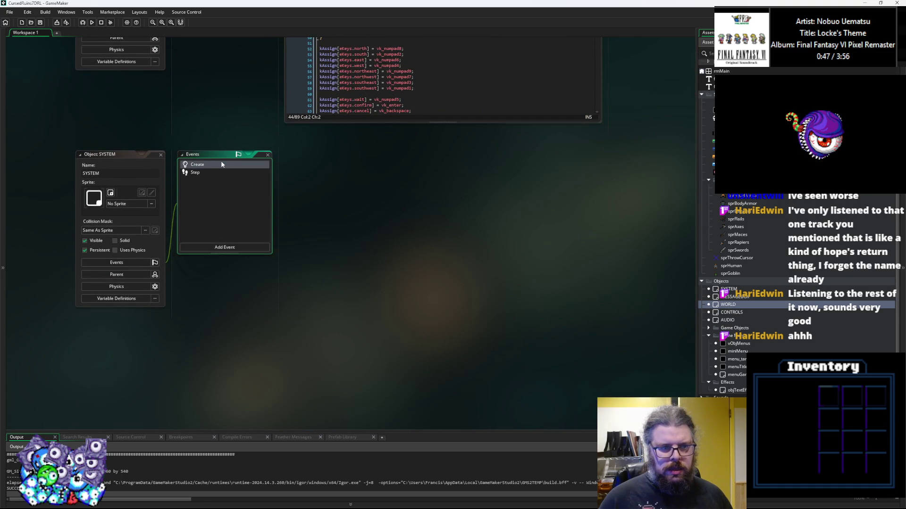
{"action": "left_click", "coordinate": [395, 219]}
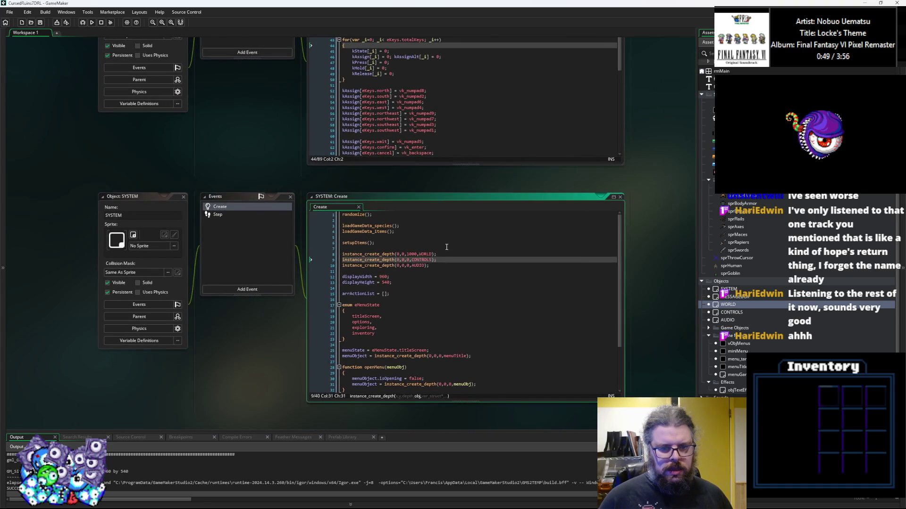
{"action": "left_click", "coordinate": [447, 246]}
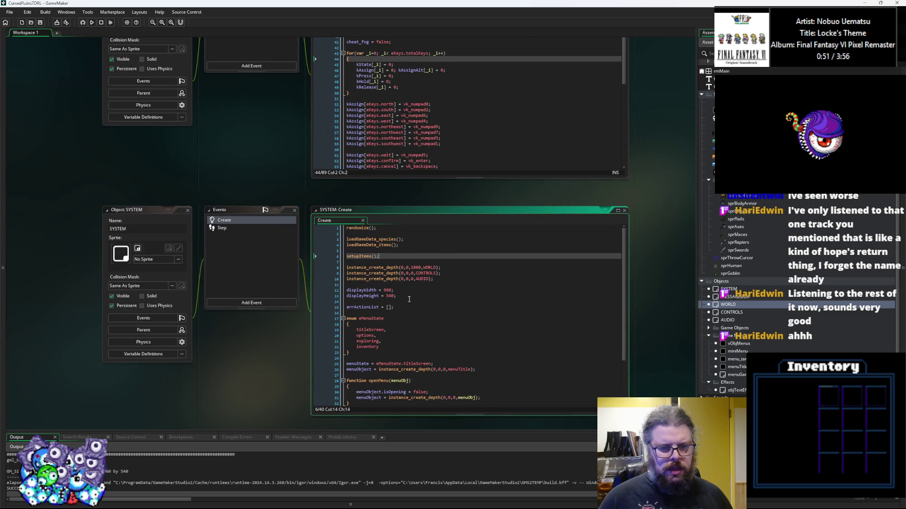
{"action": "triple_click", "coordinate": [406, 308]}
{"action": "scroll", "coordinate": [407, 312], "scroll_direction": "down", "scroll_amount": 3}
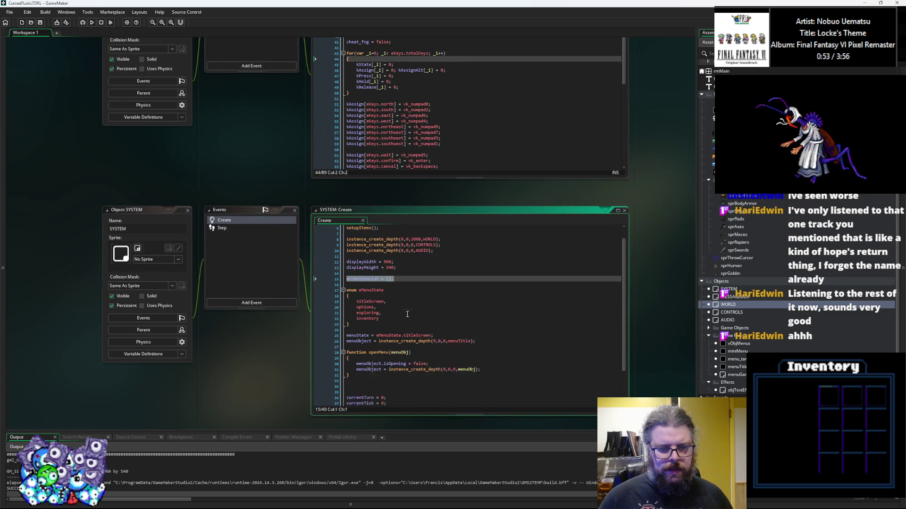
{"action": "scroll", "coordinate": [408, 314], "scroll_direction": "up", "scroll_amount": 3}
{"action": "left_click", "coordinate": [436, 267]}
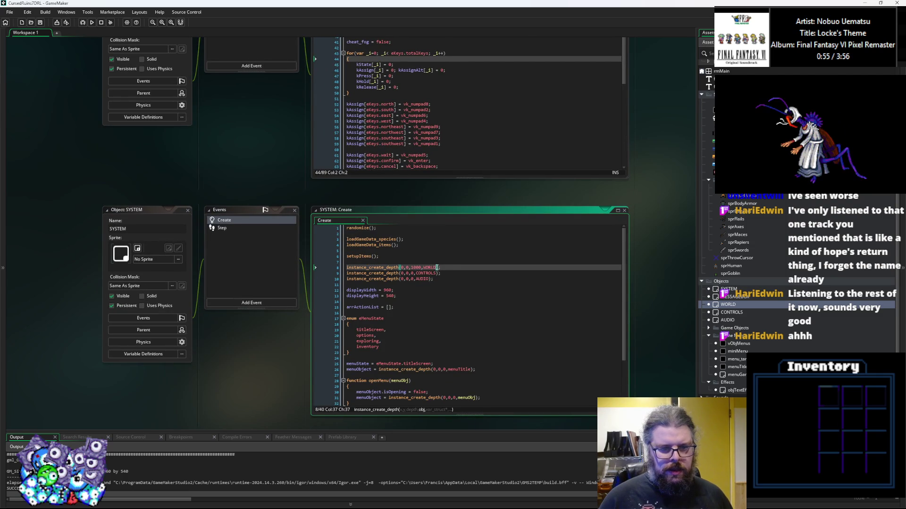
{"action": "left_click", "coordinate": [441, 262]}
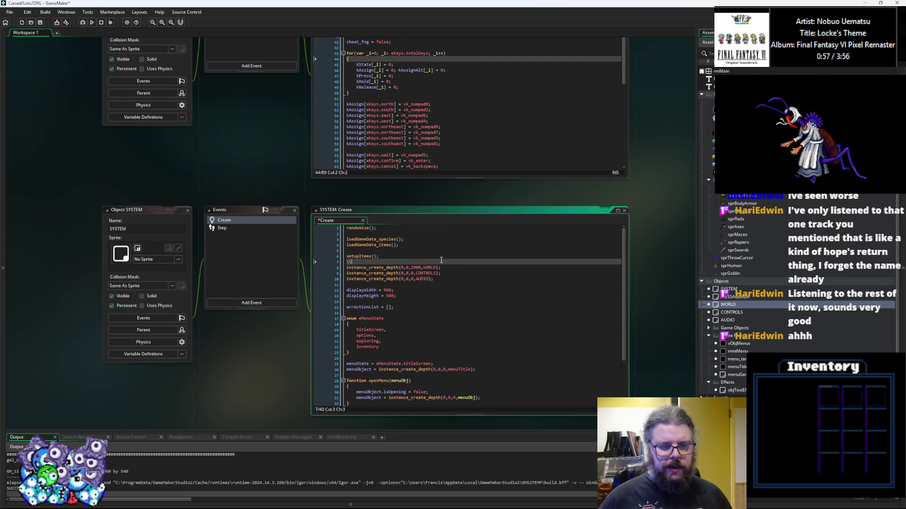
{"action": "key", "text": "Return"}
{"action": "key", "text": "Return"}
{"action": "key", "text": "Up"}
{"action": "type", "text": "cheat_fog"}
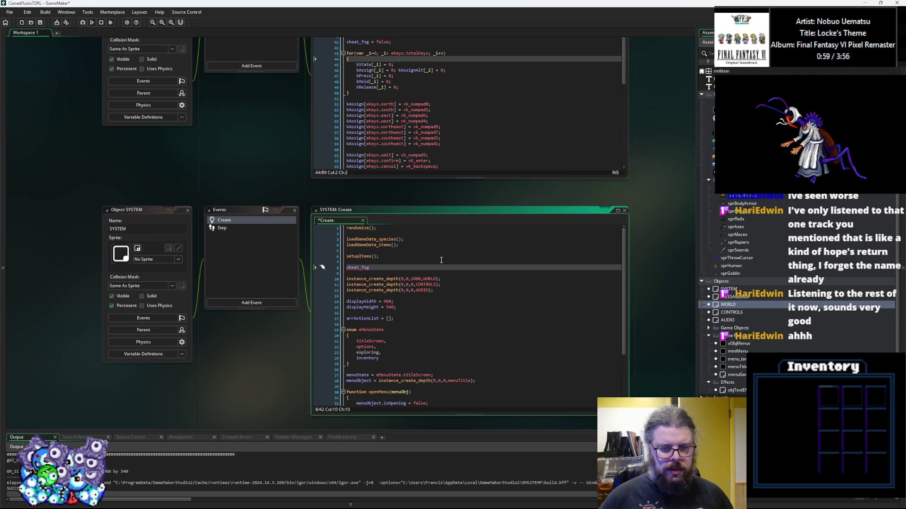
{"action": "type", "text": " = false;"}
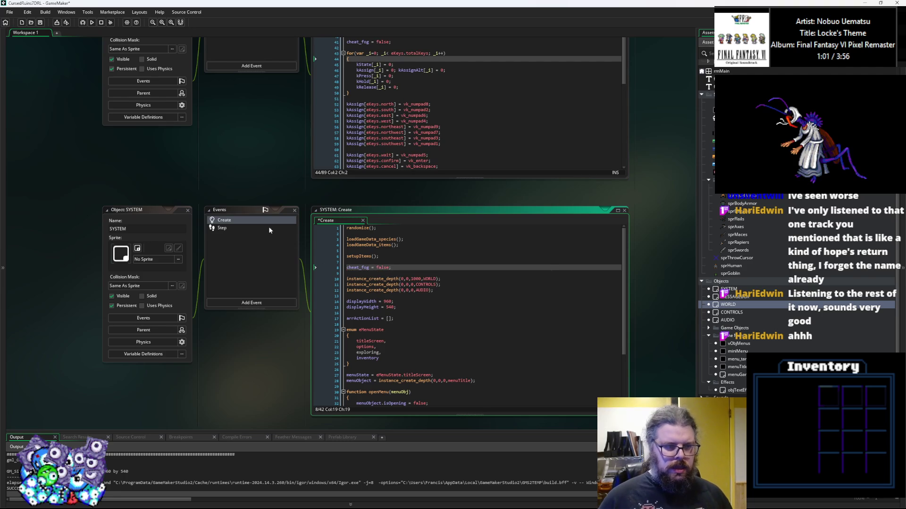
Delete the cheat_fog = false line from CONTROLS Create, then save and relaunch in the debugger
{"action": "left_click", "coordinate": [163, 231]}
{"action": "left_click_drag", "start_coordinate": [190, 209], "coordinate": [198, 324]}
{"action": "left_click", "coordinate": [197, 323]}
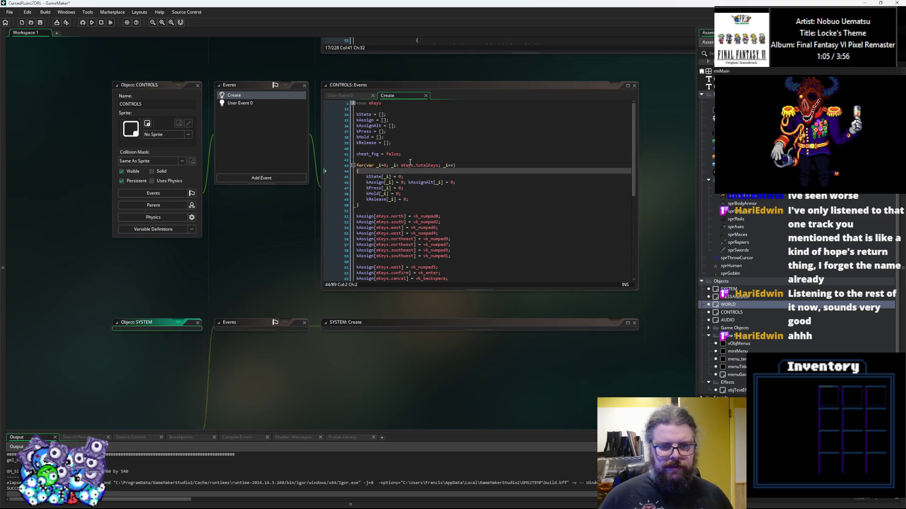
{"action": "left_click_drag", "start_coordinate": [401, 154], "coordinate": [338, 149]}
{"action": "key", "text": "BackSpace"}
{"action": "key", "text": "BackSpace"}
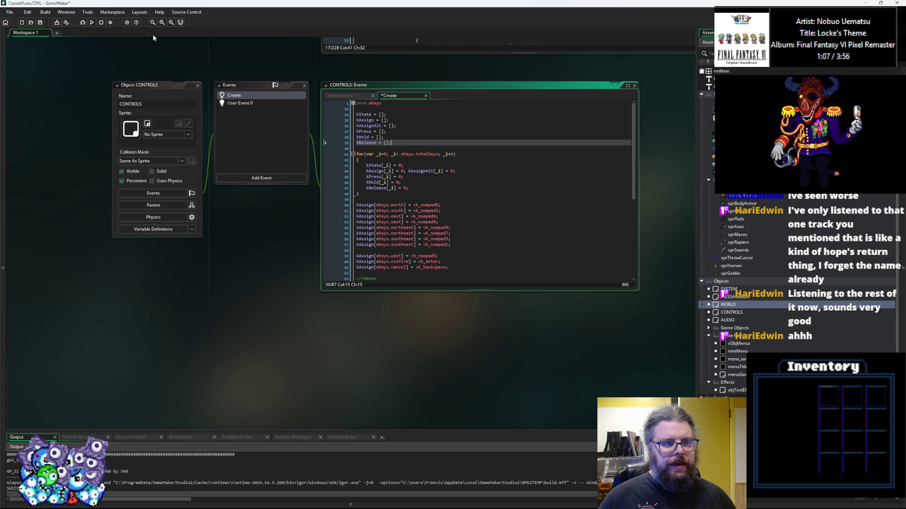
{"action": "left_click", "coordinate": [81, 22]}
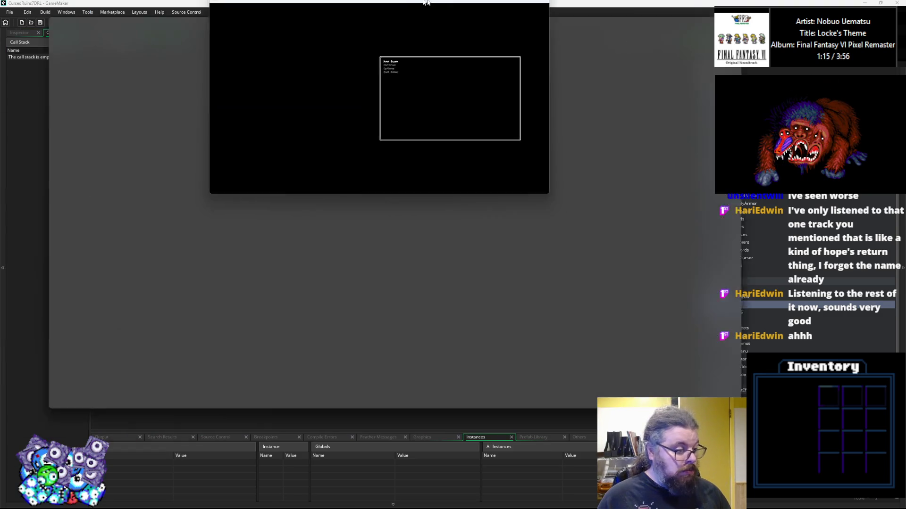
Maximize the game, start a New Game, reveal the map with the fog cheat, walk around, then close it
{"action": "double_click", "coordinate": [426, 2]}
{"action": "key", "text": "Return"}
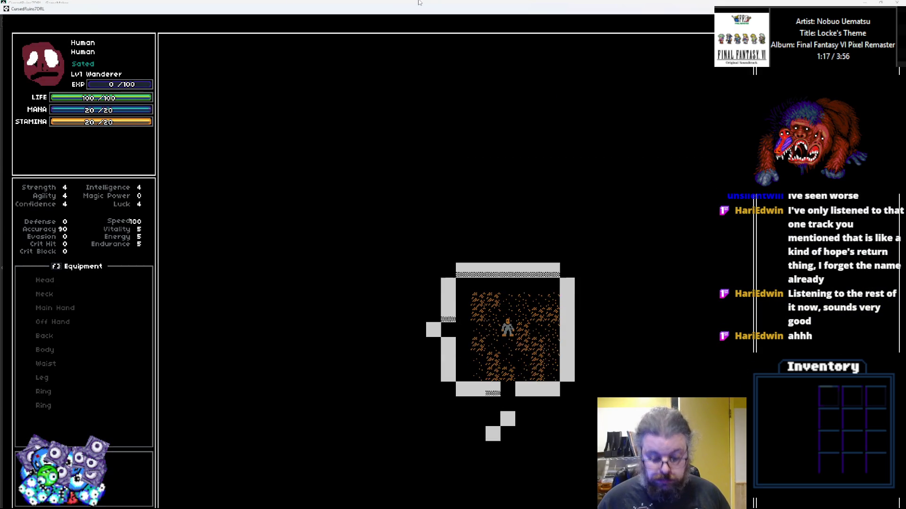
{"action": "key", "text": "m"}
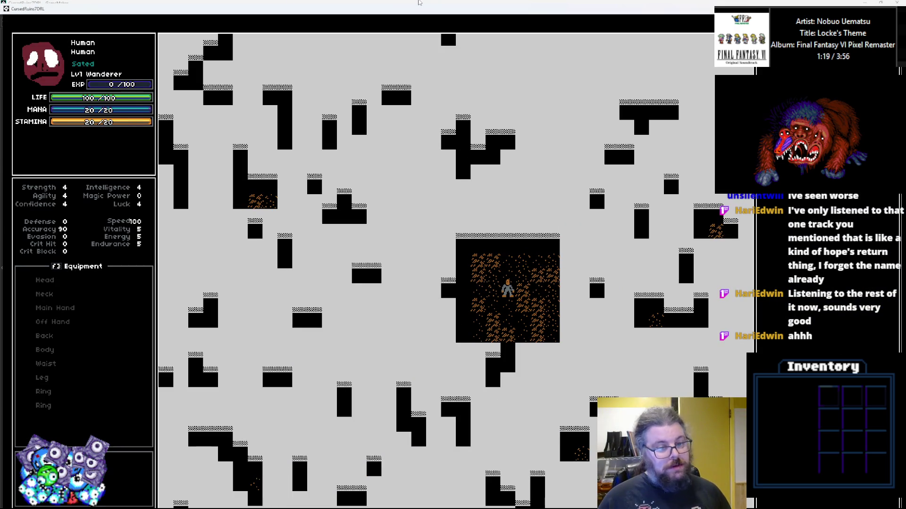
{"action": "key", "text": "Up"}
{"action": "key", "text": "Up"}
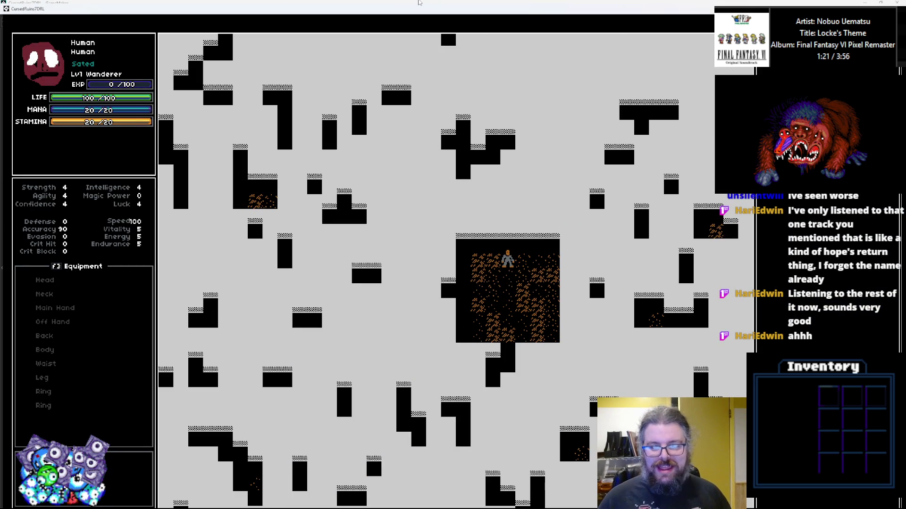
{"action": "key", "text": "Up"}
{"action": "key", "text": "Up"}
{"action": "key", "text": "Up"}
{"action": "key", "text": "Up"}
{"action": "key", "text": "Up"}
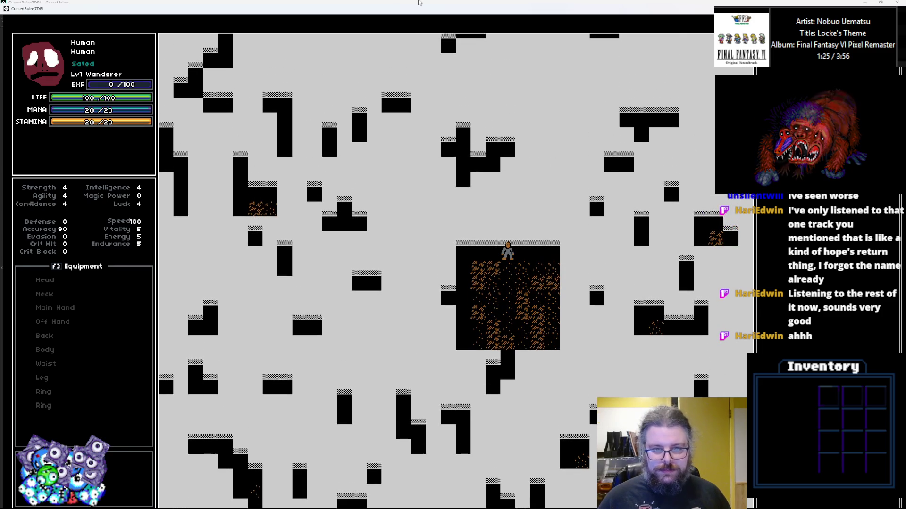
{"action": "key", "text": "Down"}
{"action": "key", "text": "Down"}
{"action": "key", "text": "Down"}
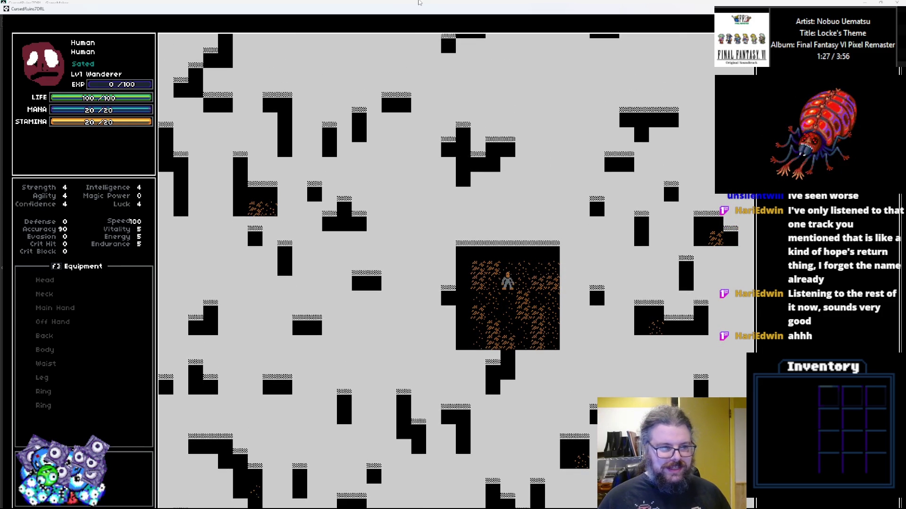
{"action": "key", "text": "Left"}
{"action": "key", "text": "Down"}
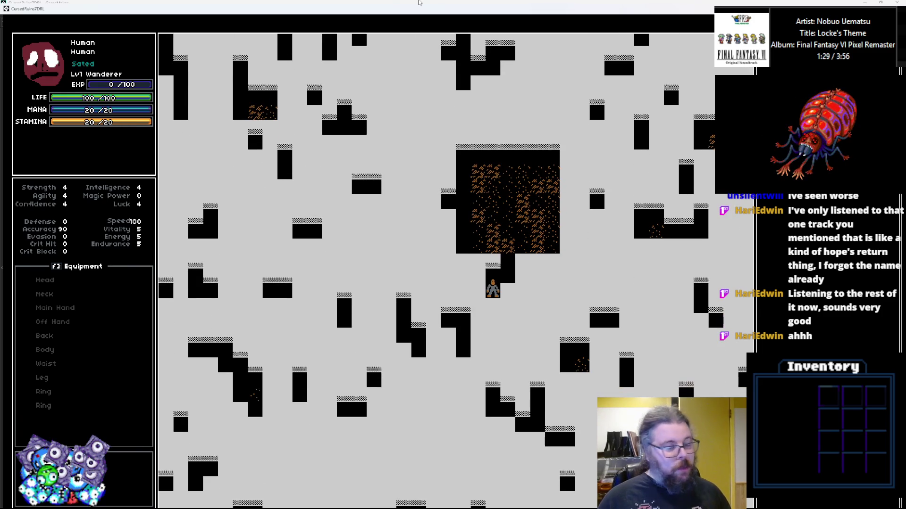
{"action": "double_click", "coordinate": [492, 8]}
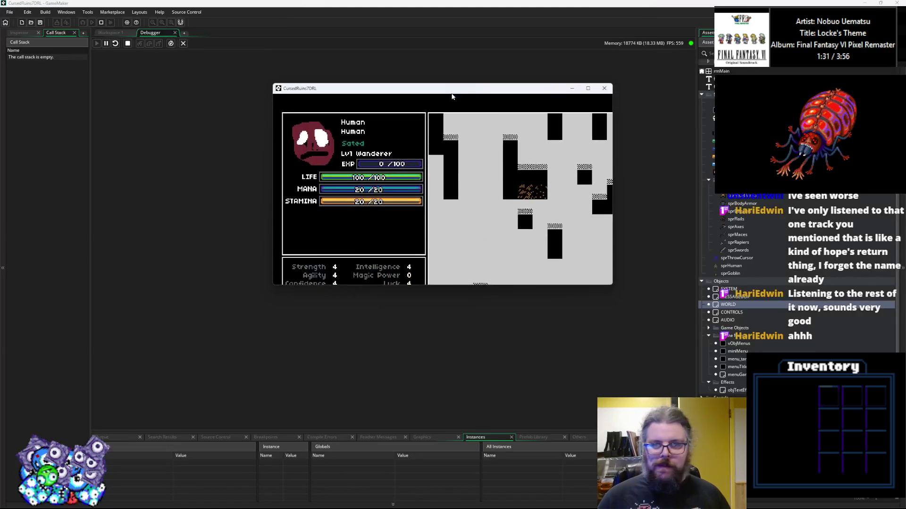
{"action": "left_click", "coordinate": [604, 88]}
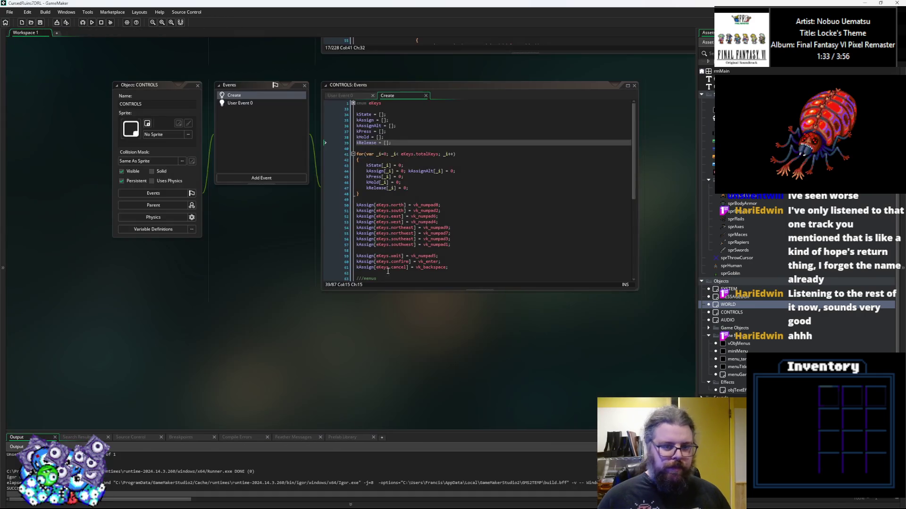
Open WORLD's Create event, lower the lgen_addNoise density from 0.75 to 0.6, and run in debug mode
{"action": "left_click", "coordinate": [446, 183]}
{"action": "left_click_drag", "start_coordinate": [446, 183], "coordinate": [433, 255]}
{"action": "scroll", "coordinate": [366, 386], "scroll_direction": "up", "scroll_amount": 10}
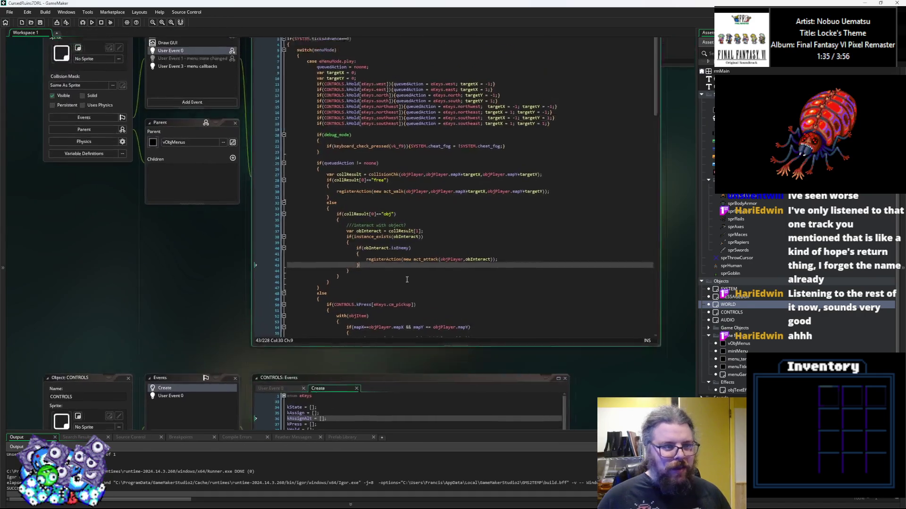
{"action": "scroll", "coordinate": [363, 309], "scroll_direction": "left", "scroll_amount": 5}
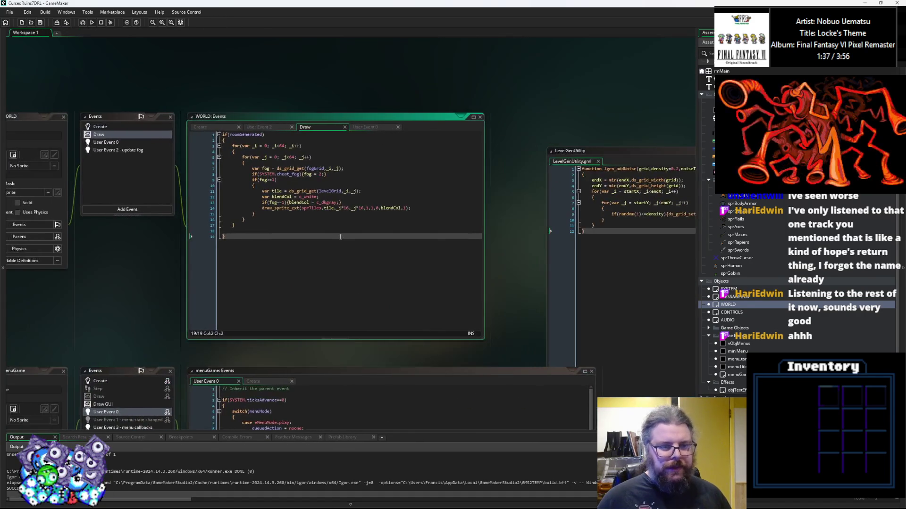
{"action": "left_click_drag", "start_coordinate": [376, 256], "coordinate": [318, 242]}
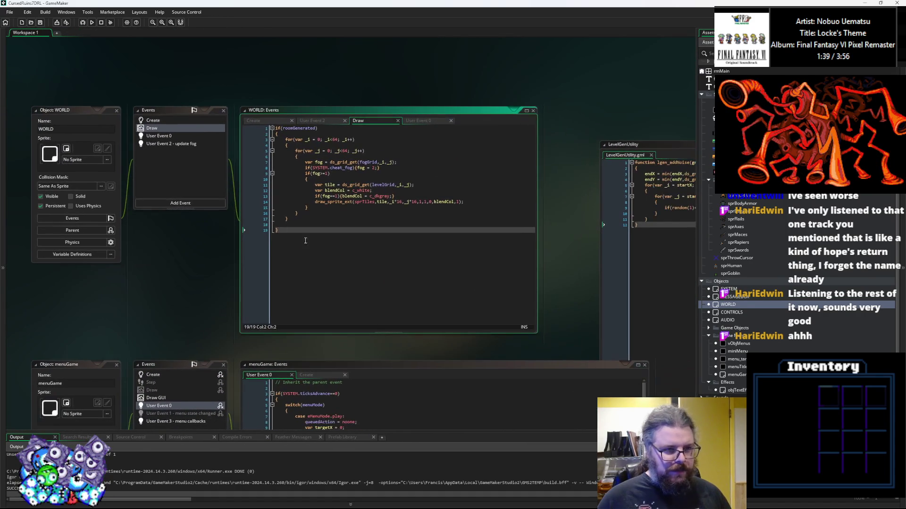
{"action": "left_click", "coordinate": [177, 137]}
{"action": "left_click", "coordinate": [170, 122]}
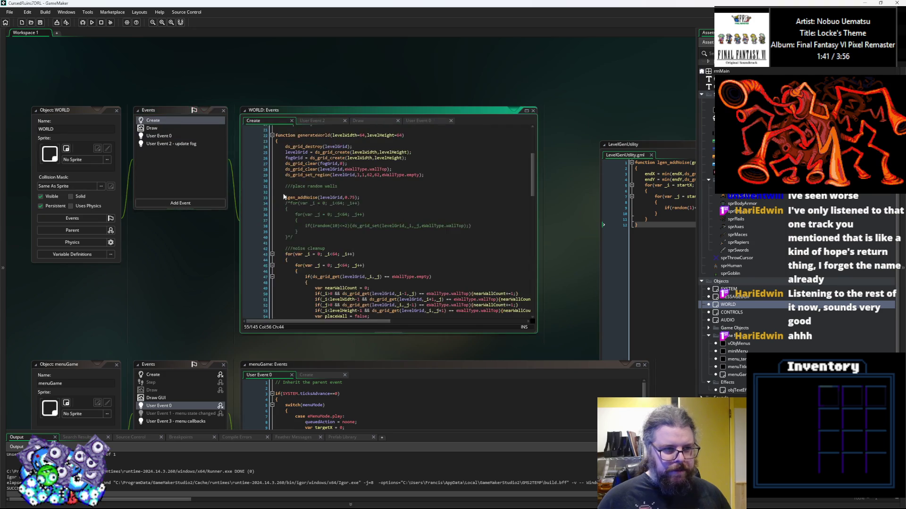
{"action": "left_click", "coordinate": [304, 218]}
{"action": "type", "text": "4"}
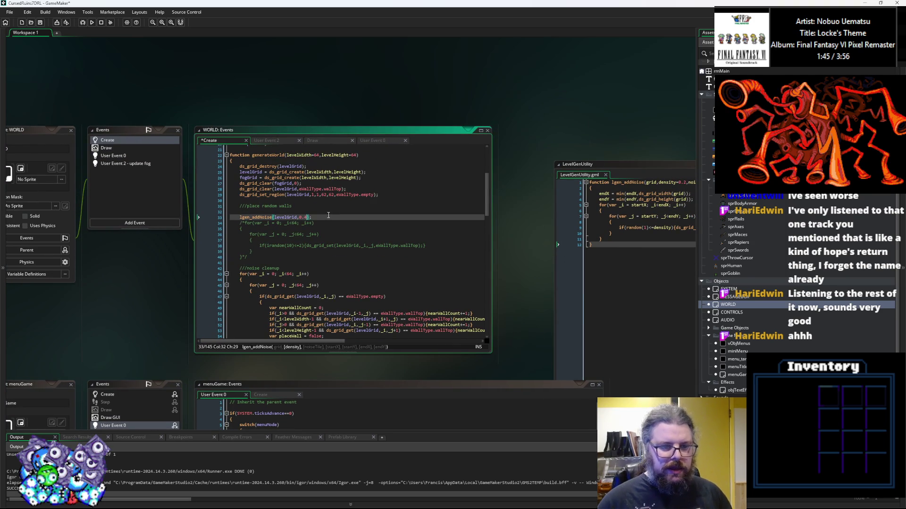
{"action": "key", "text": "F5"}
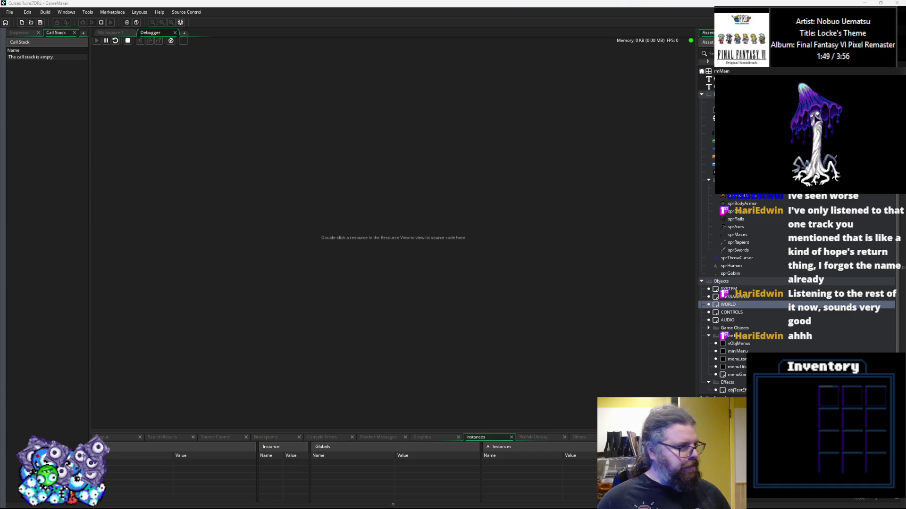
Maximize the game, start a New Game, reveal the map, explore the 0.6-density cave, then close it
{"action": "left_click_drag", "start_coordinate": [34, 247], "coordinate": [369, 2]}
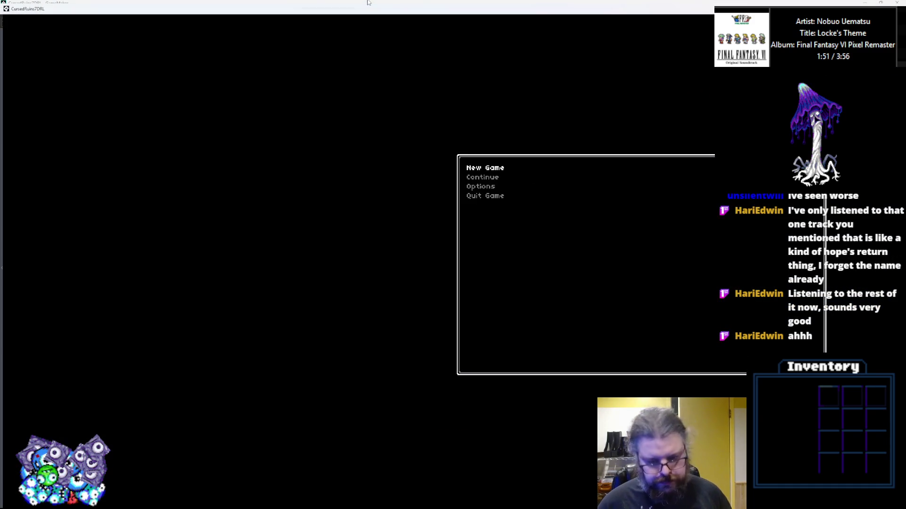
{"action": "key", "text": "Return"}
{"action": "key", "text": "F1"}
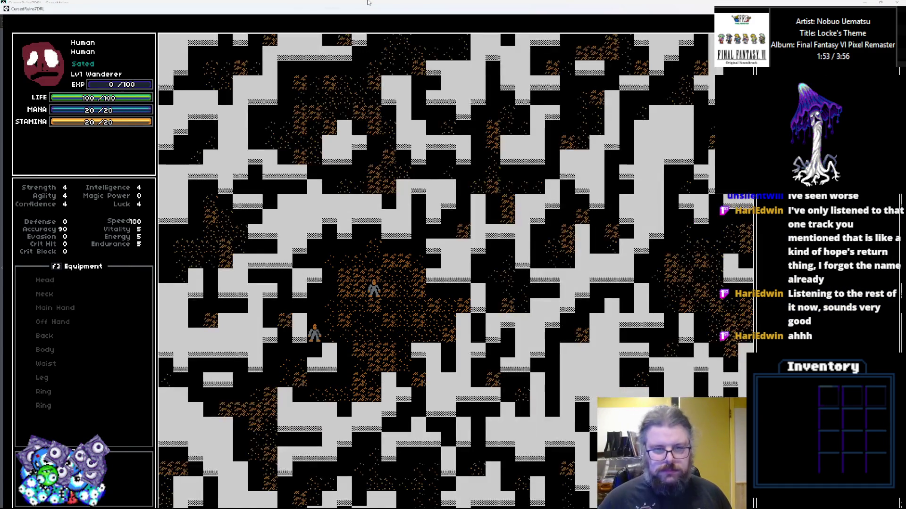
{"action": "key", "text": "Right"}
{"action": "key", "text": "Right"}
{"action": "key", "text": "Down"}
{"action": "key", "text": "Down"}
{"action": "key", "text": "Down"}
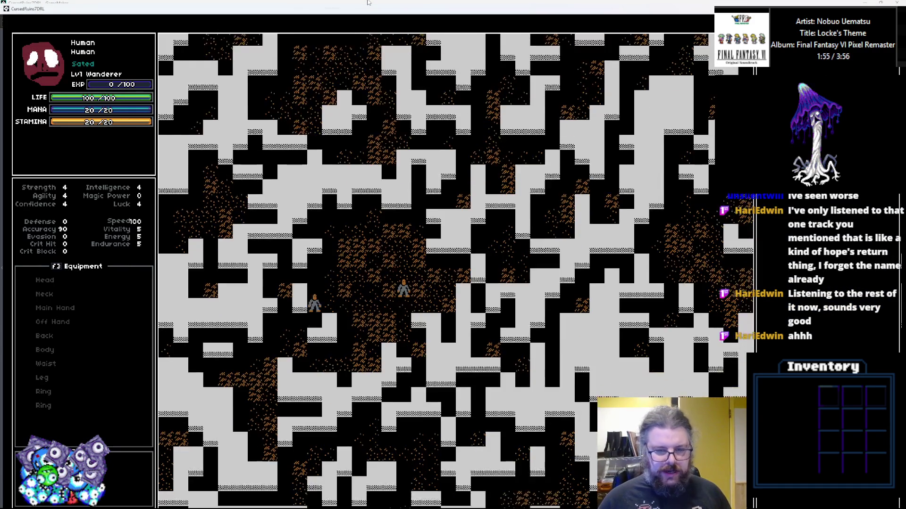
{"action": "key", "text": "Down"}
{"action": "key", "text": "Down"}
{"action": "key", "text": "Down"}
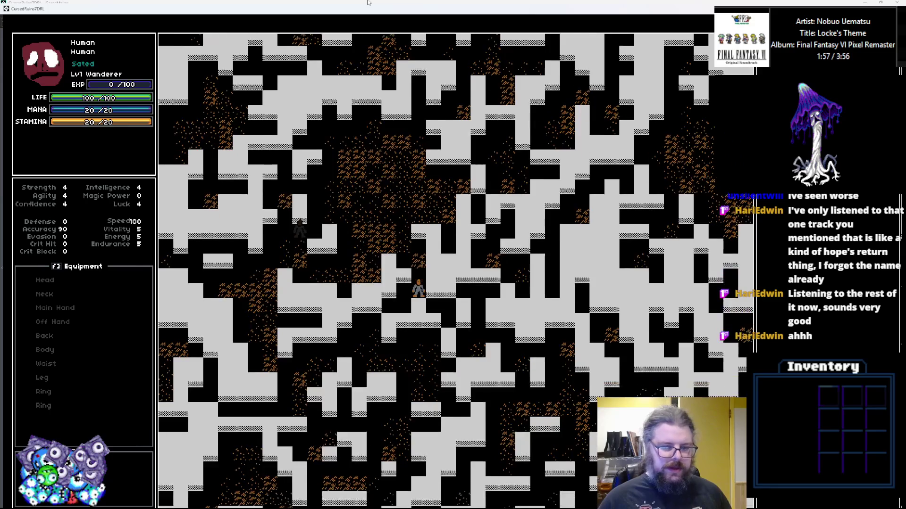
{"action": "key", "text": "Up"}
{"action": "key", "text": "Up"}
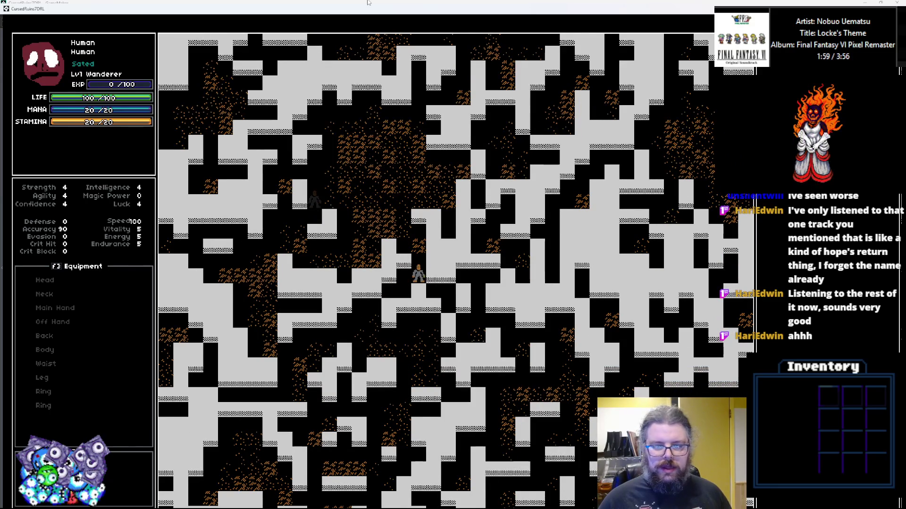
{"action": "key", "text": "Right"}
{"action": "key", "text": "Up"}
{"action": "key", "text": "Left"}
{"action": "key", "text": "Up"}
{"action": "key", "text": "Up"}
{"action": "key", "text": "Up"}
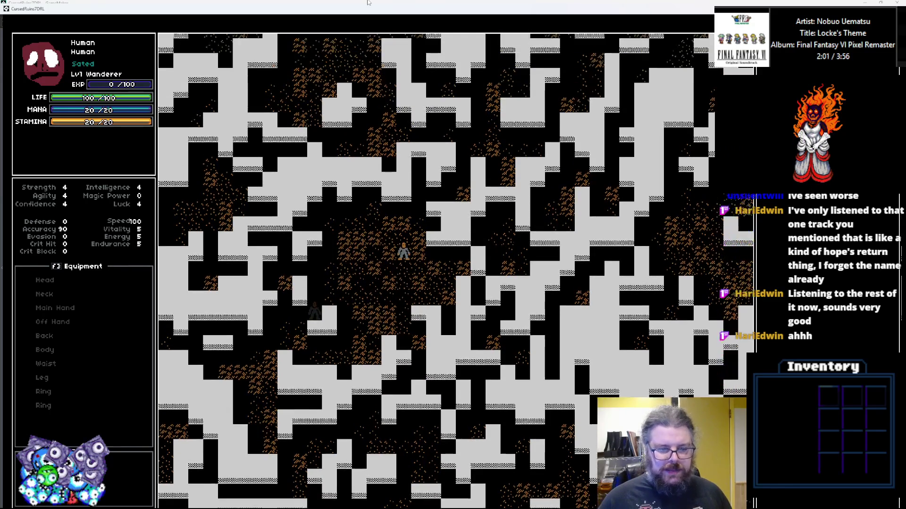
{"action": "key", "text": "Right"}
{"action": "key", "text": "Up"}
{"action": "key", "text": "Up"}
{"action": "key", "text": "Right"}
{"action": "key", "text": "Right"}
{"action": "key", "text": "Right"}
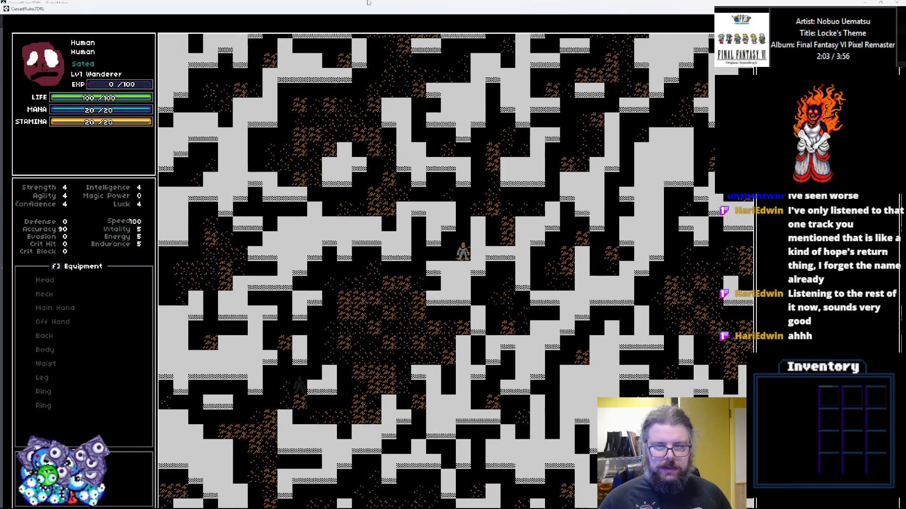
{"action": "key", "text": "Up"}
{"action": "key", "text": "Up"}
{"action": "key", "text": "Up"}
{"action": "key", "text": "Up"}
{"action": "key", "text": "Up"}
{"action": "key", "text": "Right"}
{"action": "key", "text": "Right"}
{"action": "key", "text": "Right"}
{"action": "key", "text": "Right"}
{"action": "key", "text": "Right"}
{"action": "key", "text": "Right"}
{"action": "key", "text": "Right"}
{"action": "key", "text": "Up"}
{"action": "key", "text": "Up"}
{"action": "key", "text": "Right"}
{"action": "key", "text": "Right"}
{"action": "key", "text": "Up"}
{"action": "key", "text": "Up"}
{"action": "key", "text": "Down"}
{"action": "key", "text": "Down"}
{"action": "key", "text": "Down"}
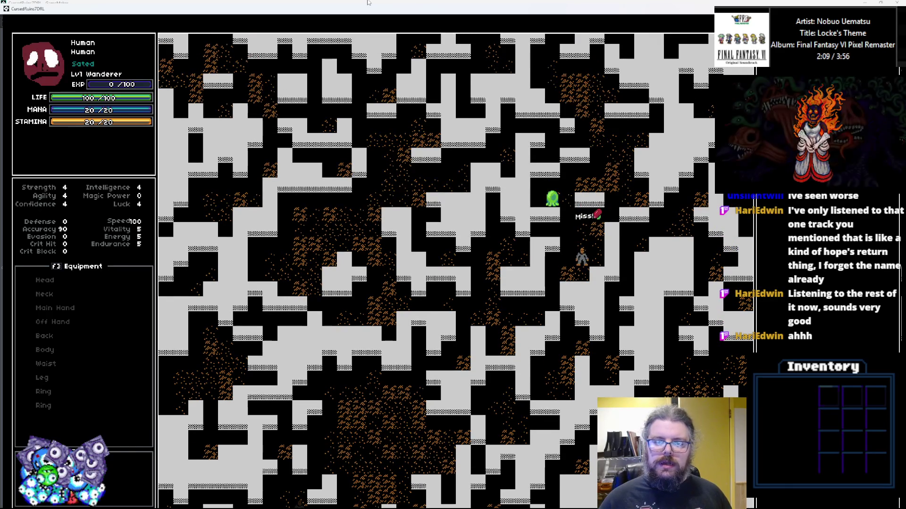
{"action": "key", "text": "Left"}
{"action": "key", "text": "Left"}
{"action": "key", "text": "Left"}
{"action": "key", "text": "Down"}
{"action": "key", "text": "Down"}
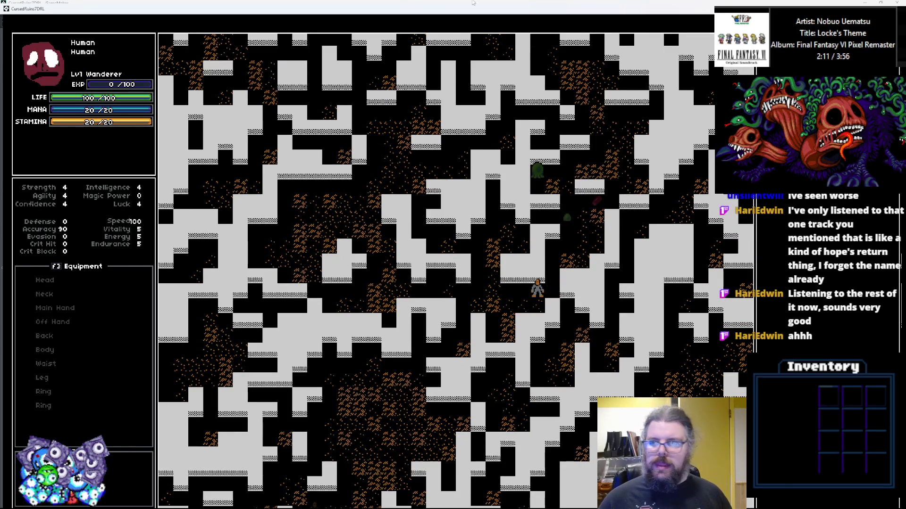
{"action": "left_click", "coordinate": [898, 2]}
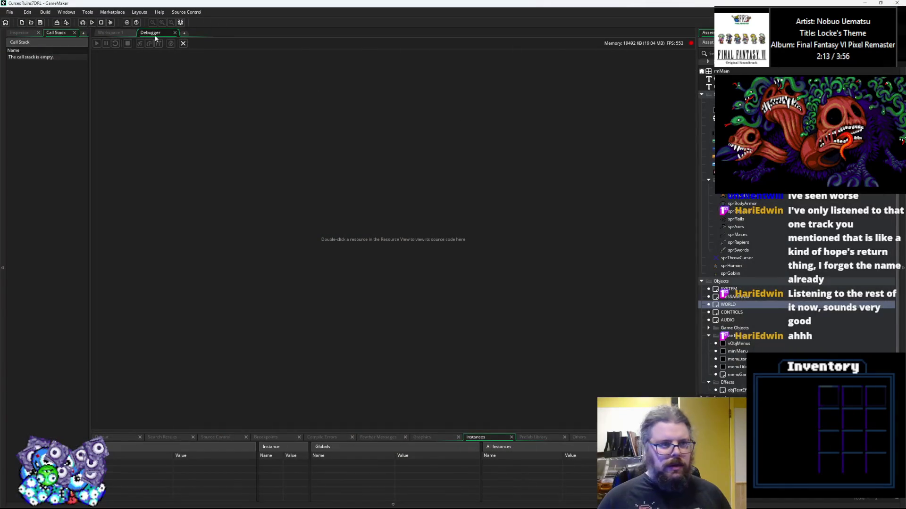
Close the debugger and return to the WORLD code editor in the workspace
{"action": "left_click", "coordinate": [183, 43]}
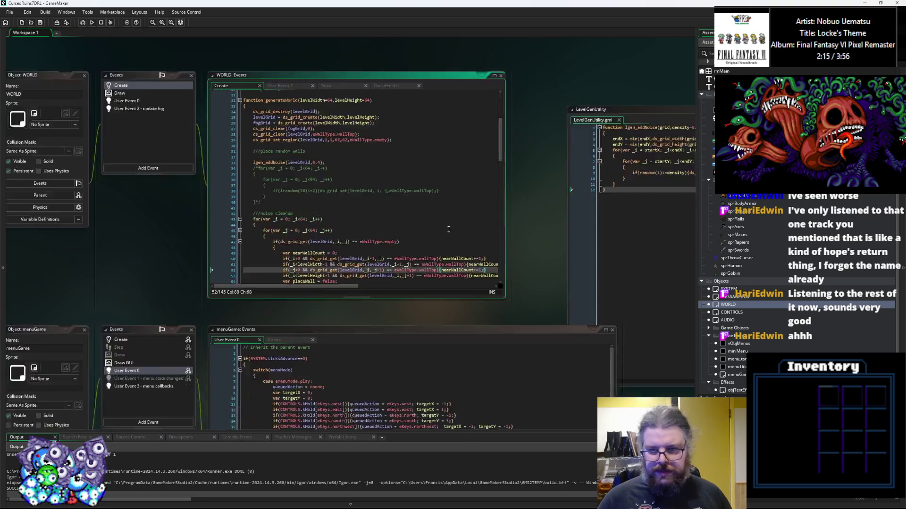
{"action": "left_click", "coordinate": [471, 405]}
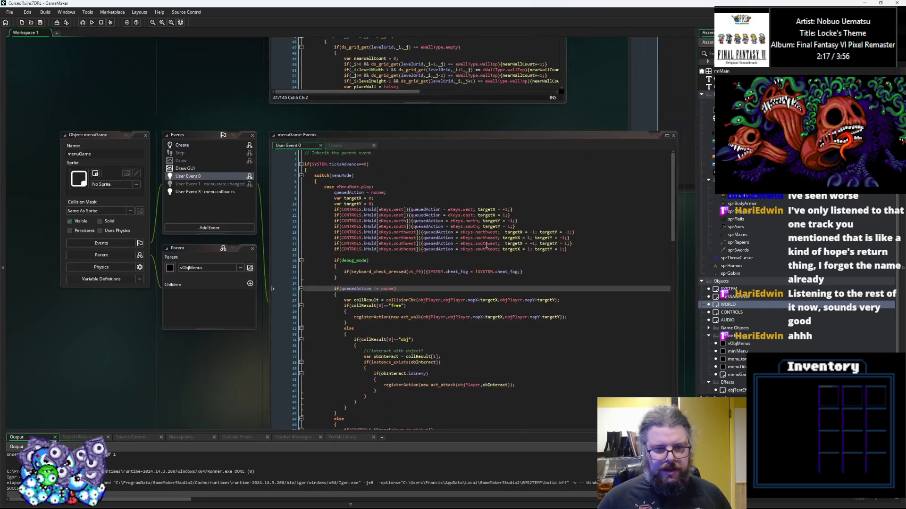
{"action": "key", "text": "ctrl+Tab"}
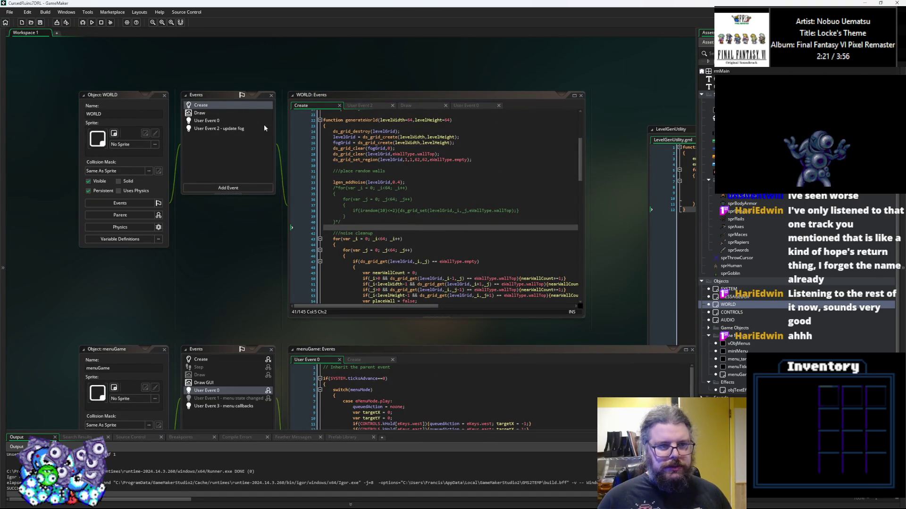
{"action": "left_click", "coordinate": [412, 250]}
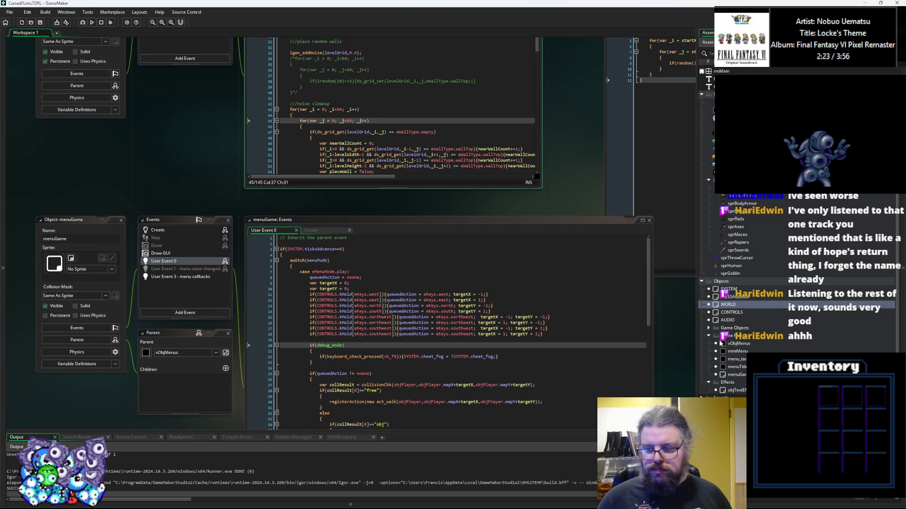
Add if(SYSTEM.cheat_fog){inSight = 2;} to objObject's fog-of-war User Event 6 and run in debug mode
{"action": "left_click", "coordinate": [708, 329]}
{"action": "double_click", "coordinate": [733, 335]}
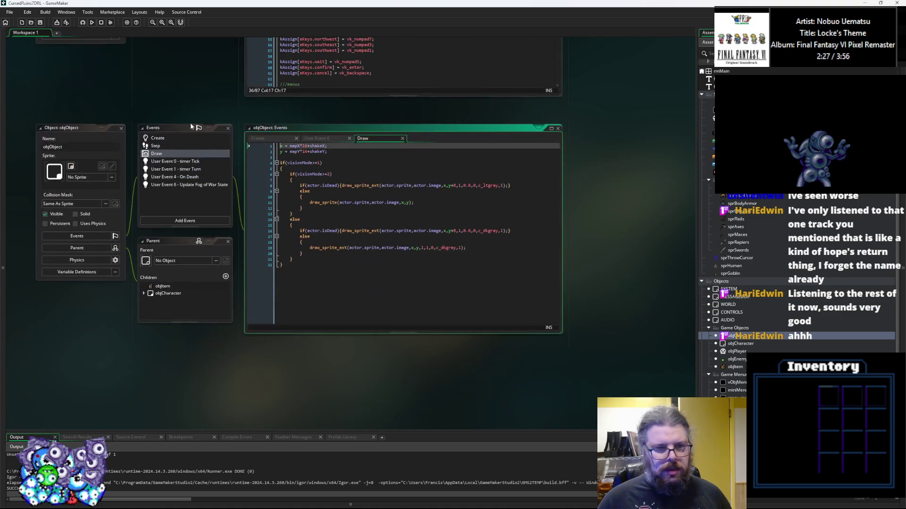
{"action": "left_click", "coordinate": [189, 184]}
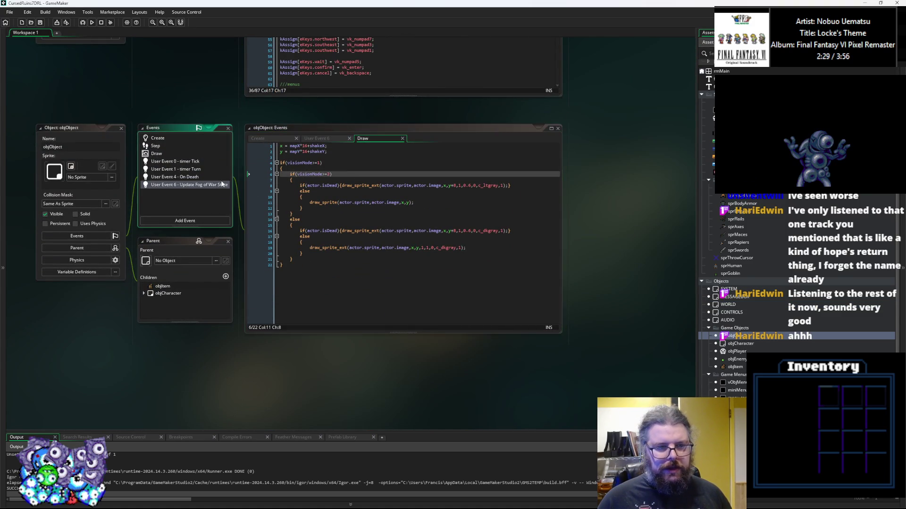
{"action": "left_click", "coordinate": [331, 163]}
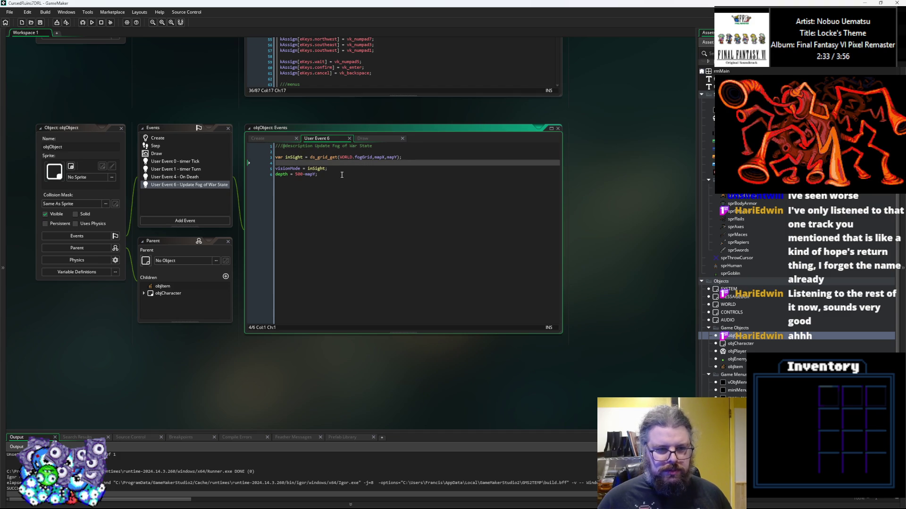
{"action": "type", "text": "if(S"}
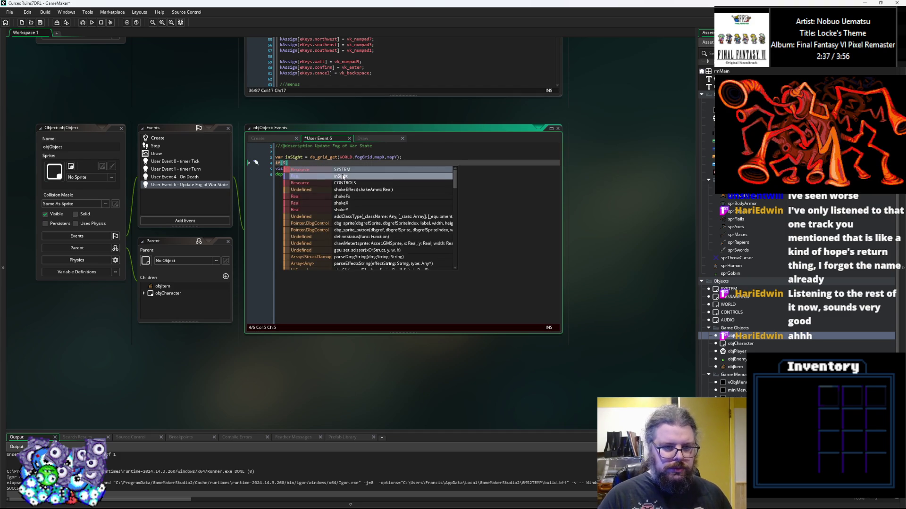
{"action": "type", "text": "YSTEM.cheat_fog"}
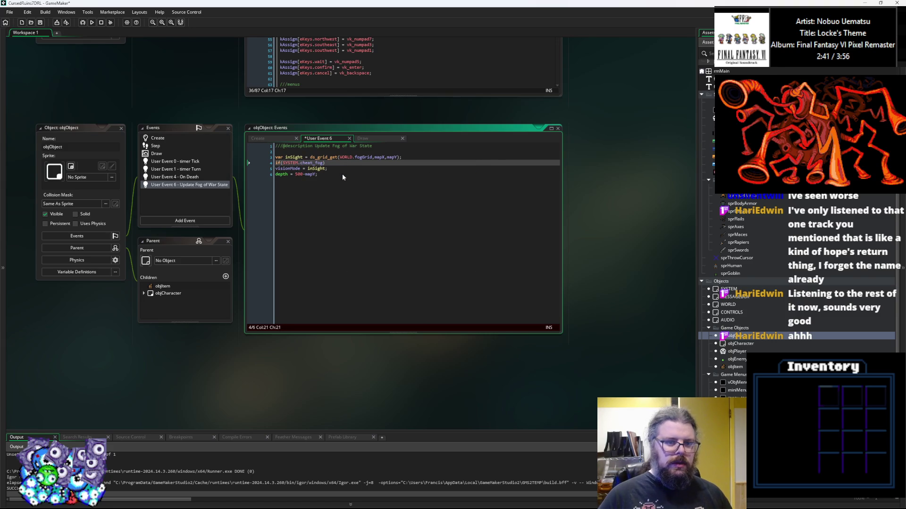
{"action": "type", "text": "}"}
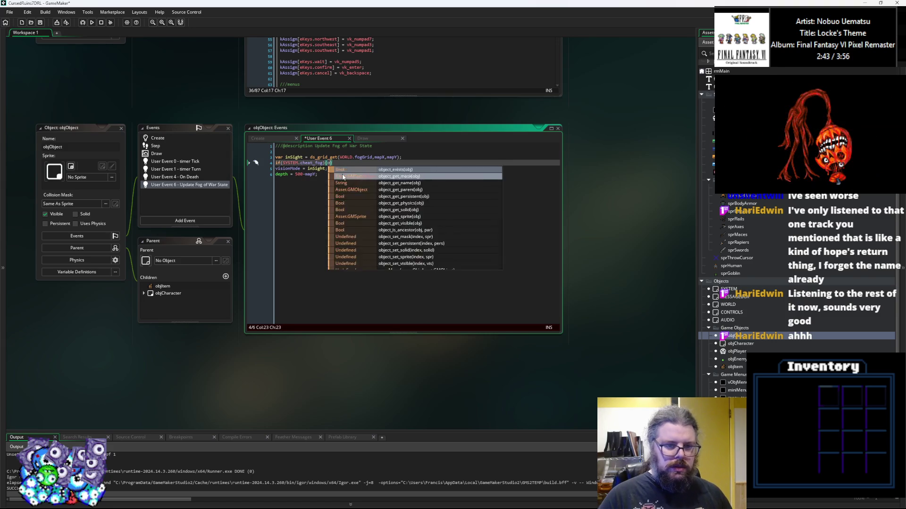
{"action": "type", "text": "inSight"}
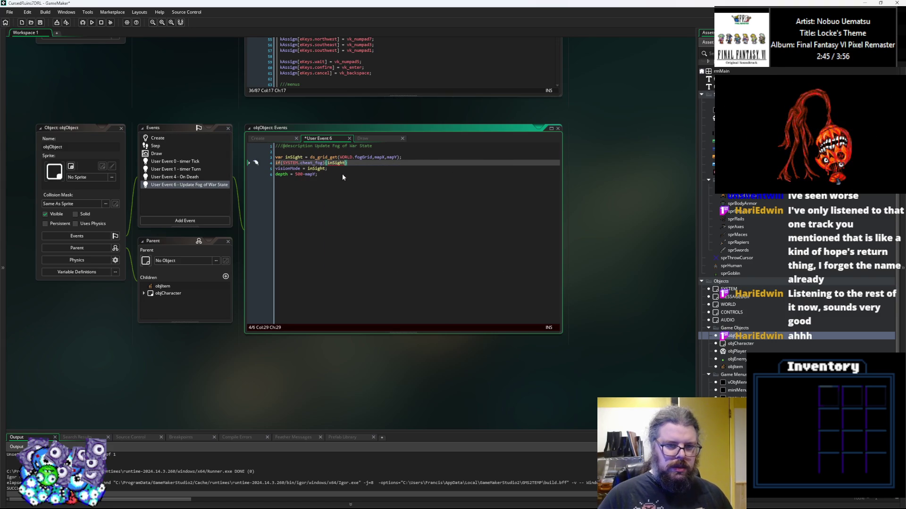
{"action": "type", "text": " = 2;"}
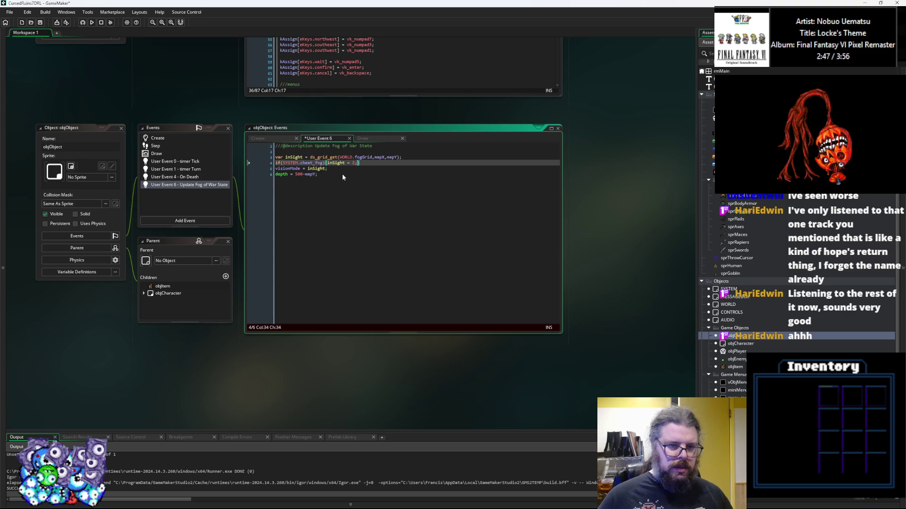
{"action": "left_click", "coordinate": [342, 174]}
{"action": "left_click", "coordinate": [47, 25]}
{"action": "left_click", "coordinate": [82, 23]}
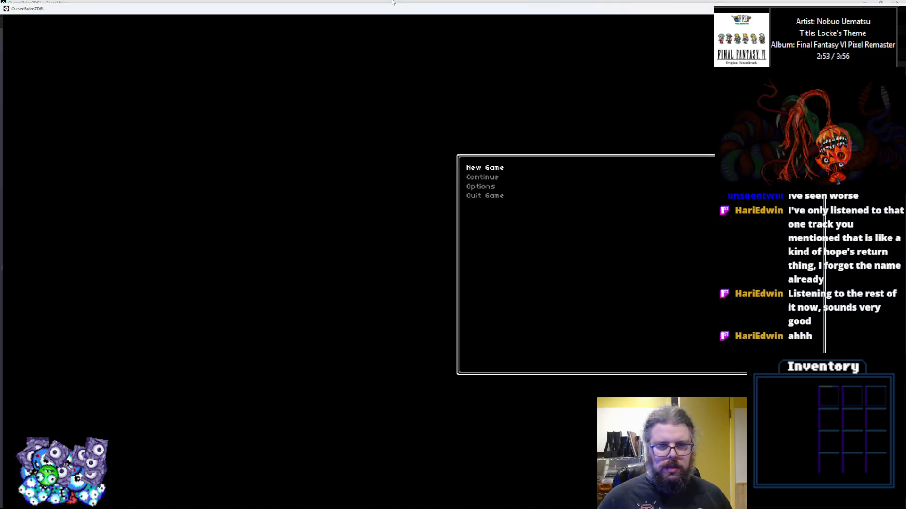
Start a New Game, walk and attack across the fog-free cave, then return to the GameMaker IDE
{"action": "key", "text": "Return"}
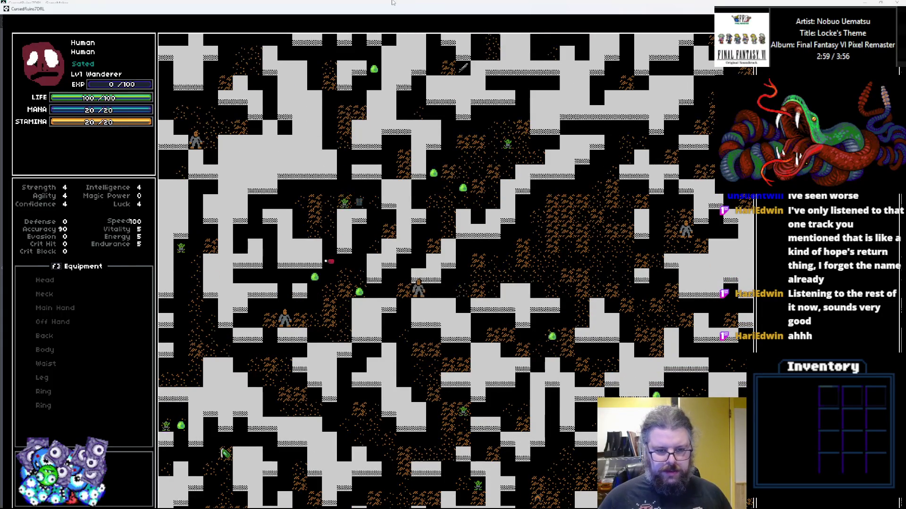
{"action": "key", "text": "Left"}
{"action": "key", "text": "Left"}
{"action": "key", "text": "Left"}
{"action": "key", "text": "Right"}
{"action": "key", "text": "Right"}
{"action": "key", "text": "Right"}
{"action": "key", "text": "Right"}
{"action": "key", "text": "Right"}
{"action": "key", "text": "Right"}
{"action": "key", "text": "Up"}
{"action": "key", "text": "Up"}
{"action": "key", "text": "Right"}
{"action": "key", "text": "Right"}
{"action": "key", "text": "Up"}
{"action": "key", "text": "Up"}
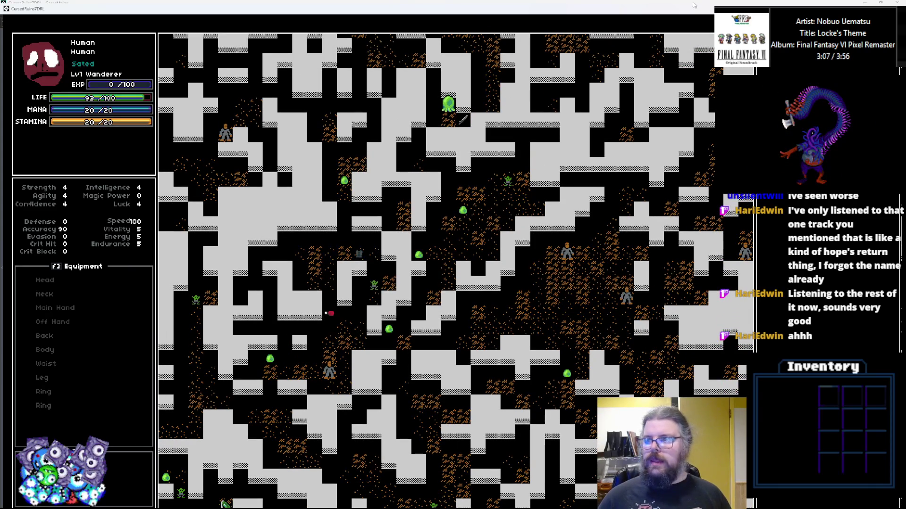
{"action": "double_click", "coordinate": [659, 15]}
{"action": "left_click", "coordinate": [204, 54]}
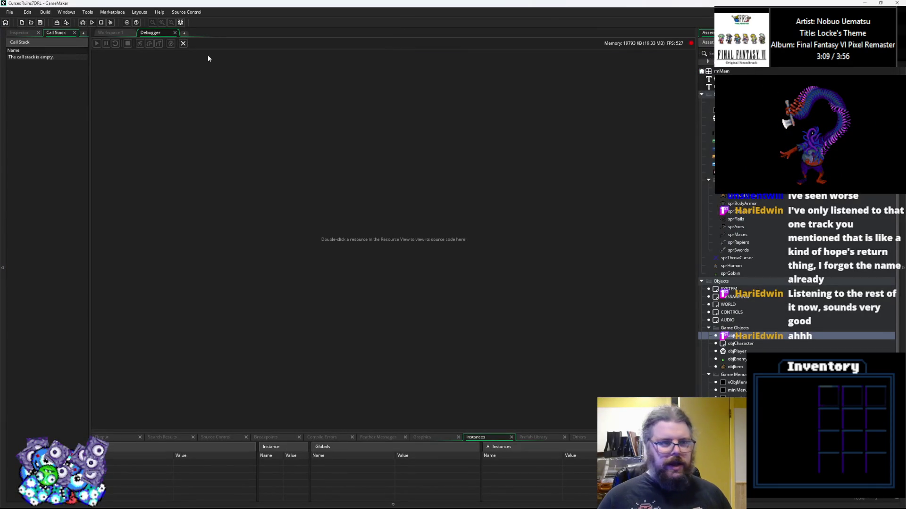
Close the debugger, clear the objObject and CONTROLS editors, and enlarge the WORLD Create code editor
{"action": "left_click", "coordinate": [185, 45]}
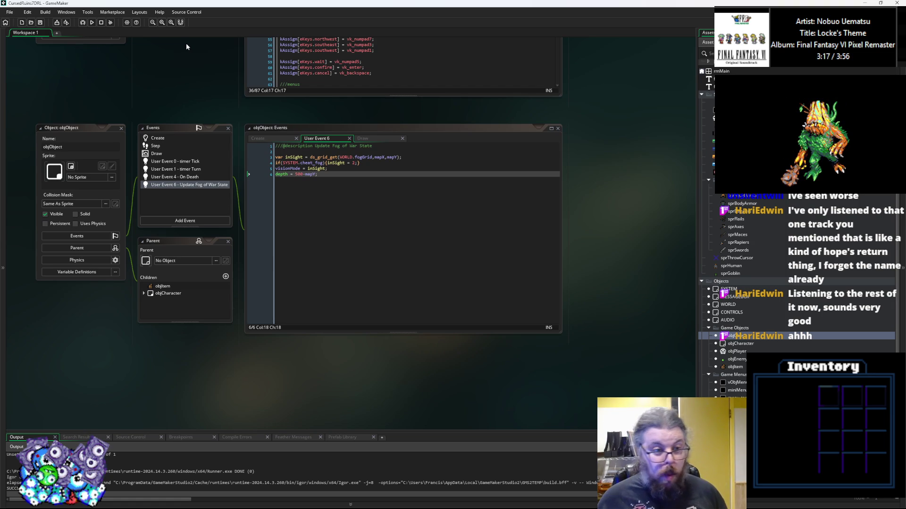
{"action": "left_click", "coordinate": [352, 228]}
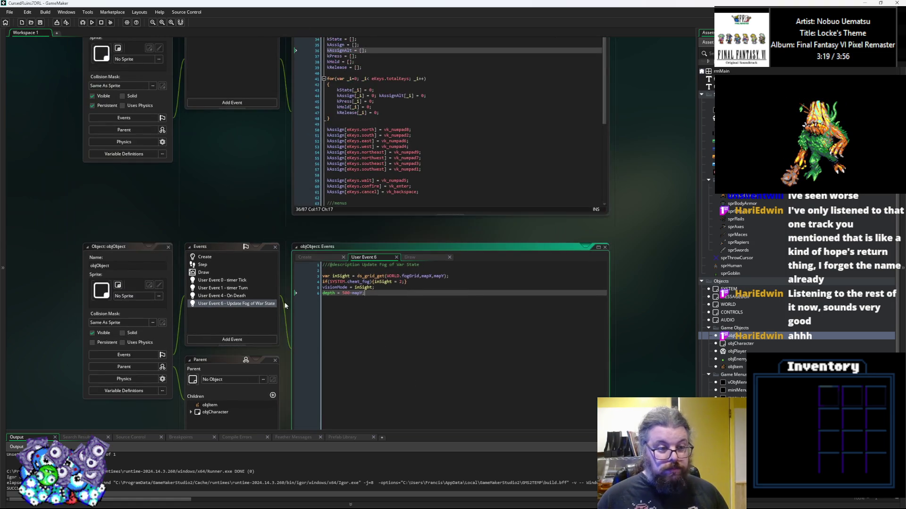
{"action": "left_click", "coordinate": [223, 289]}
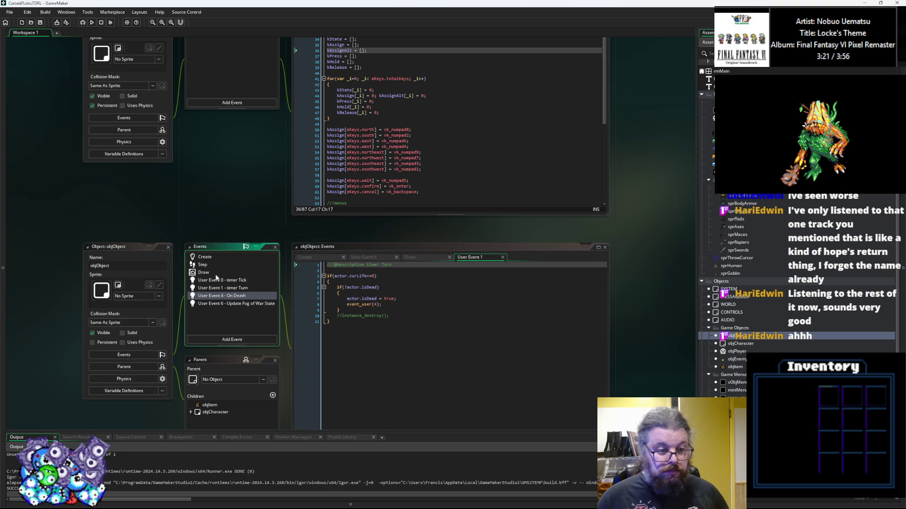
{"action": "left_click", "coordinate": [168, 247]}
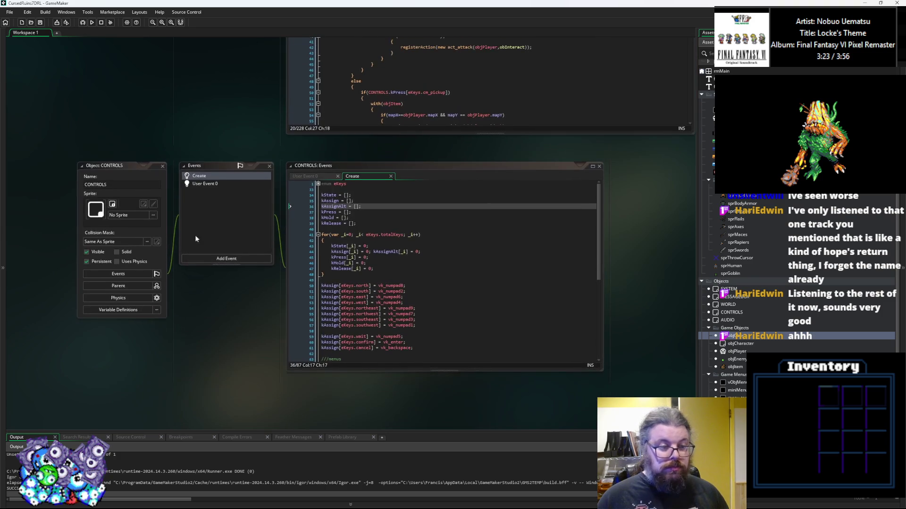
{"action": "left_click", "coordinate": [162, 166]}
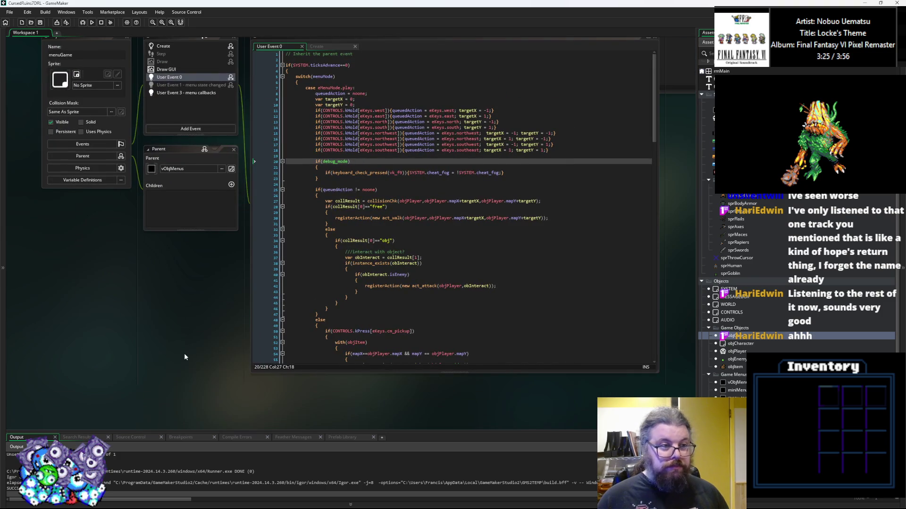
{"action": "left_click", "coordinate": [190, 362]}
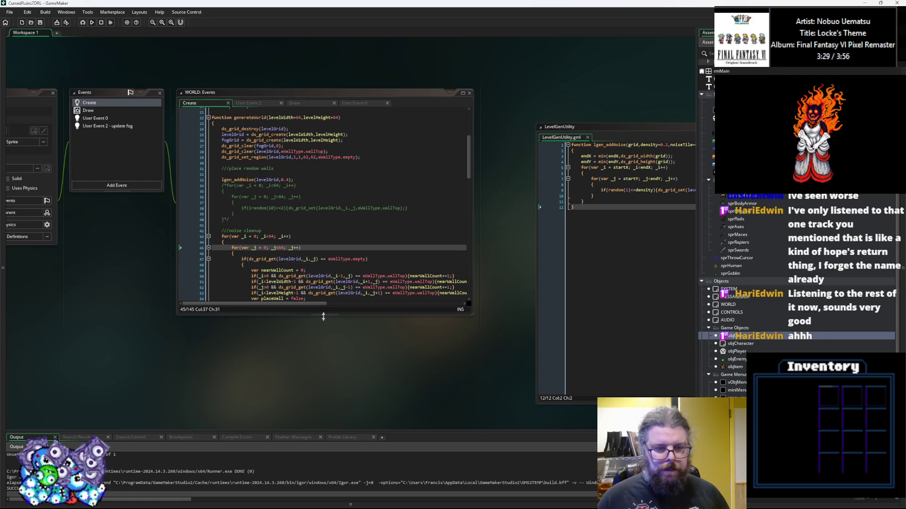
{"action": "left_click_drag", "start_coordinate": [323, 317], "coordinate": [323, 384]}
{"action": "left_click", "coordinate": [283, 326]}
{"action": "scroll", "coordinate": [399, 292], "scroll_direction": "up", "scroll_amount": 2}
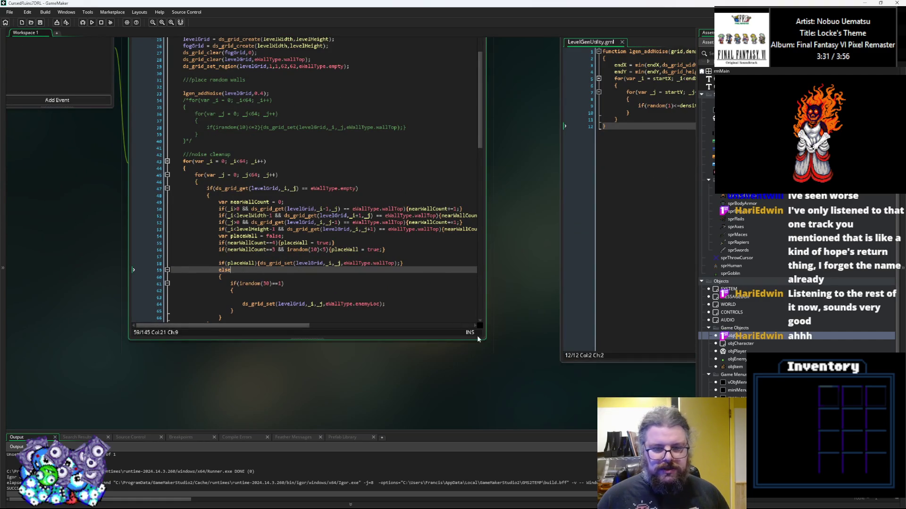
{"action": "left_click_drag", "start_coordinate": [488, 344], "coordinate": [488, 379]}
In LevelGenUtility, write an empty function lgen_noiseCleanup() { } after lgen_addNoise
{"action": "left_click", "coordinate": [595, 271]}
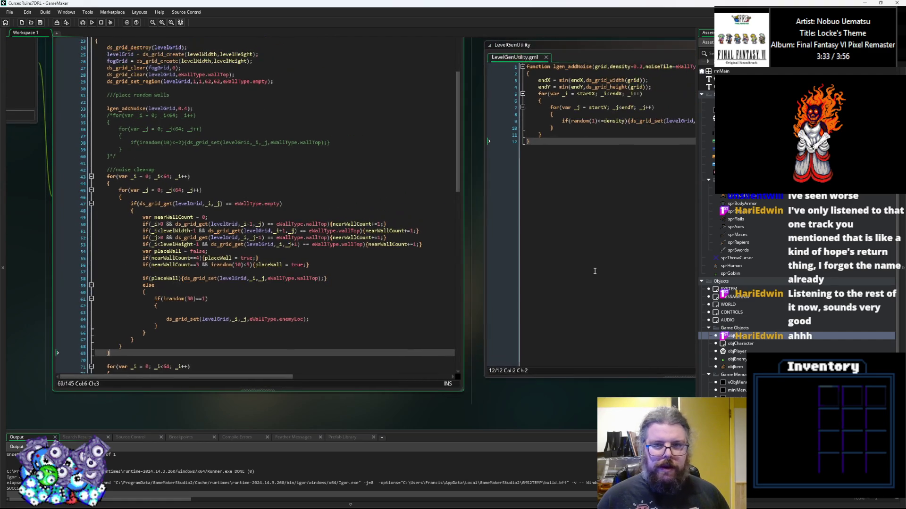
{"action": "key", "text": "Return"}
{"action": "key", "text": "Return"}
{"action": "type", "text": "f"}
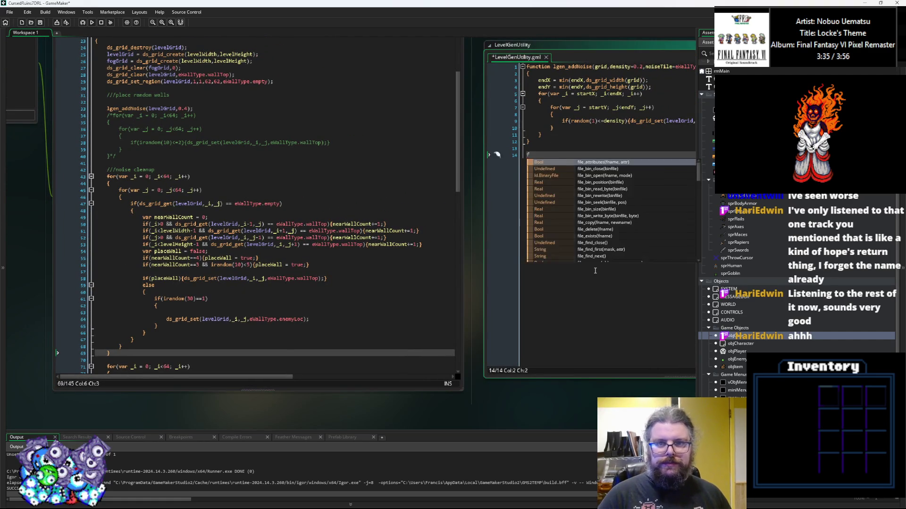
{"action": "type", "text": "unction l"}
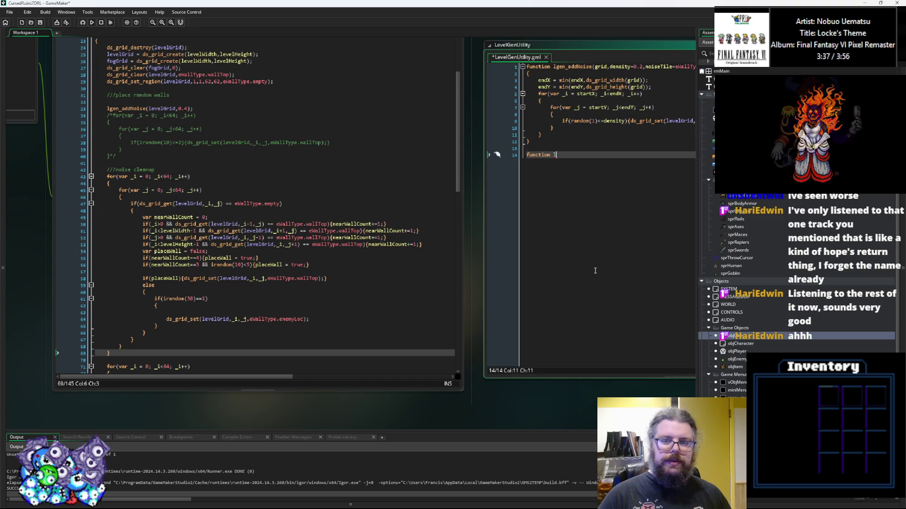
{"action": "type", "text": "gen_noise"}
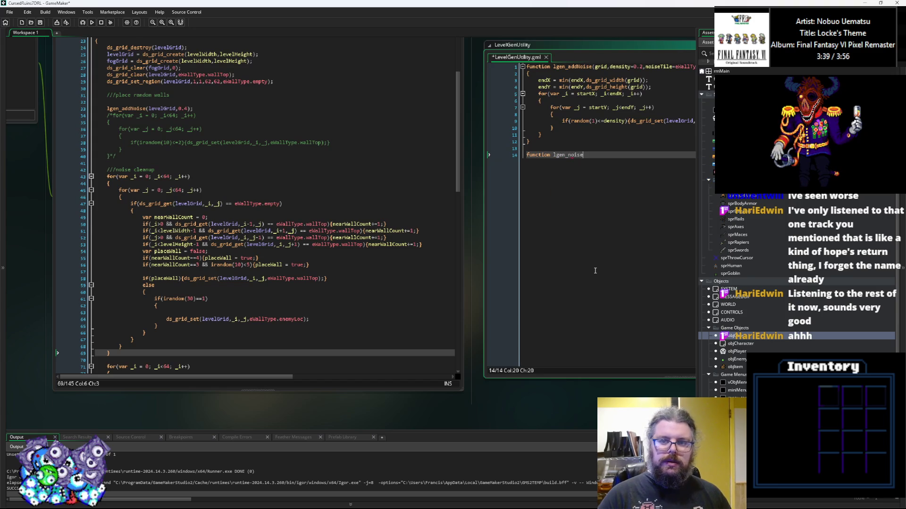
{"action": "type", "text": "Cleanup()"}
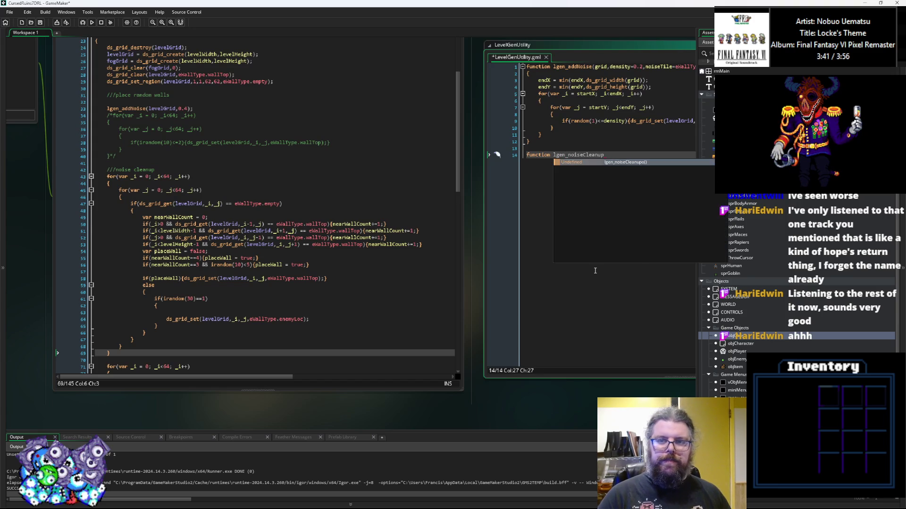
{"action": "key", "text": "Return"}
{"action": "type", "text": "{P"}
{"action": "key", "text": "BackSpace"}
{"action": "key", "text": "Return"}
{"action": "type", "text": "{"}
{"action": "key", "text": "Return"}
{"action": "type", "text": "}"}
{"action": "key", "text": "Up"}
{"action": "key", "text": "Tab"}
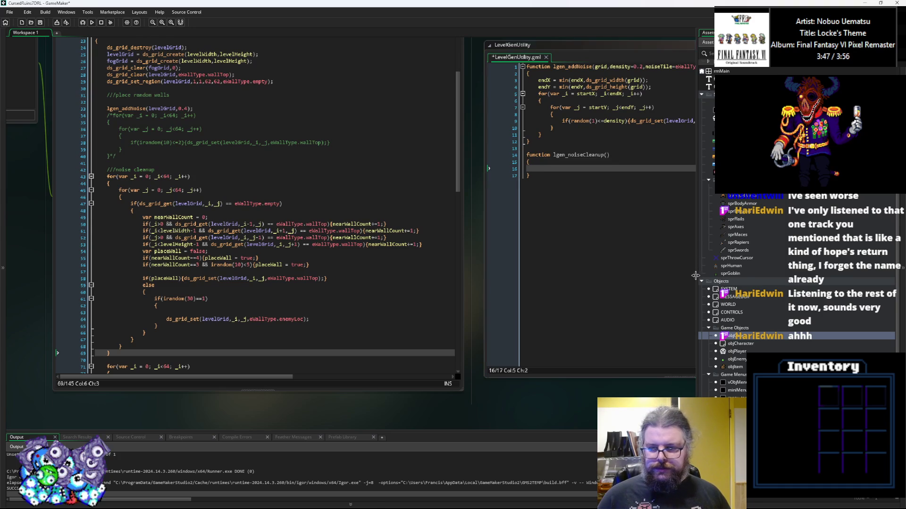
Copy the noise-cleanup loop from WORLD Create and paste it into lgen_noiseCleanup's body
{"action": "left_click_drag", "start_coordinate": [695, 276], "coordinate": [748, 275]}
{"action": "mouse_move", "coordinate": [99, 358]}
{"action": "left_mouse_down"}
{"action": "mouse_move", "coordinate": [152, 316]}
{"action": "mouse_move", "coordinate": [94, 179]}
{"action": "left_mouse_up"}
{"action": "key", "text": "ctrl+c"}
{"action": "left_click", "coordinate": [519, 173]}
{"action": "key", "text": "ctrl+v"}
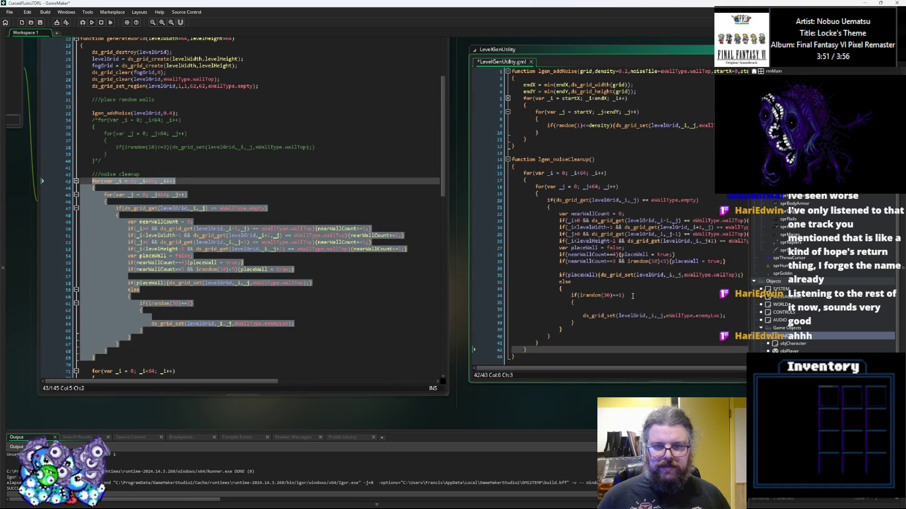
Give lgen_noiseCleanup a grid parameter plus the start and end parameters copied from lgen_addNoise
{"action": "left_click", "coordinate": [519, 262]}
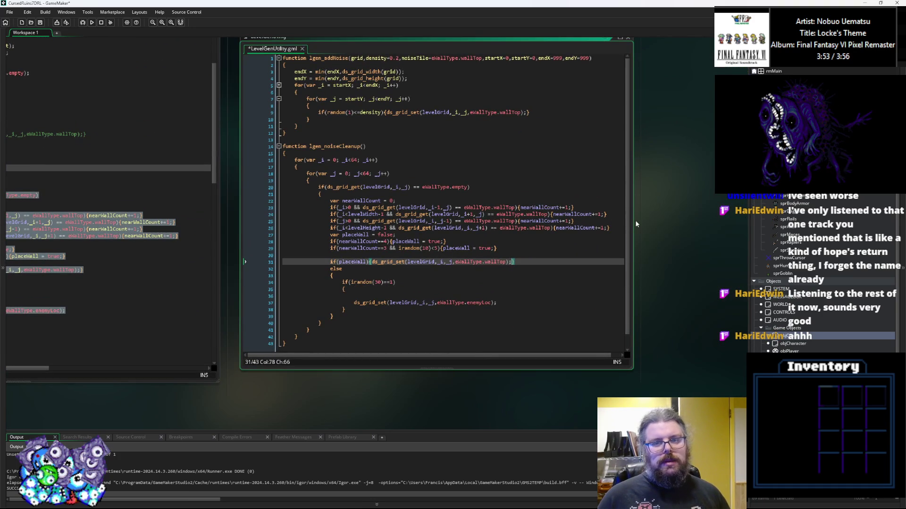
{"action": "left_click_drag", "start_coordinate": [632, 230], "coordinate": [658, 230]}
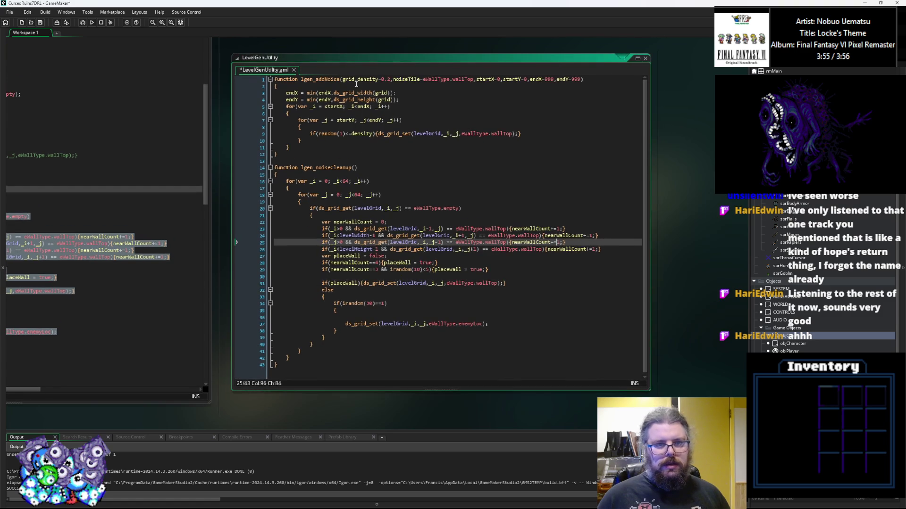
{"action": "left_click", "coordinate": [355, 79]}
{"action": "left_click", "coordinate": [354, 168]}
{"action": "type", "text": "grid"}
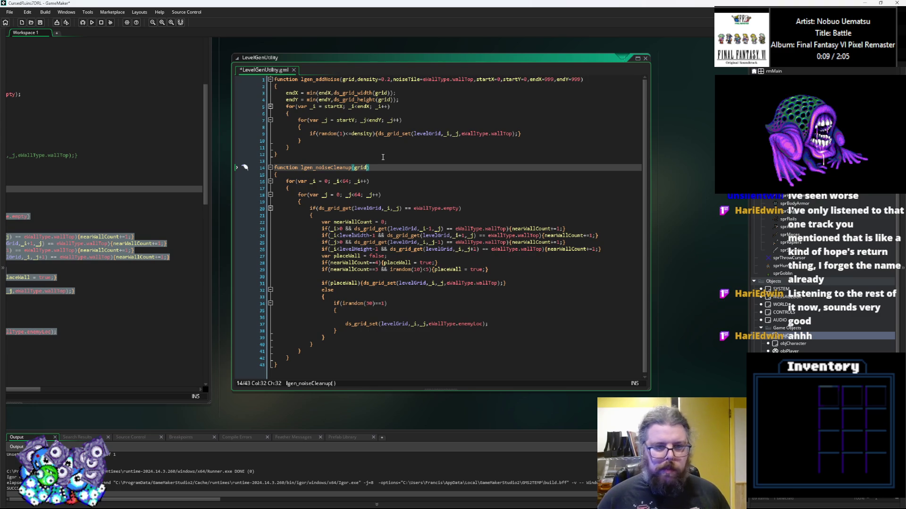
{"action": "left_click_drag", "start_coordinate": [581, 81], "coordinate": [474, 80]}
{"action": "key", "text": "ctrl+c"}
{"action": "left_click", "coordinate": [370, 167]}
{"action": "key", "text": "BackSpace"}
{"action": "key", "text": "ctrl+v"}
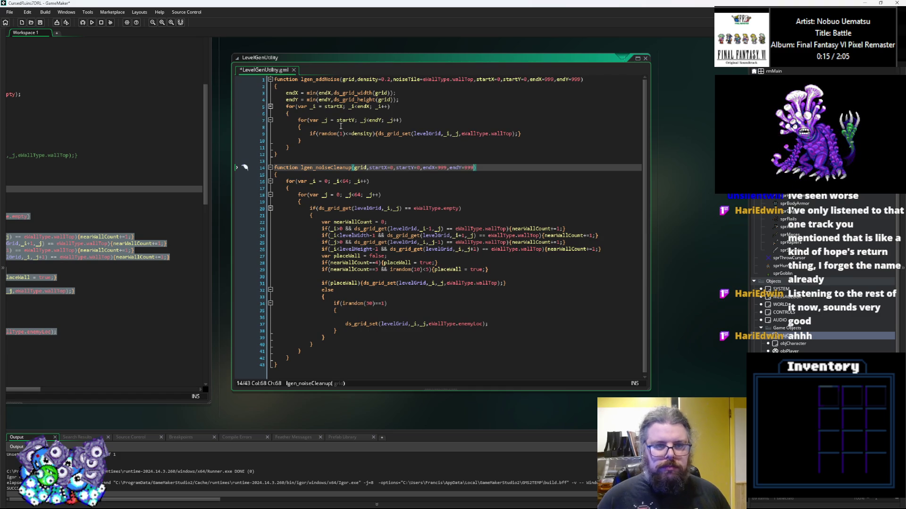
Copy the endX and endY clamping lines into the top of lgen_noiseCleanup's body
{"action": "left_click_drag", "start_coordinate": [398, 100], "coordinate": [286, 93]}
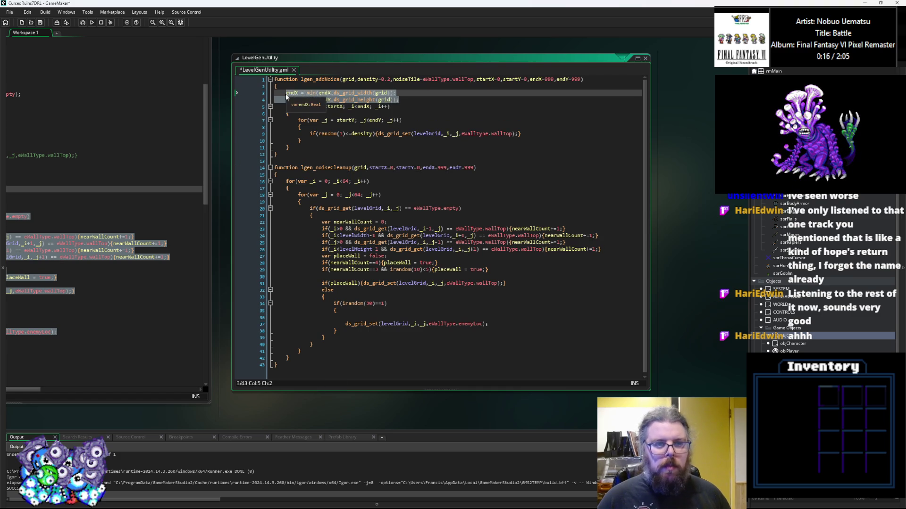
{"action": "left_click", "coordinate": [311, 174]}
{"action": "key", "text": "Return"}
{"action": "key", "text": "ctrl+v"}
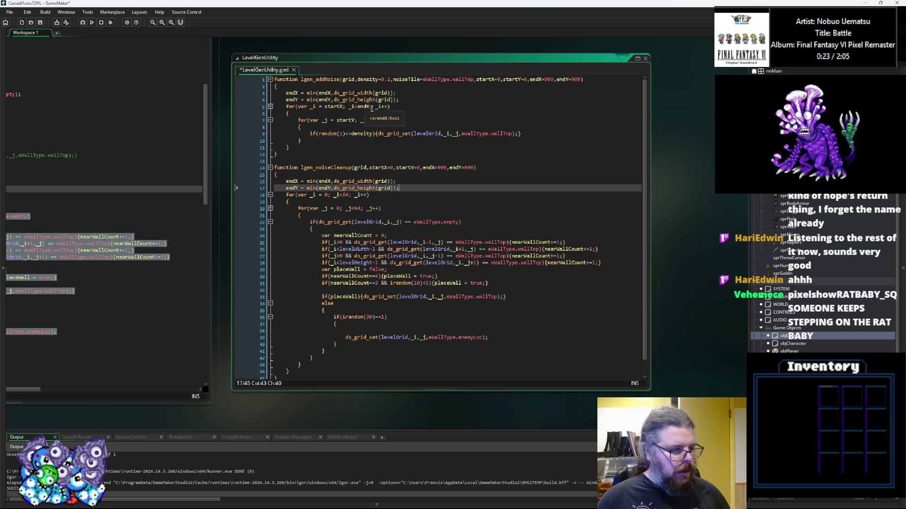
Start lgen_noiseCleanup's outer loop at startX and its inner loop at startY
{"action": "left_click", "coordinate": [371, 108]}
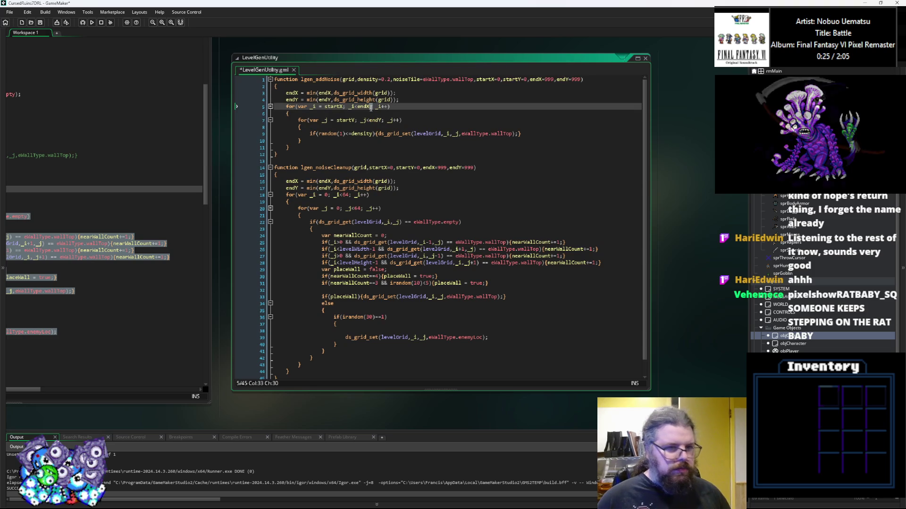
{"action": "double_click", "coordinate": [333, 106]}
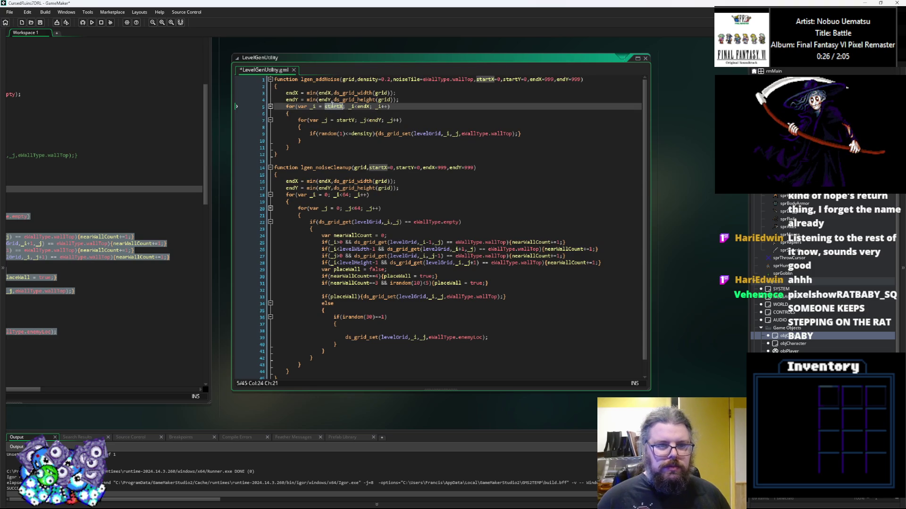
{"action": "double_click", "coordinate": [327, 195]}
{"action": "key", "text": "ctrl+v"}
{"action": "double_click", "coordinate": [339, 209]}
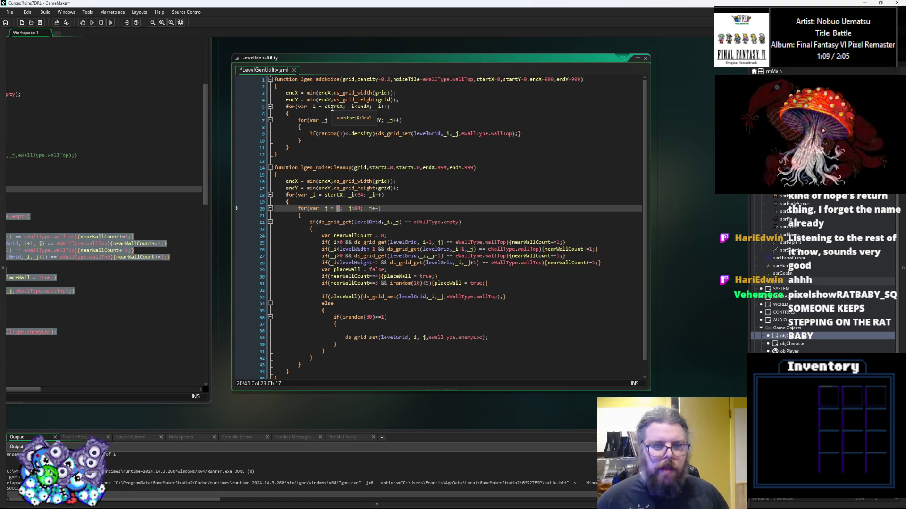
{"action": "type", "text": "s"}
{"action": "left_click", "coordinate": [339, 211]}
{"action": "type", "text": "0"}
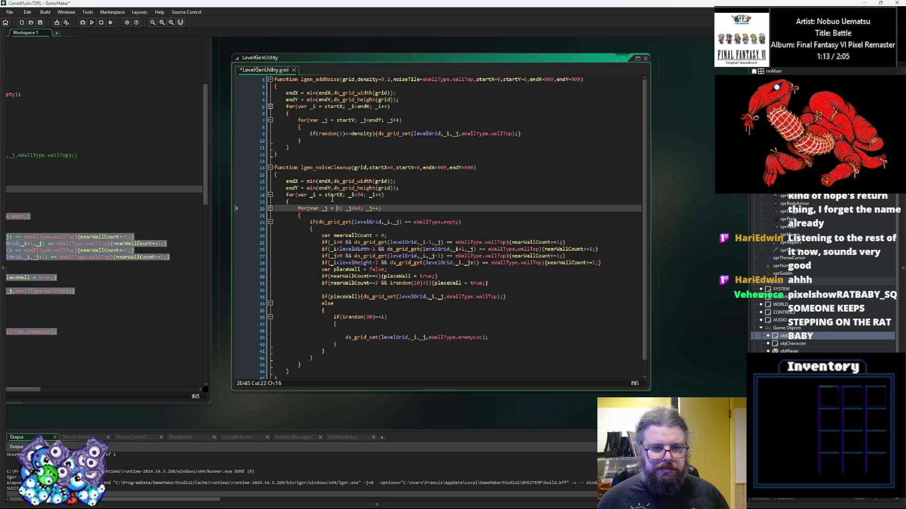
{"action": "key", "text": "Up"}
{"action": "key", "text": "Up"}
{"action": "key", "text": "Up"}
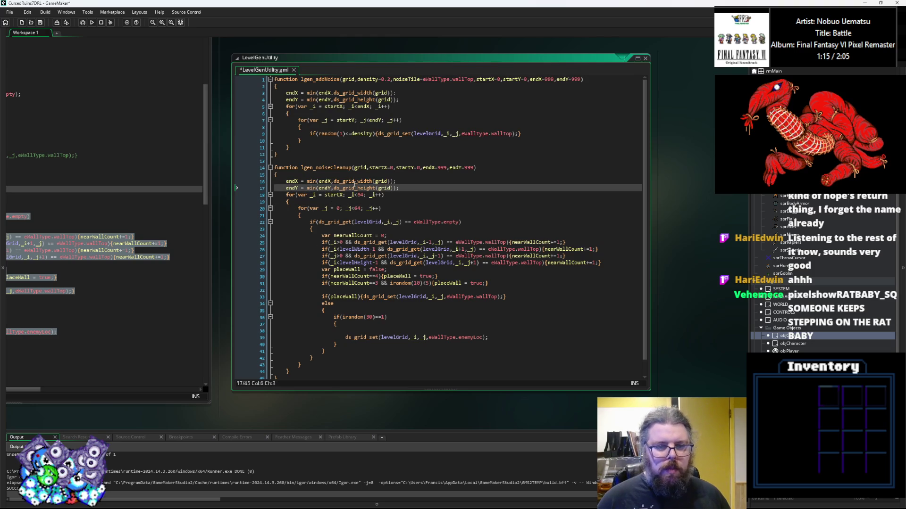
{"action": "left_click", "coordinate": [396, 168]}
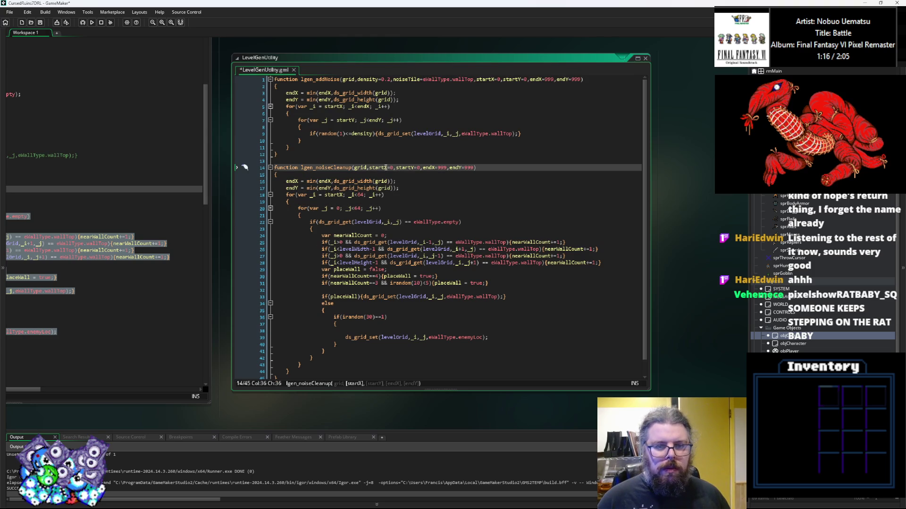
{"action": "left_click", "coordinate": [338, 209]}
{"action": "type", "text": "startY"}
Replace the 64 loop limits with endX for the outer loop and endY for the inner loop
{"action": "left_click", "coordinate": [322, 181]}
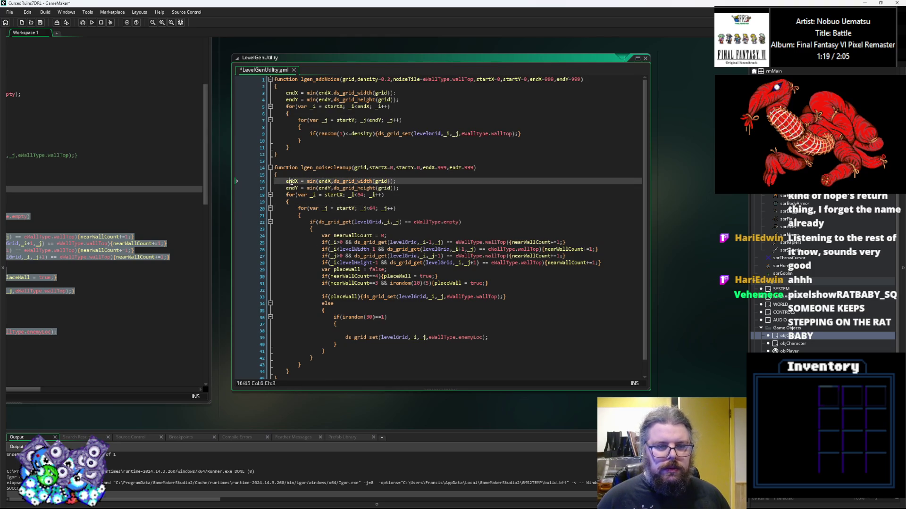
{"action": "left_click", "coordinate": [364, 195]}
{"action": "key", "text": "BackSpace"}
{"action": "key", "text": "BackSpace"}
{"action": "type", "text": "endX"}
{"action": "double_click", "coordinate": [293, 188]}
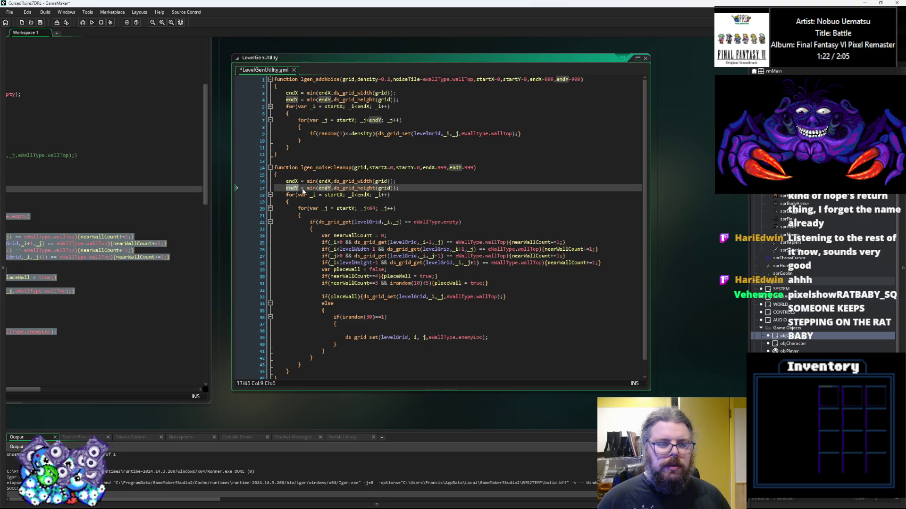
{"action": "double_click", "coordinate": [370, 208]}
{"action": "key", "text": "ctrl+v"}
{"action": "left_click", "coordinate": [400, 202]}
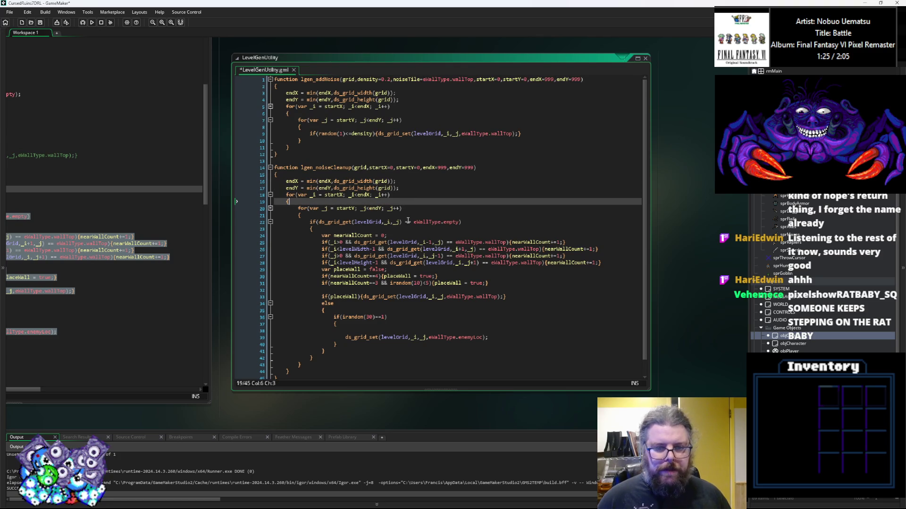
{"action": "left_click", "coordinate": [381, 221]}
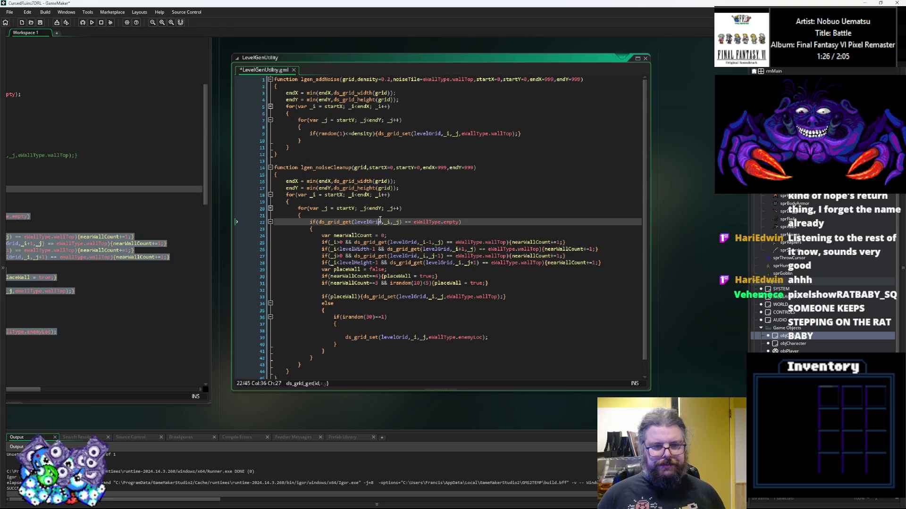
Replace levelGrid with grid in the empty check and the neighbour lookups
{"action": "left_click", "coordinate": [361, 168]}
{"action": "left_click", "coordinate": [384, 222]}
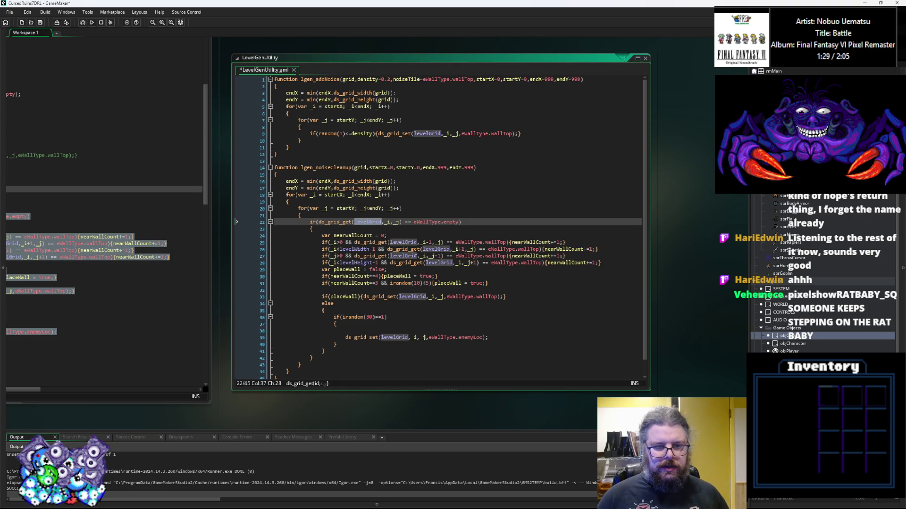
{"action": "key", "text": "ctrl+v"}
{"action": "key", "text": "Down"}
{"action": "key", "text": "Down"}
{"action": "key", "text": "Down"}
{"action": "key", "text": "ctrl+v"}
{"action": "key", "text": "Down"}
{"action": "key", "text": "ctrl+v"}
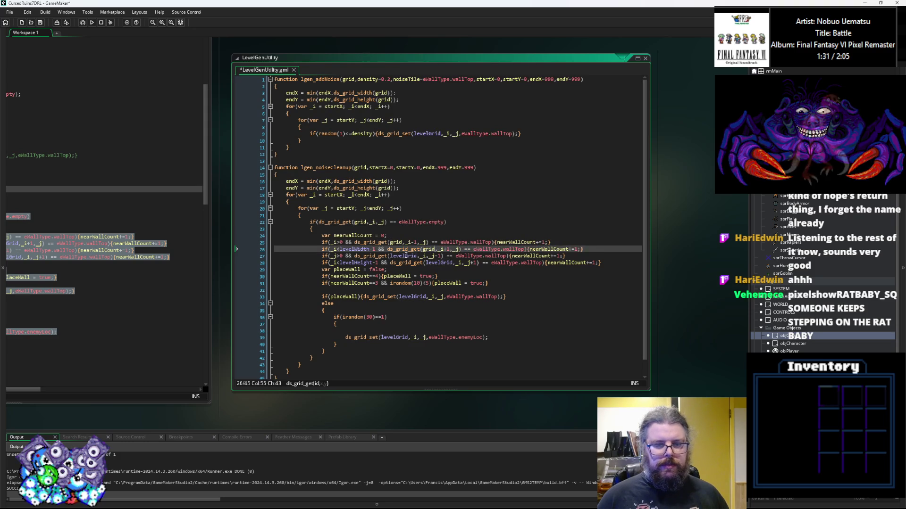
{"action": "key", "text": "Down"}
{"action": "key", "text": "ctrl+v"}
{"action": "key", "text": "Down"}
{"action": "key", "text": "ctrl+v"}
Swap levelGrid for grid in the wall-placing and enemy-placing ds_grid_set calls
{"action": "left_click", "coordinate": [414, 296]}
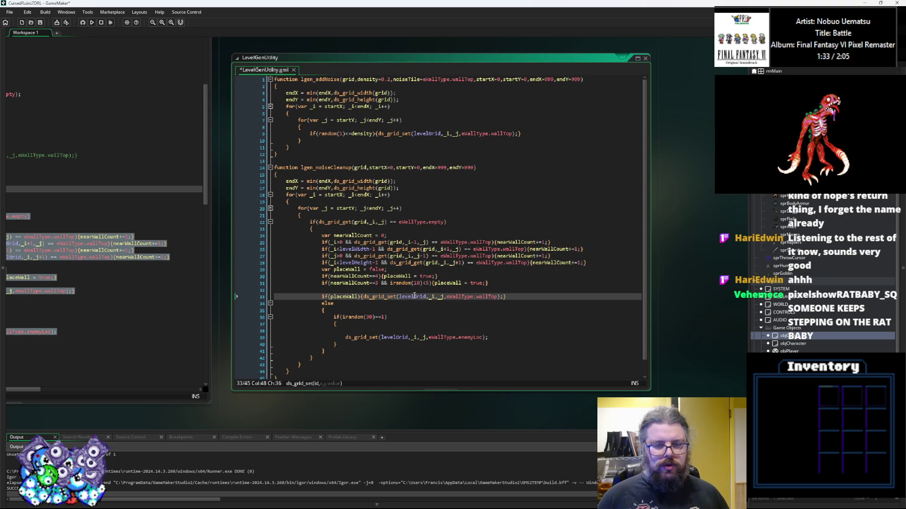
{"action": "double_click", "coordinate": [408, 296]}
{"action": "key", "text": "ctrl+v"}
{"action": "double_click", "coordinate": [401, 337]}
{"action": "key", "text": "ctrl+v"}
{"action": "left_click", "coordinate": [419, 308]}
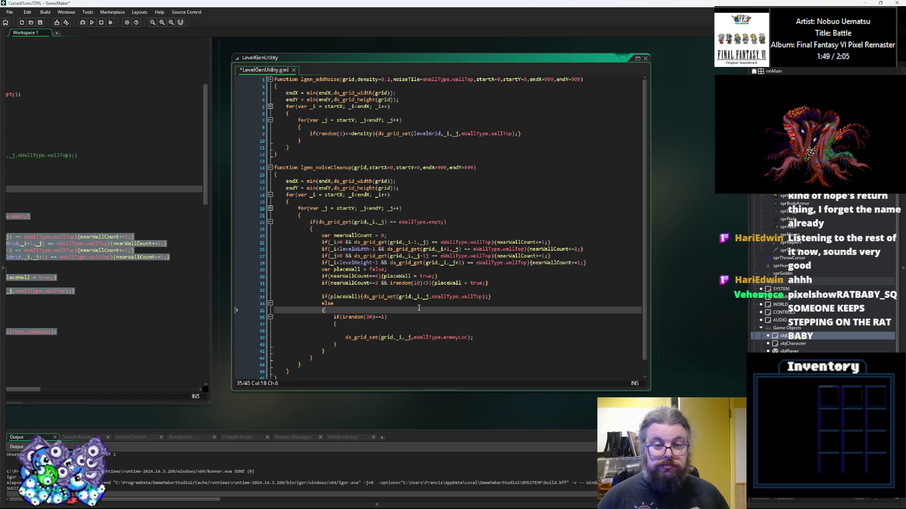
{"action": "left_click", "coordinate": [365, 168]}
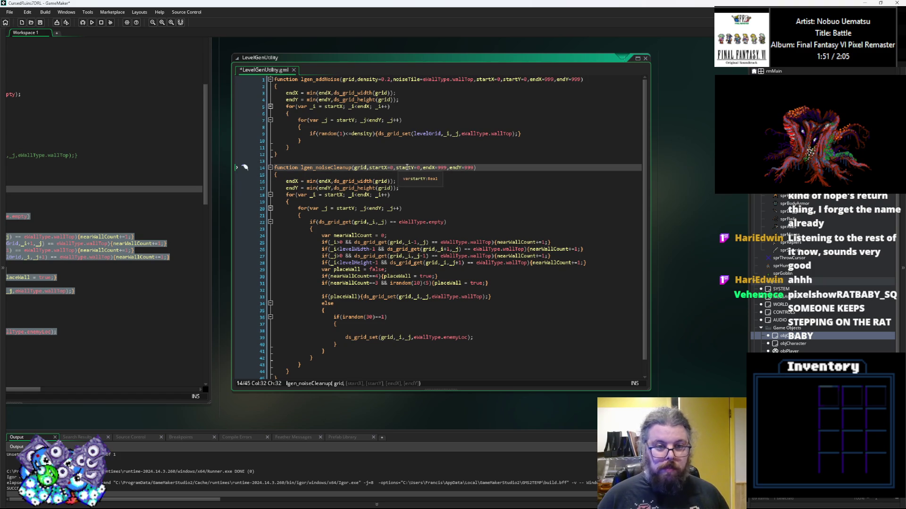
Add tileToFill and noiseTile parameters after grid, with tileToFill defaulting to eWallType.empty
{"action": "type", "text": "lgen_noiseCleanup(grid"}
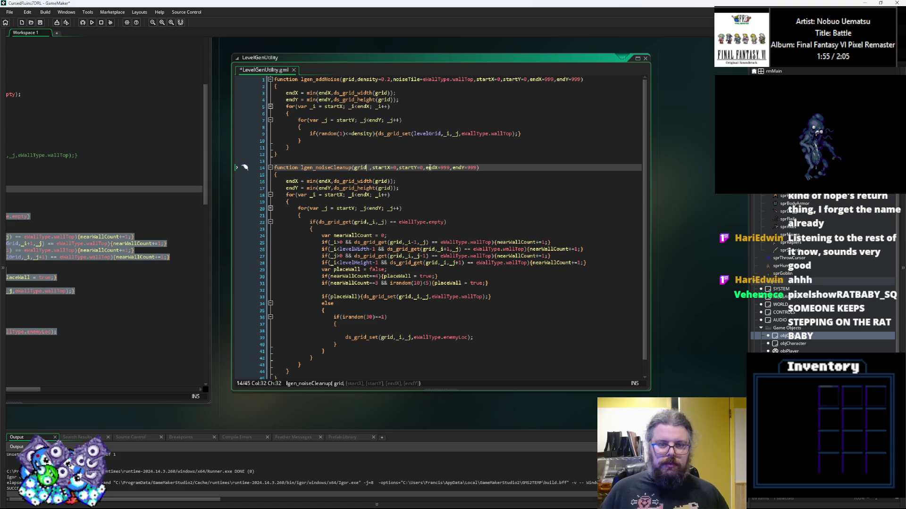
{"action": "type", "text": ","}
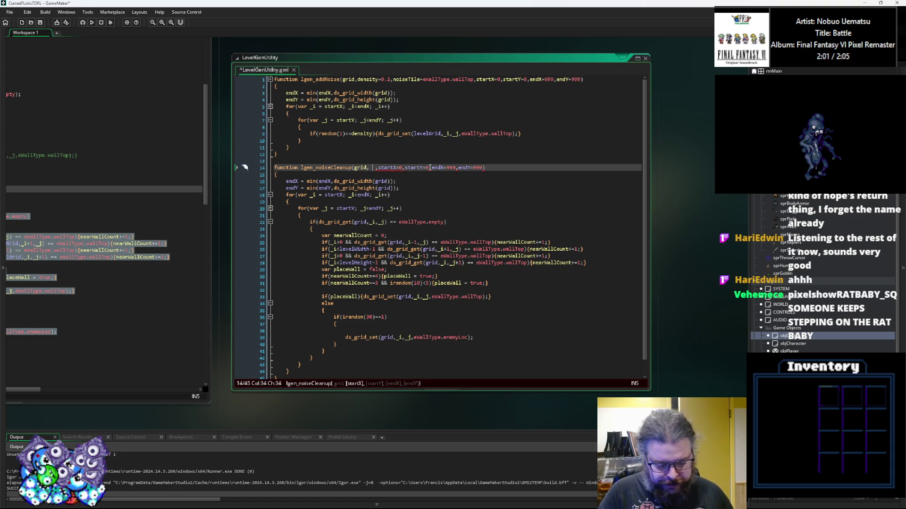
{"action": "type", "text": " tileTo"}
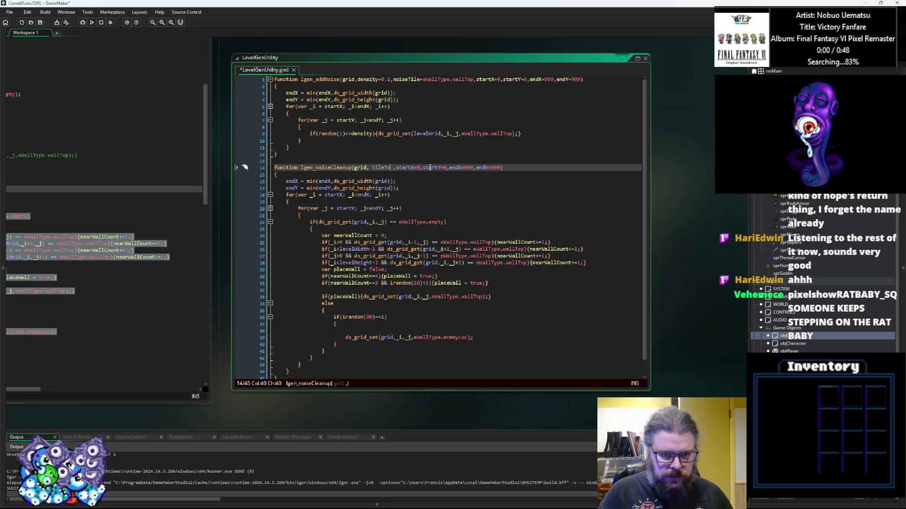
{"action": "type", "text": "Fill,"}
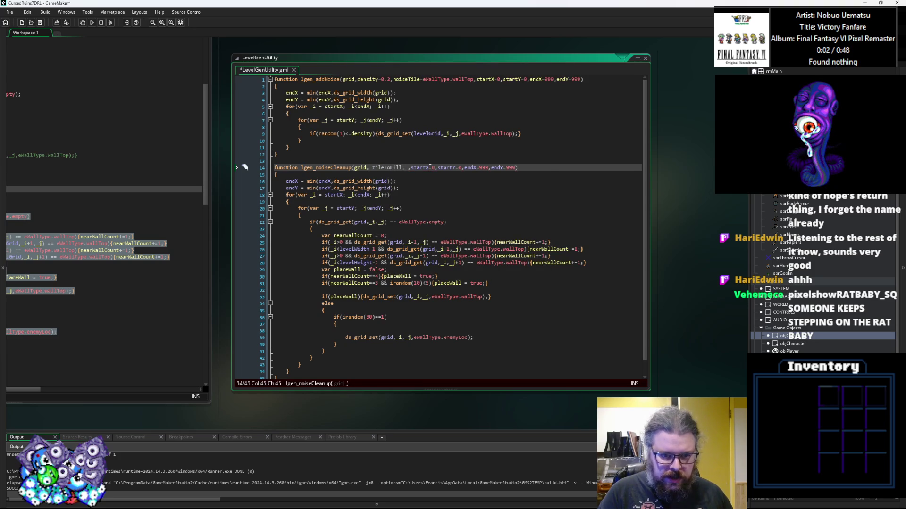
{"action": "type", "text": " filler"}
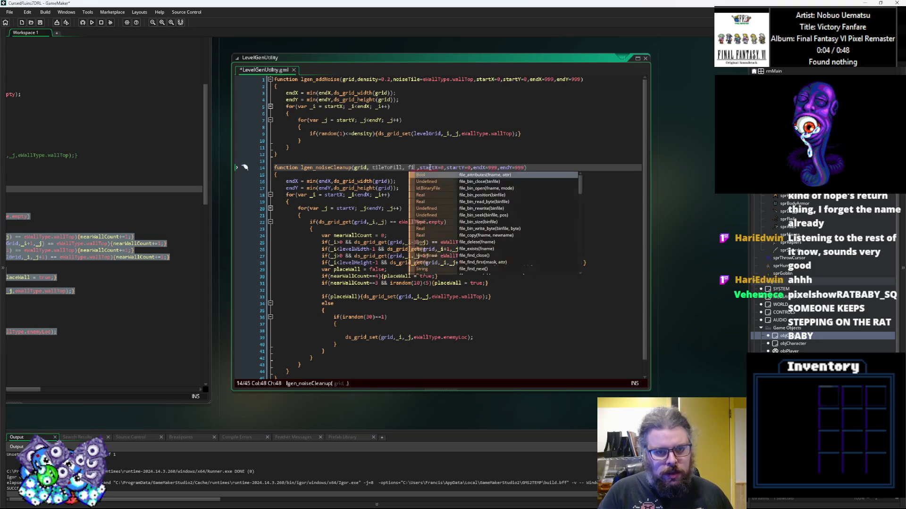
{"action": "type", "text": "Tile"}
{"action": "double_click", "coordinate": [430, 167]}
{"action": "type", "text": "noiseTile"}
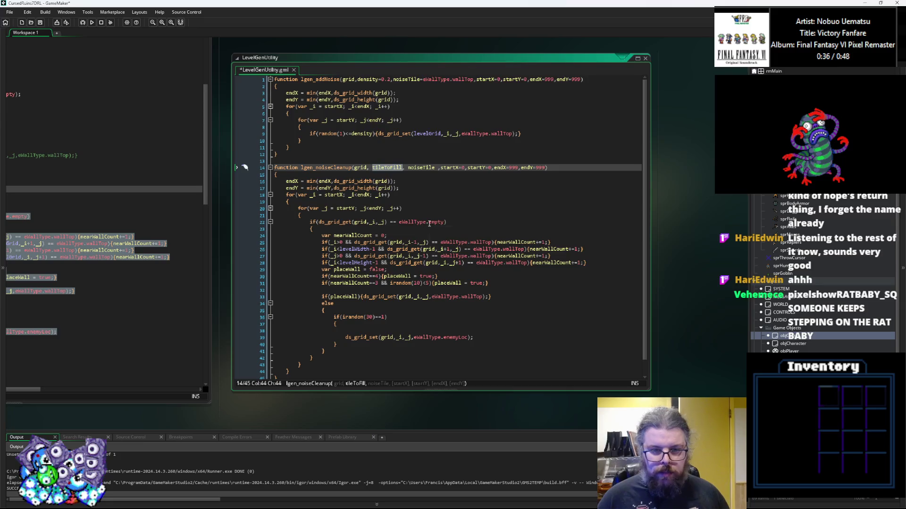
{"action": "left_click", "coordinate": [429, 223]}
{"action": "left_click", "coordinate": [403, 165]}
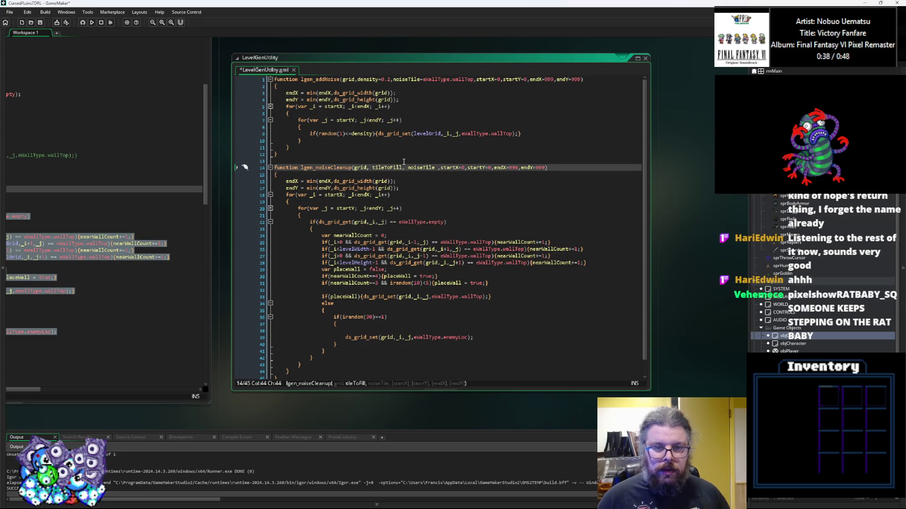
{"action": "type", "text": "=eWall"}
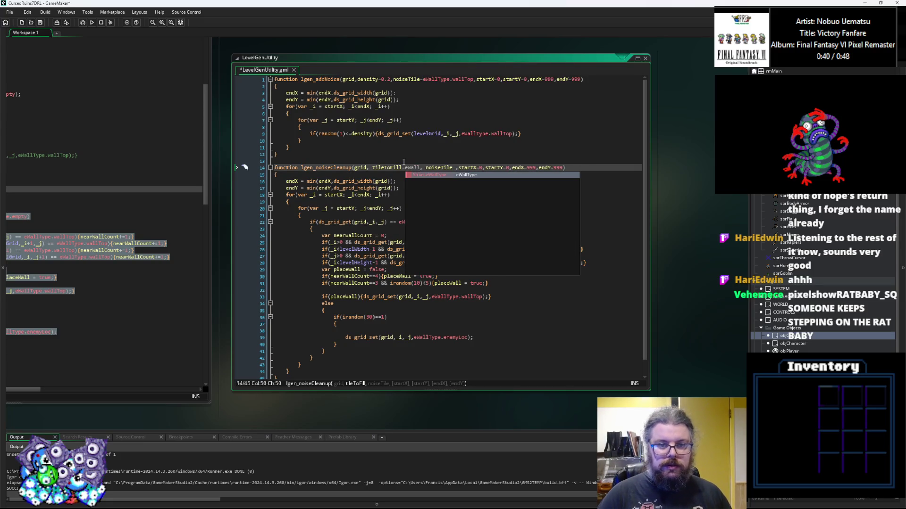
{"action": "type", "text": "Type.empty"}
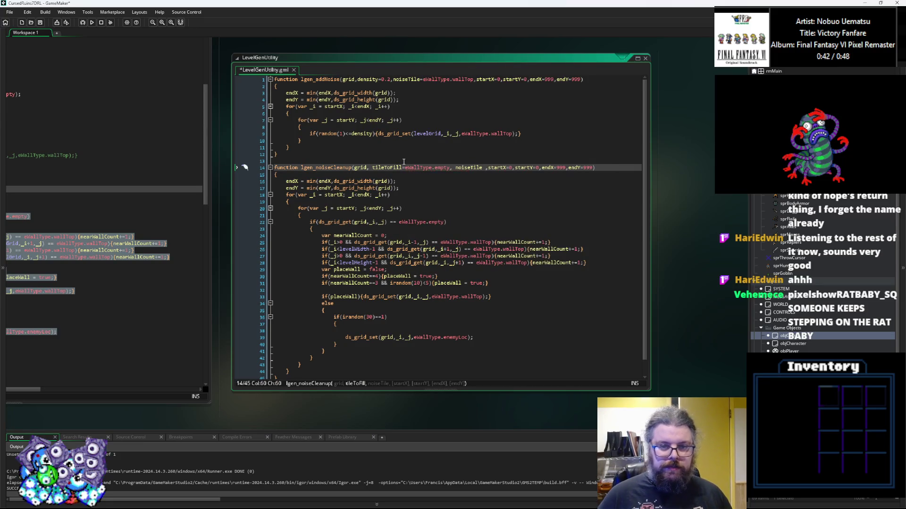
Set noiseTile's default to eWallType.wallTop, copied from line 25
{"action": "left_click_drag", "start_coordinate": [493, 241], "coordinate": [442, 247]}
{"action": "key", "text": "ctrl+c"}
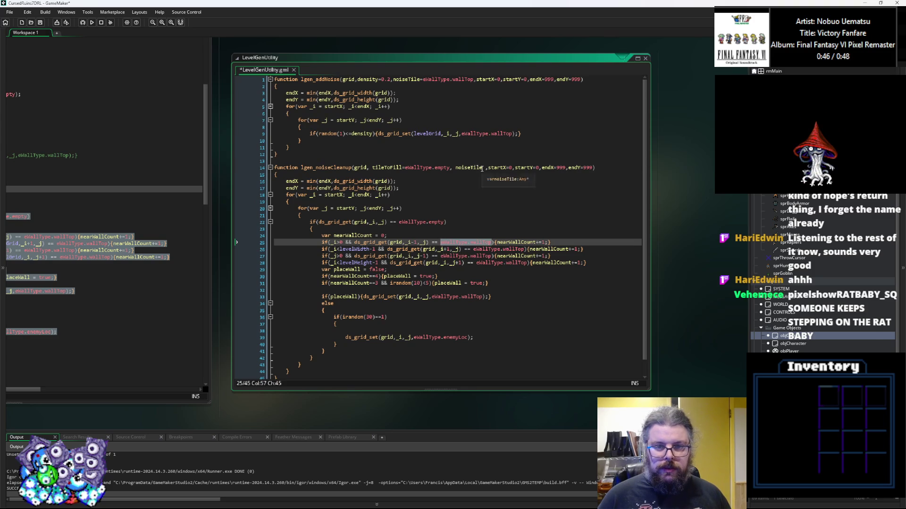
{"action": "left_click", "coordinate": [482, 168]}
{"action": "type", "text": "="}
{"action": "key", "text": "ctrl+v"}
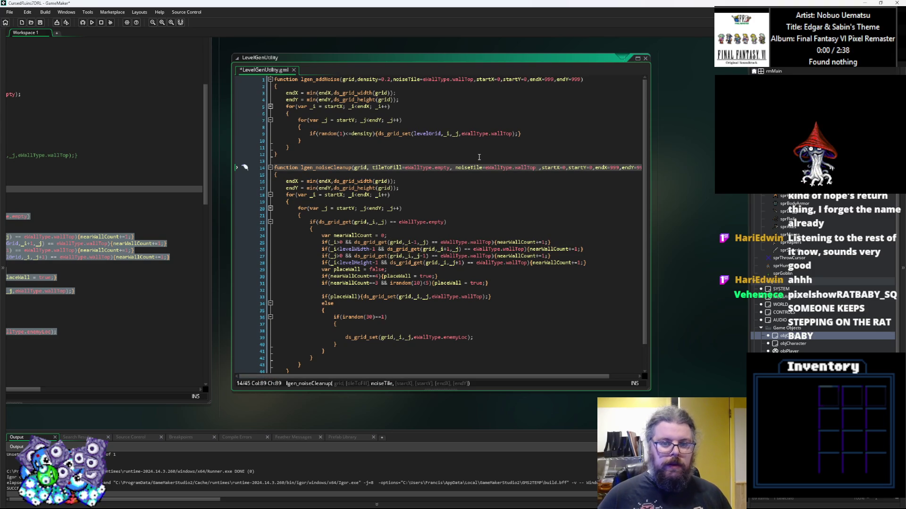
{"action": "left_click", "coordinate": [455, 158]}
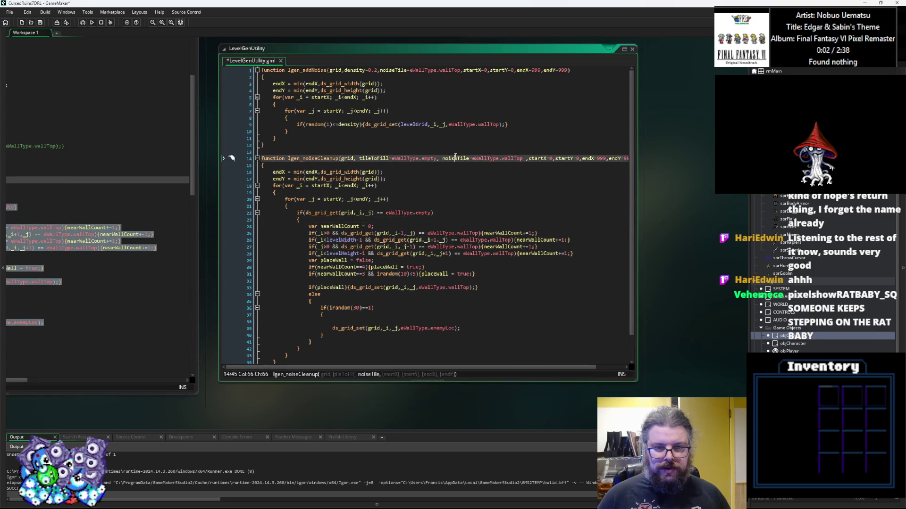
{"action": "double_click", "coordinate": [455, 158]}
{"action": "double_click", "coordinate": [373, 159]}
{"action": "key", "text": "ctrl+c"}
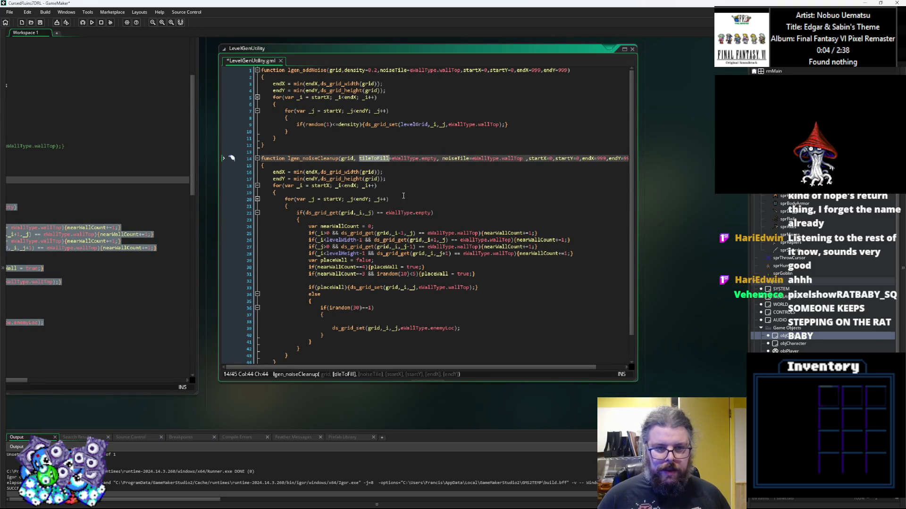
{"action": "left_click_drag", "start_coordinate": [430, 213], "coordinate": [386, 214]}
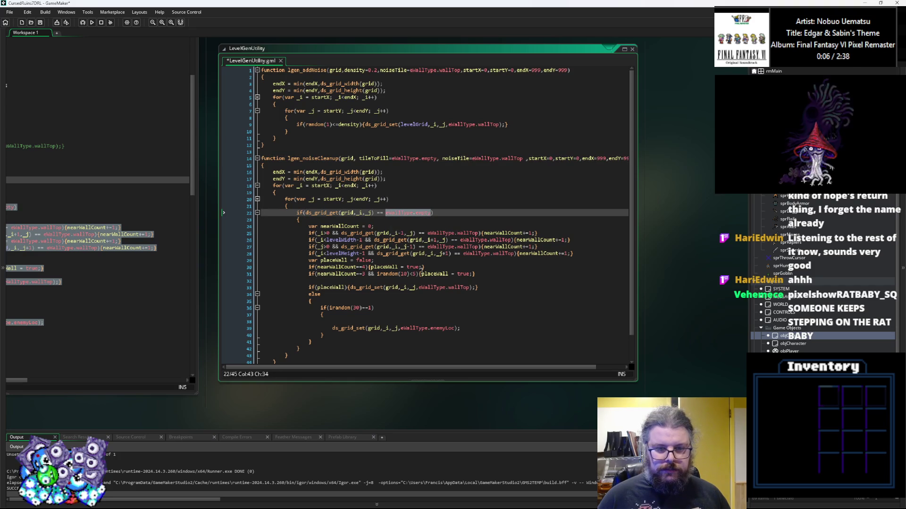
Make the line 22 empty check compare against tileToFill
{"action": "key", "text": "ctrl+v"}
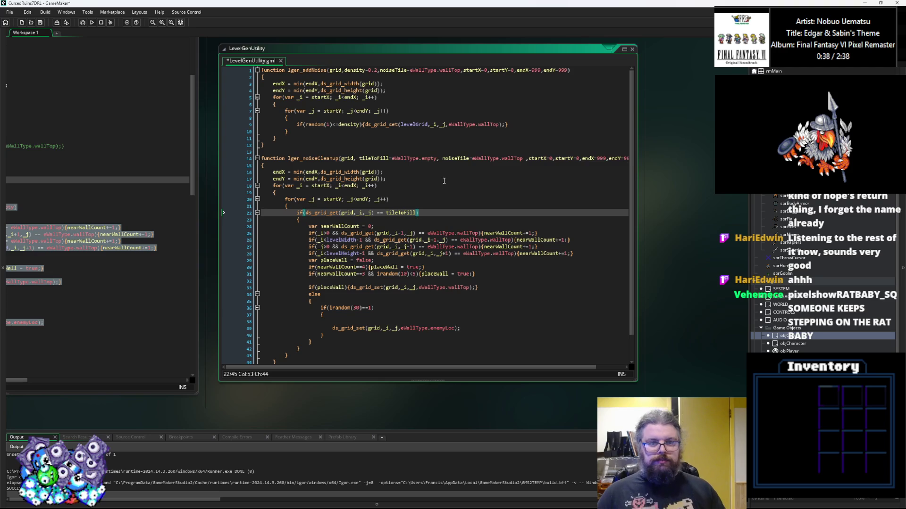
{"action": "left_click", "coordinate": [431, 159]}
{"action": "left_click", "coordinate": [385, 159]}
{"action": "left_click", "coordinate": [471, 159]}
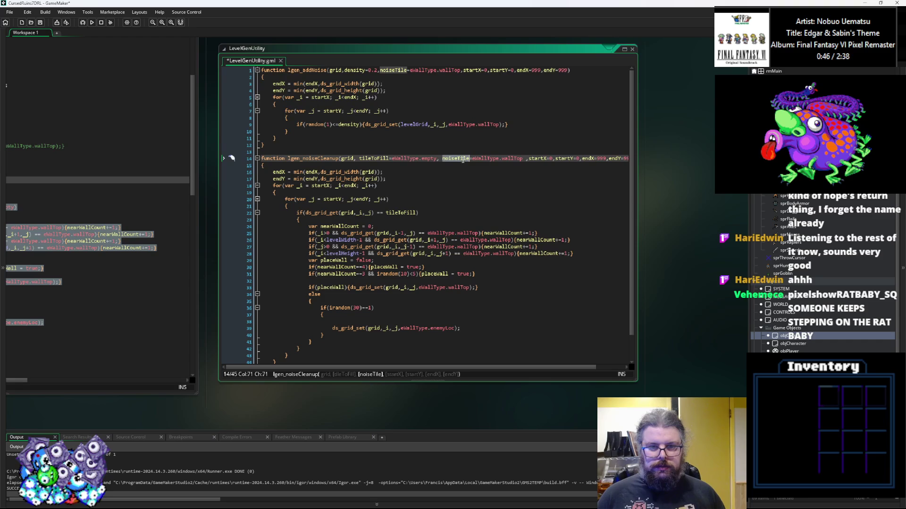
Replace eWallType.wallTop with noiseTile in the line 25–26 comparisons and the wall-placing call
{"action": "left_click_drag", "start_coordinate": [479, 233], "coordinate": [427, 233]}
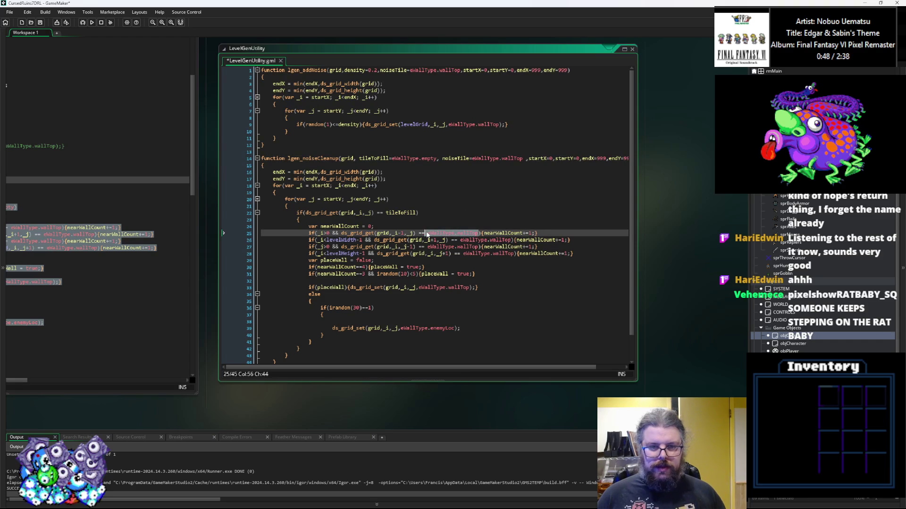
{"action": "type", "text": "noiseTile"}
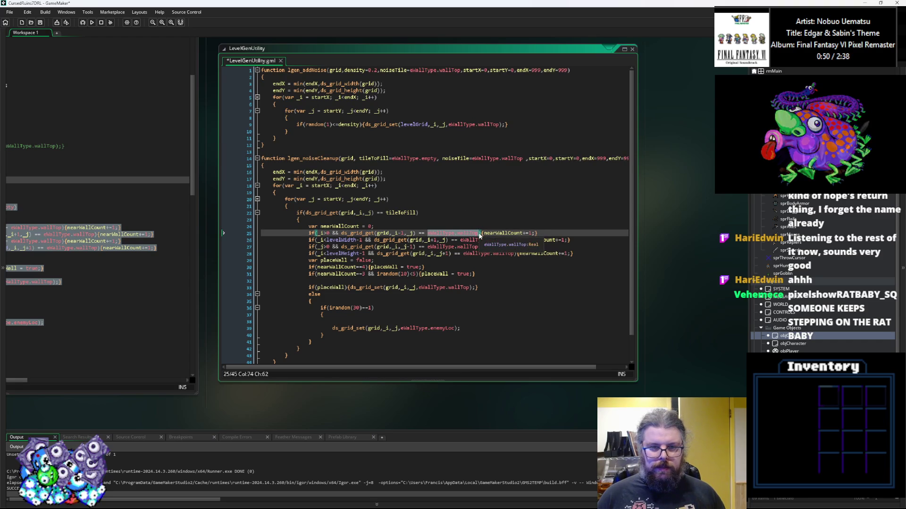
{"action": "mouse_move", "coordinate": [512, 240]}
{"action": "left_mouse_down"}
{"action": "mouse_move", "coordinate": [427, 248]}
{"action": "mouse_move", "coordinate": [514, 256]}
{"action": "left_mouse_up"}
{"action": "type", "text": "noiseTile"}
{"action": "type", "text": "noiseTile"}
{"action": "type", "text": "noiseTile"}
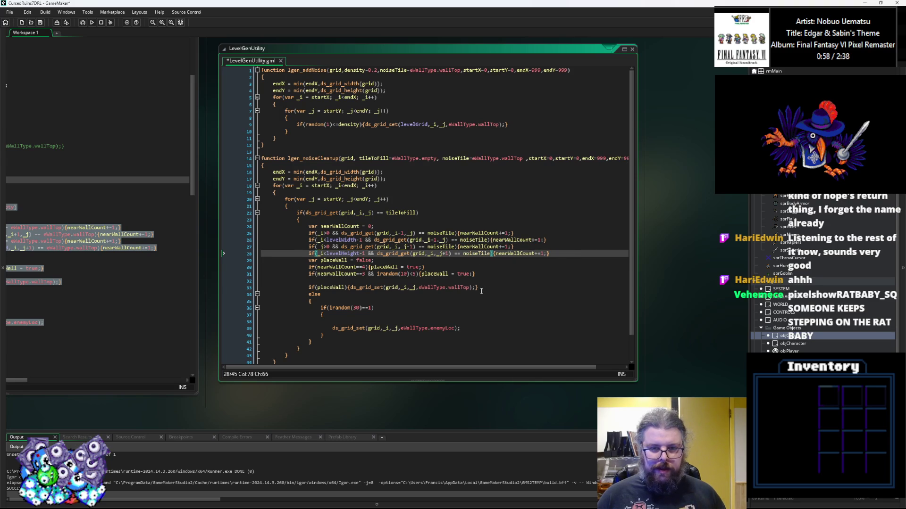
{"action": "mouse_move", "coordinate": [475, 288]}
{"action": "left_mouse_down"}
{"action": "mouse_move", "coordinate": [412, 289]}
{"action": "mouse_move", "coordinate": [420, 291]}
{"action": "left_mouse_up"}
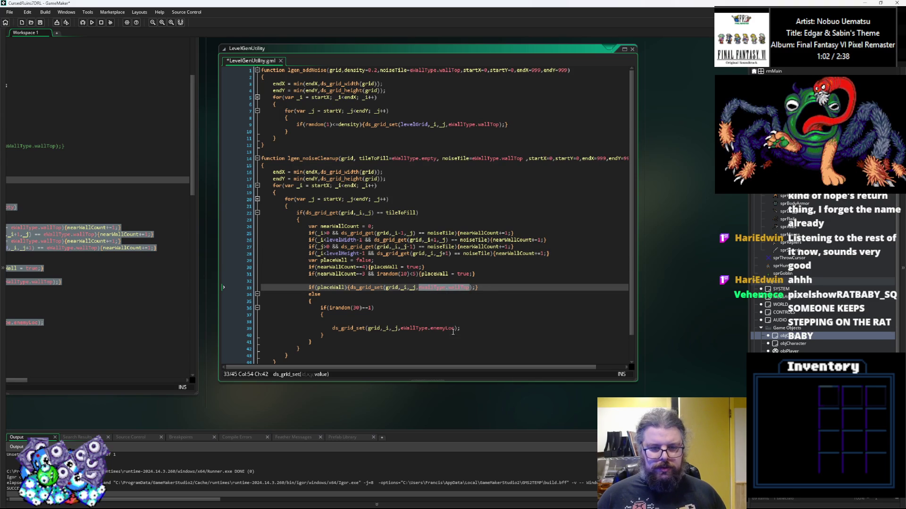
{"action": "type", "text": "noiseTile"}
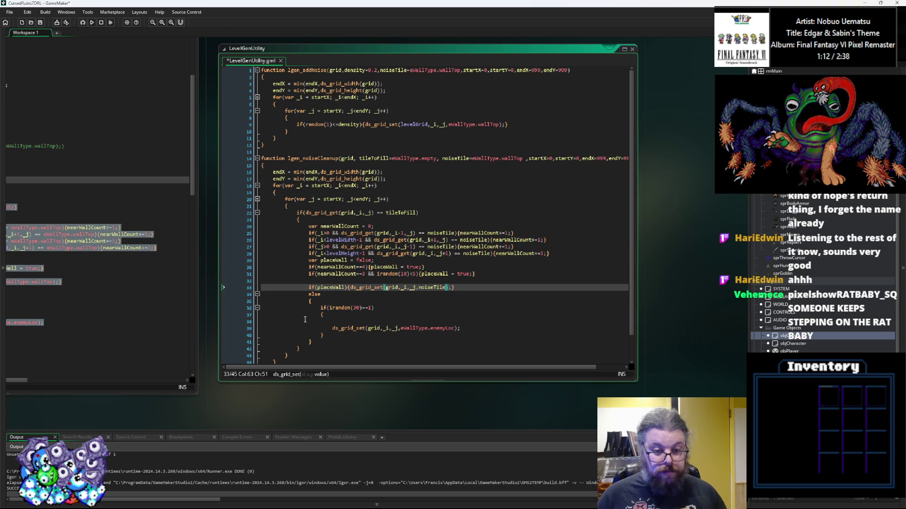
{"action": "left_click_drag", "start_coordinate": [318, 342], "coordinate": [259, 294]}
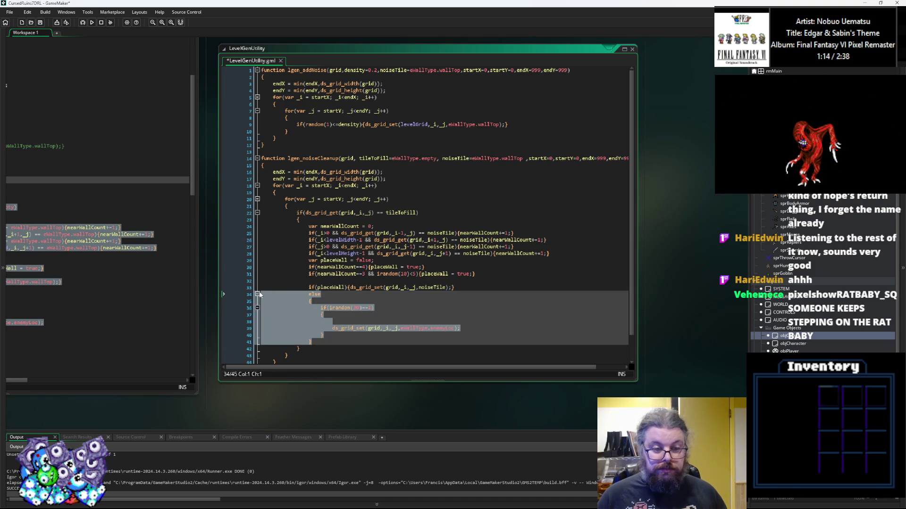
Delete the enemy-location else block from lgen_noiseCleanup
{"action": "key", "text": "BackSpace"}
{"action": "key", "text": "BackSpace"}
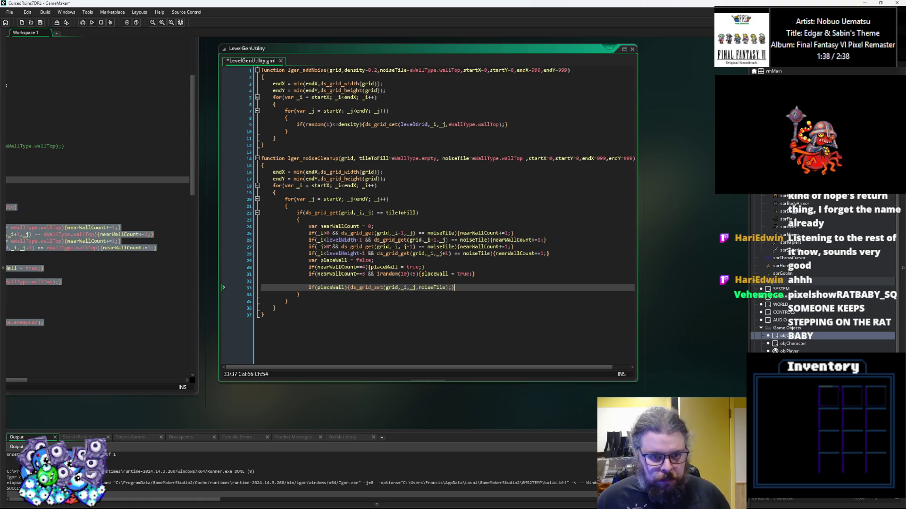
{"action": "left_click", "coordinate": [284, 172]}
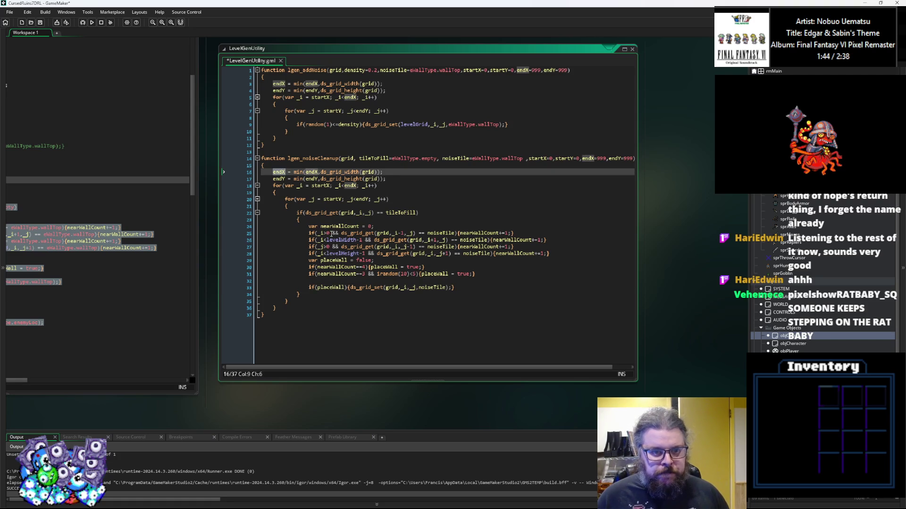
{"action": "double_click", "coordinate": [340, 241]}
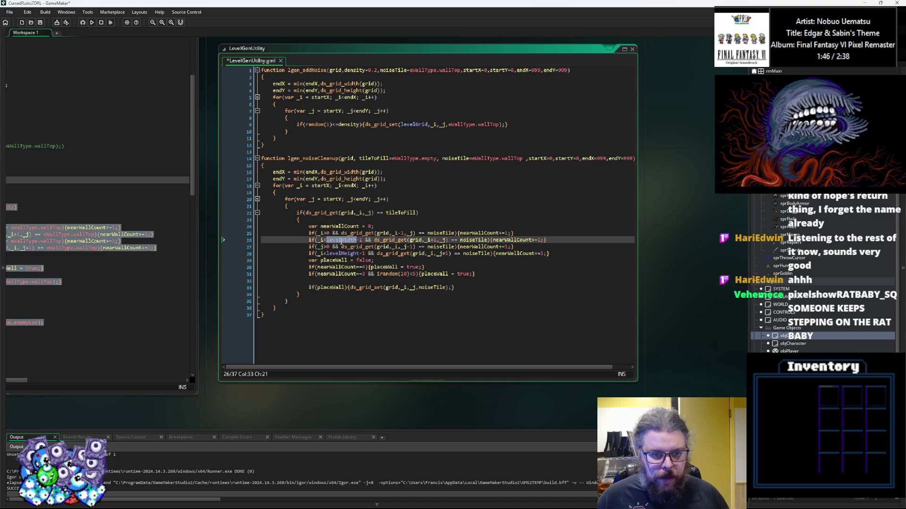
{"action": "double_click", "coordinate": [278, 172]}
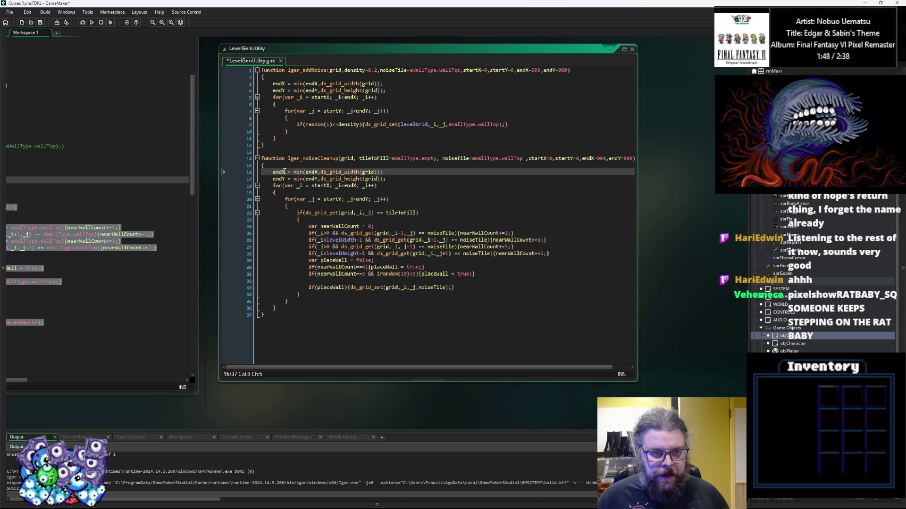
Bound the left and upper neighbour checks with _i>startX and _j>startY instead of 0
{"action": "left_click", "coordinate": [330, 235]}
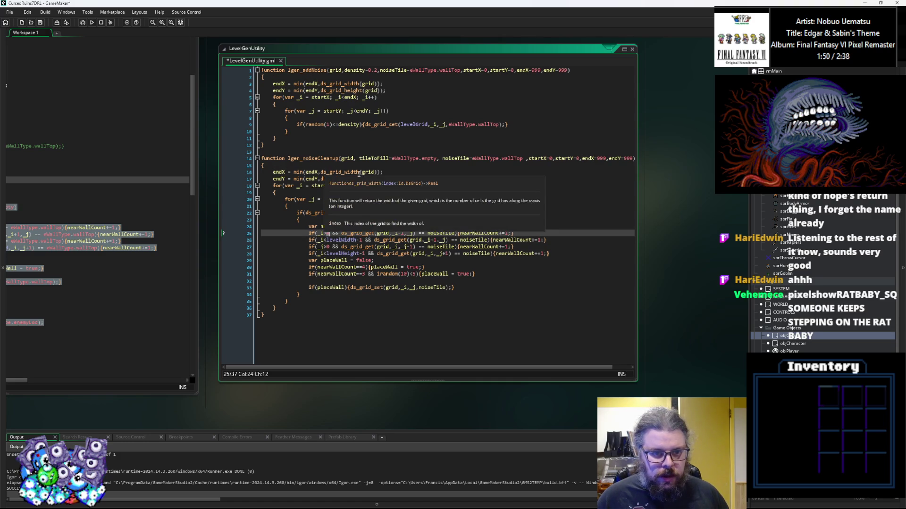
{"action": "middle_click", "coordinate": [373, 172]}
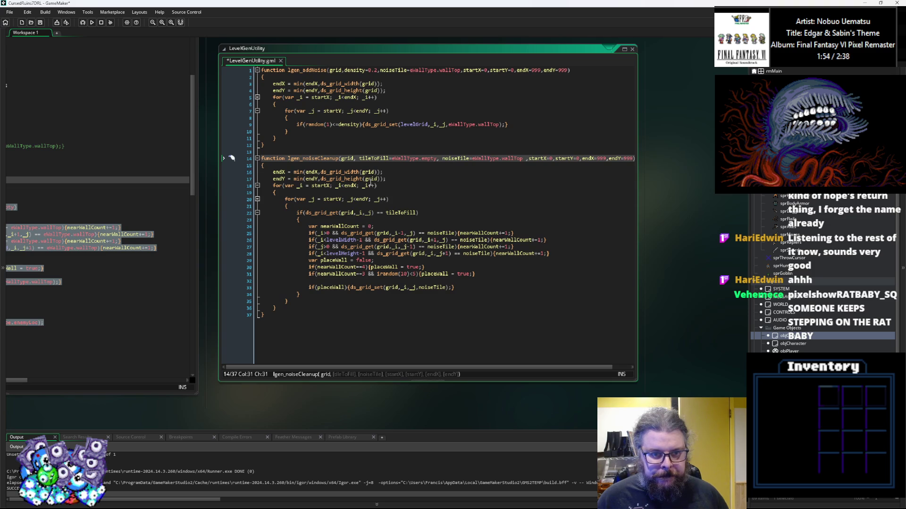
{"action": "double_click", "coordinate": [321, 186]}
{"action": "left_click", "coordinate": [329, 233]}
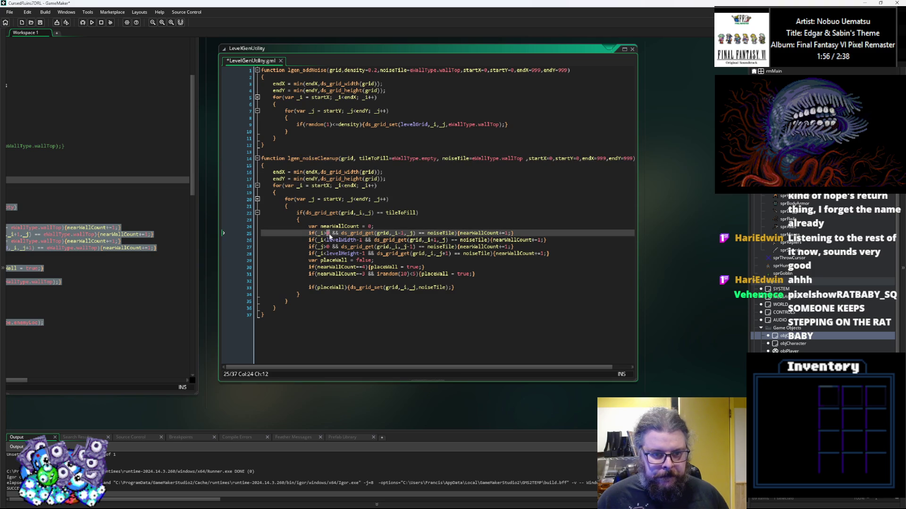
{"action": "type", "text": "startX"}
{"action": "left_click", "coordinate": [330, 247]}
{"action": "key", "text": "BackSpace"}
{"action": "type", "text": "startY"}
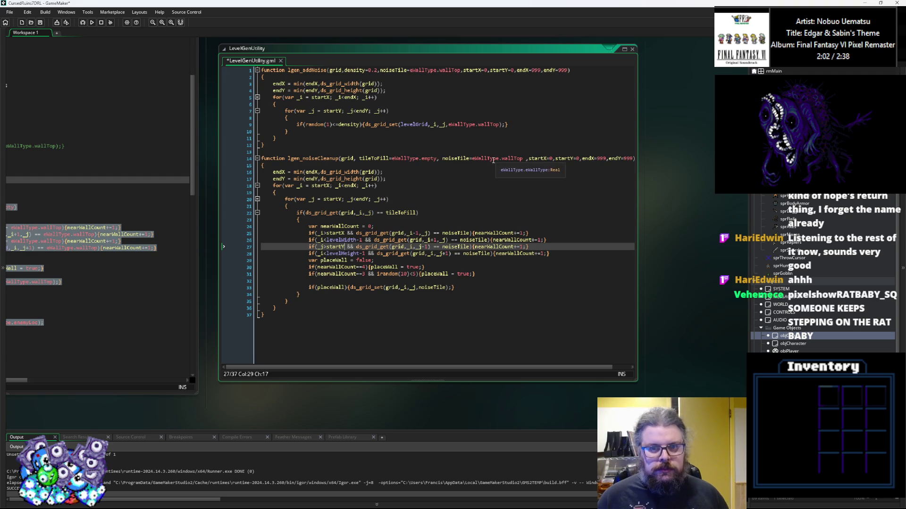
Replace levelWidth with endX on line 26 and levelHeight with endY on line 28
{"action": "left_click", "coordinate": [587, 158]}
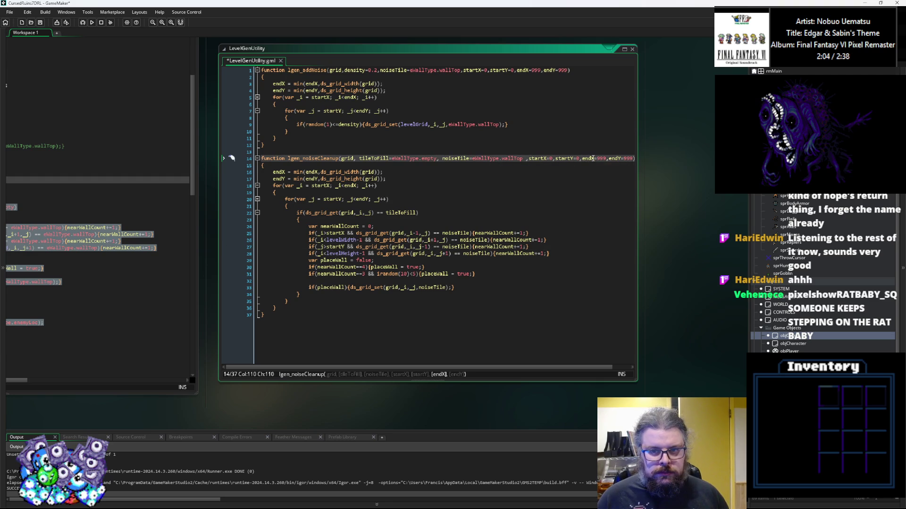
{"action": "double_click", "coordinate": [592, 159]}
{"action": "key", "text": "ctrl+c"}
{"action": "double_click", "coordinate": [340, 240]}
{"action": "key", "text": "ctrl+v"}
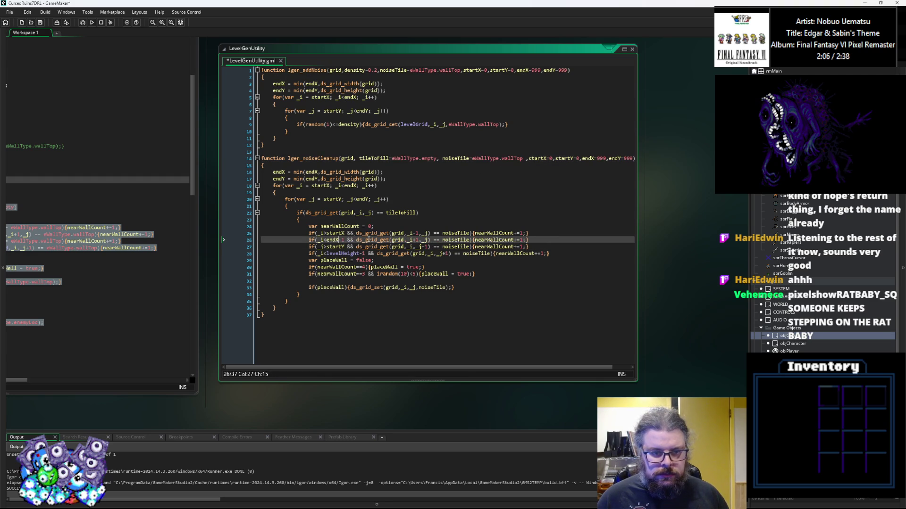
{"action": "left_click", "coordinate": [615, 159]}
{"action": "double_click", "coordinate": [615, 158]}
{"action": "key", "text": "ctrl+c"}
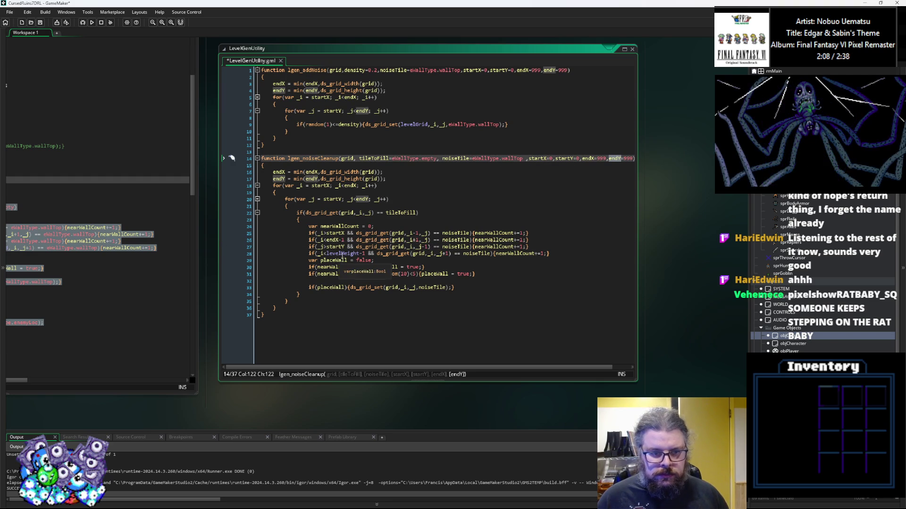
{"action": "double_click", "coordinate": [343, 253]}
{"action": "key", "text": "ctrl+v"}
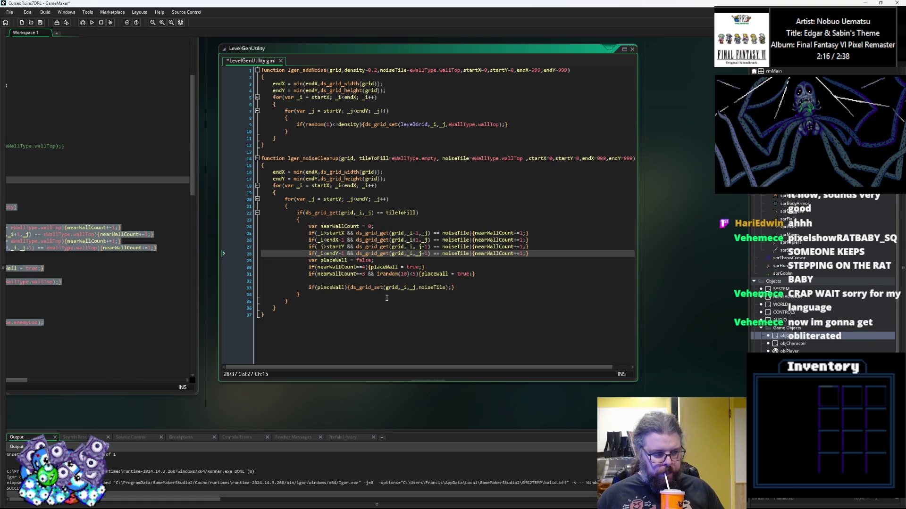
{"action": "left_click", "coordinate": [492, 295]}
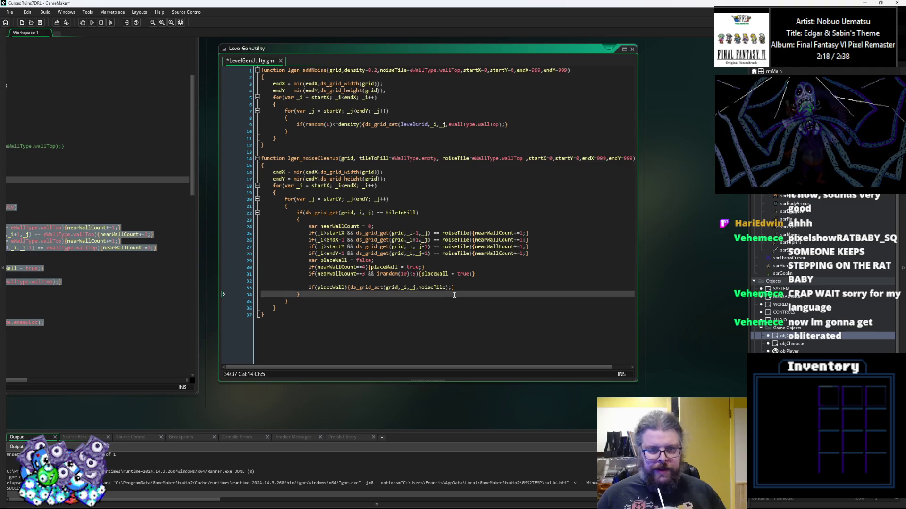
{"action": "left_click", "coordinate": [493, 280]}
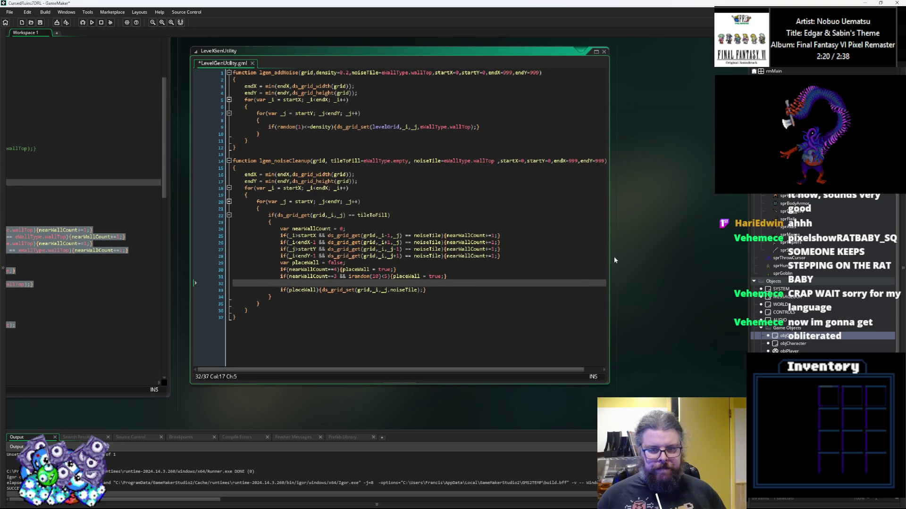
Duplicate the nearWallCount==3 wall rule below itself as a ==2 rule
{"action": "left_click_drag", "start_coordinate": [608, 261], "coordinate": [668, 263]}
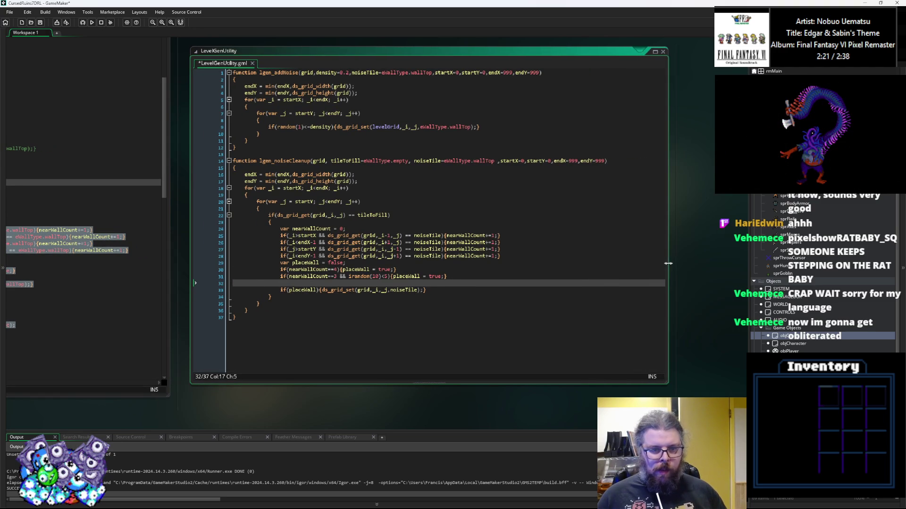
{"action": "left_click", "coordinate": [503, 160]}
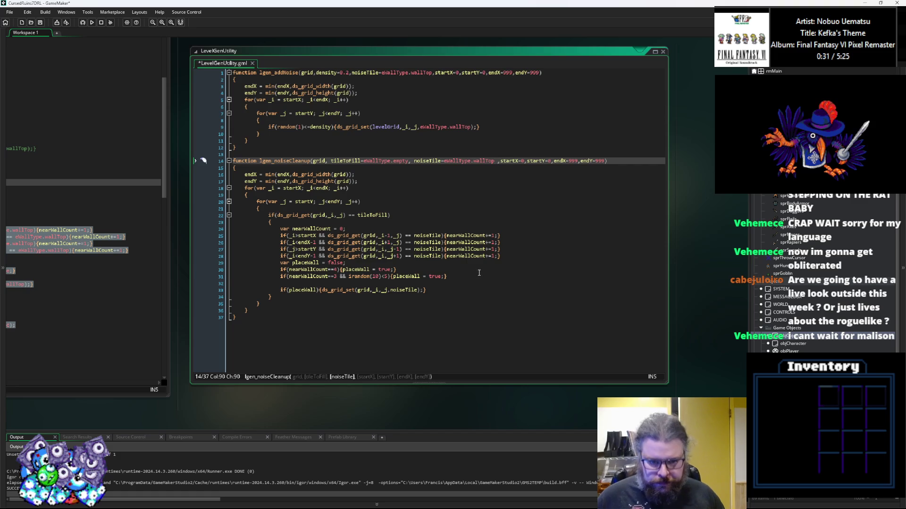
{"action": "mouse_move", "coordinate": [450, 275]}
{"action": "left_mouse_down"}
{"action": "mouse_move", "coordinate": [254, 262]}
{"action": "mouse_move", "coordinate": [278, 276]}
{"action": "left_mouse_up"}
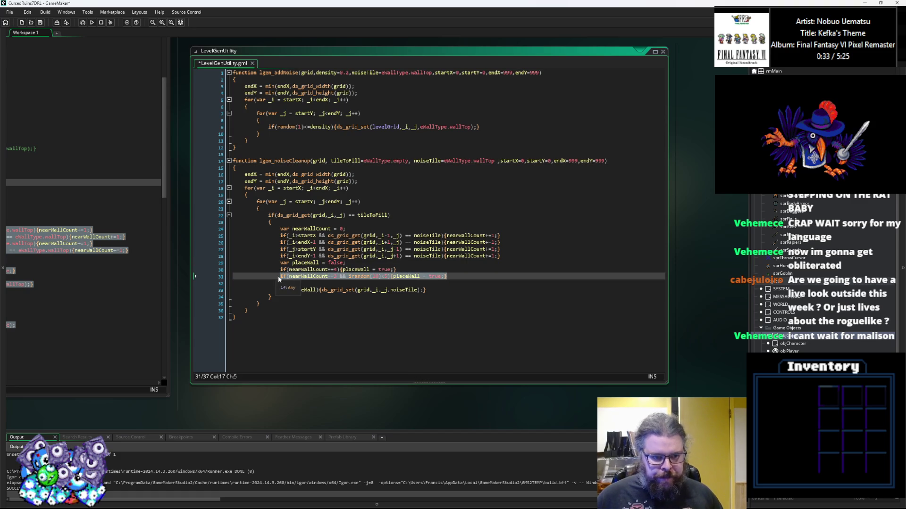
{"action": "left_click", "coordinate": [288, 277]}
{"action": "left_click", "coordinate": [288, 283]}
{"action": "key", "text": "ctrl+v"}
{"action": "left_click", "coordinate": [336, 283]}
{"action": "key", "text": "BackSpace"}
{"action": "type", "text": "2"}
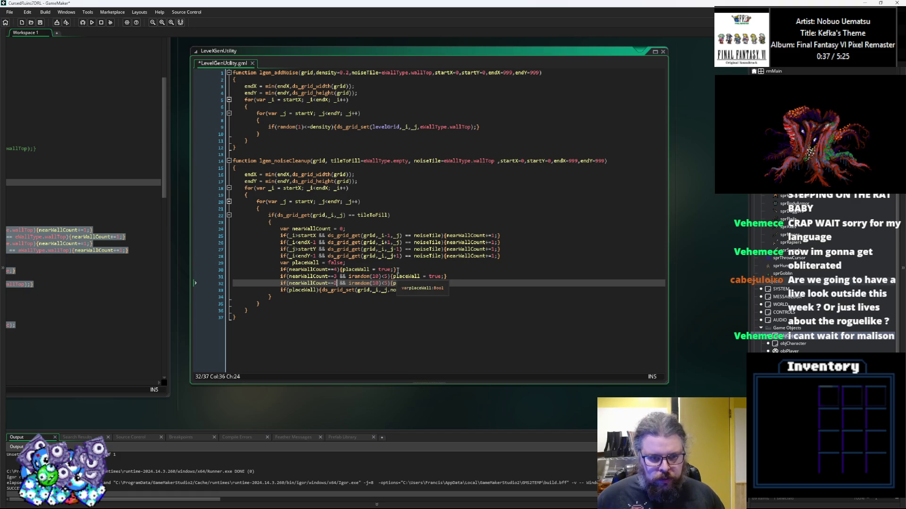
{"action": "scroll", "coordinate": [398, 274], "scroll_direction": "down", "scroll_amount": 1}
{"action": "scroll", "coordinate": [399, 270], "scroll_direction": "up", "scroll_amount": 1}
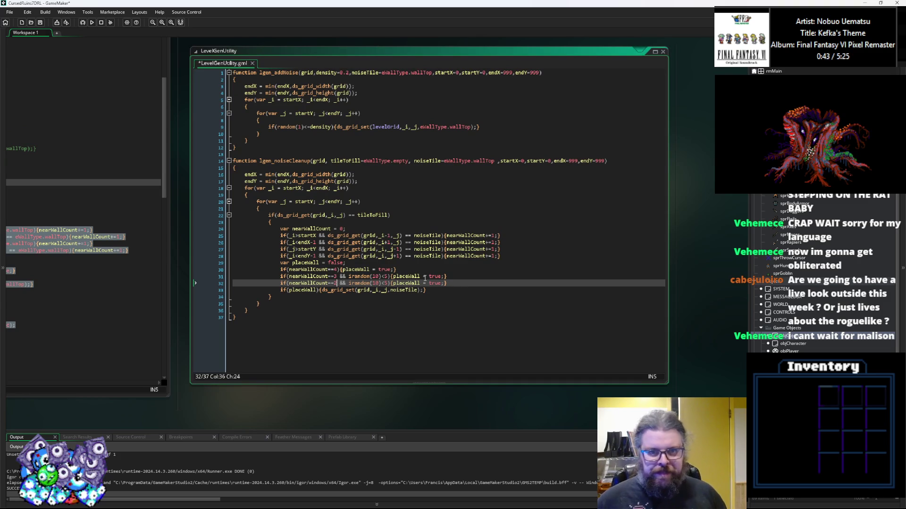
Append threshold2=0 and threshold3 parameters after noiseTile's default in the signature
{"action": "left_click", "coordinate": [495, 159]}
{"action": "type", "text": "."}
{"action": "key", "text": "BackSpace"}
{"action": "type", "text": ","}
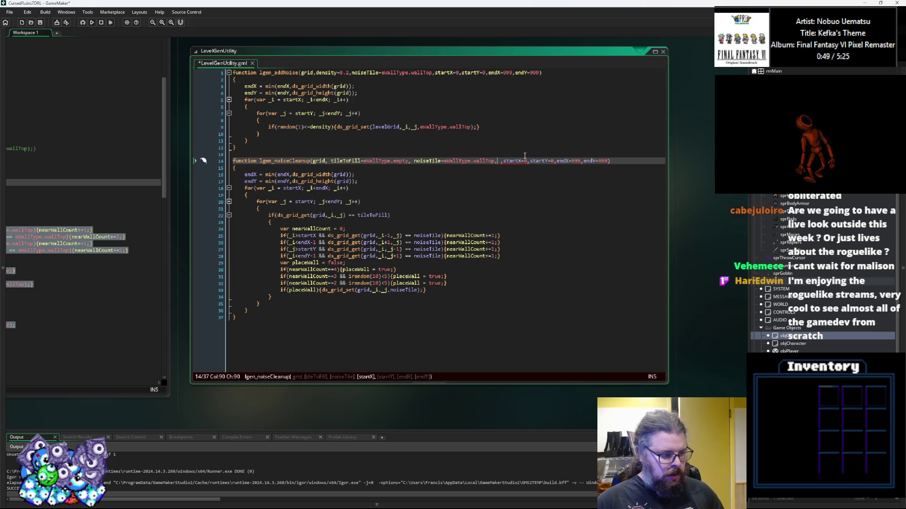
{"action": "type", "text": "th"}
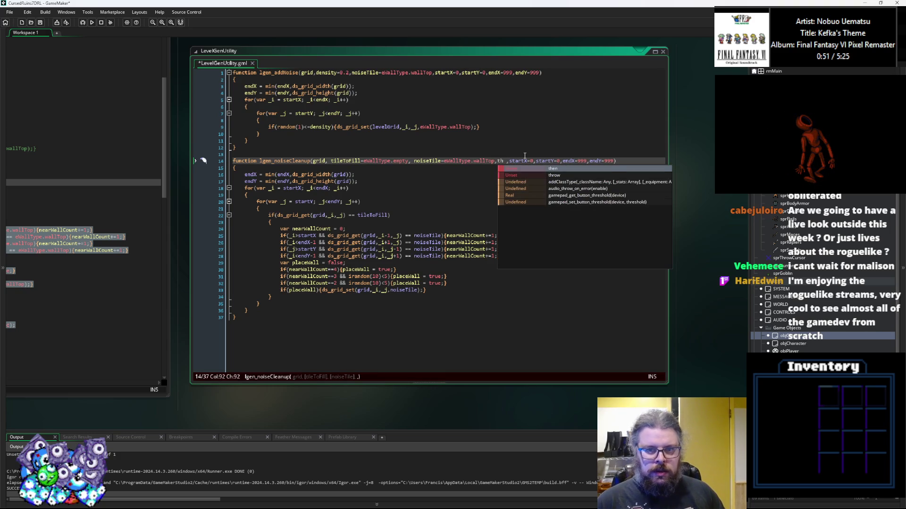
{"action": "type", "text": "reshold"}
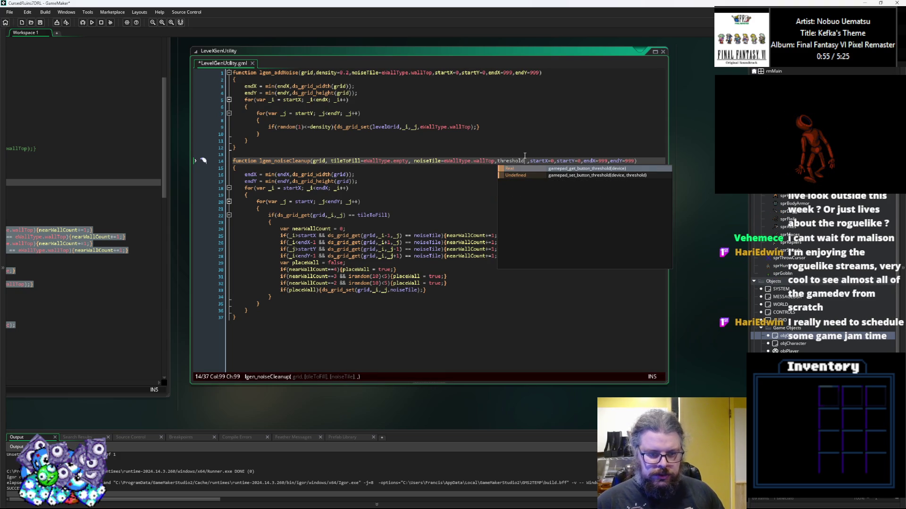
{"action": "type", "text": "2="}
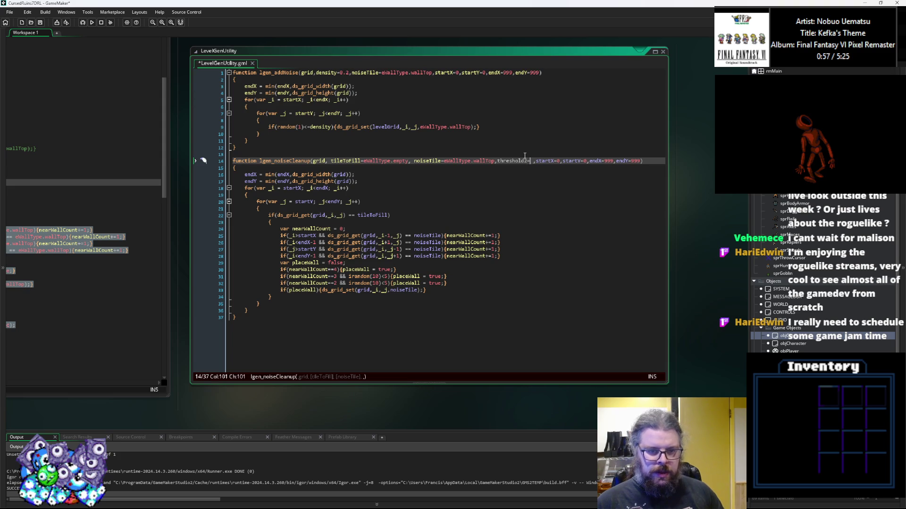
{"action": "type", "text": "0"}
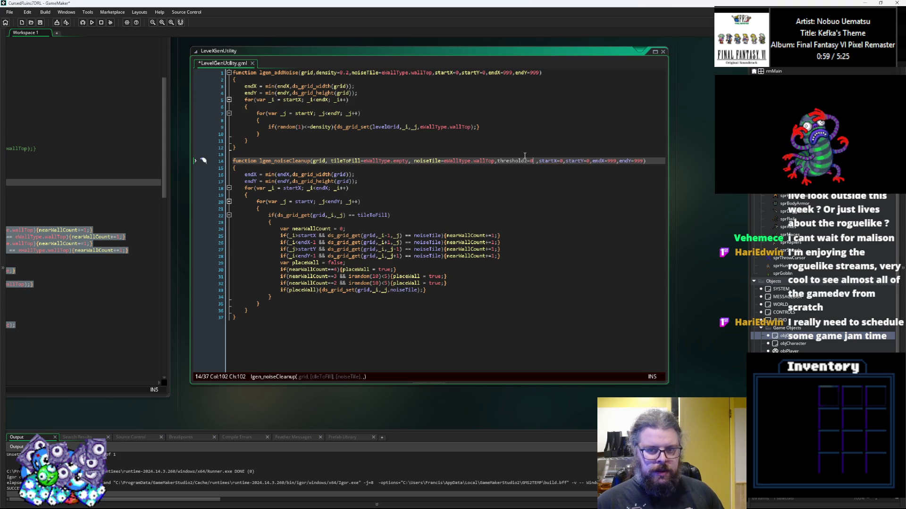
{"action": "type", "text": ",threshold"}
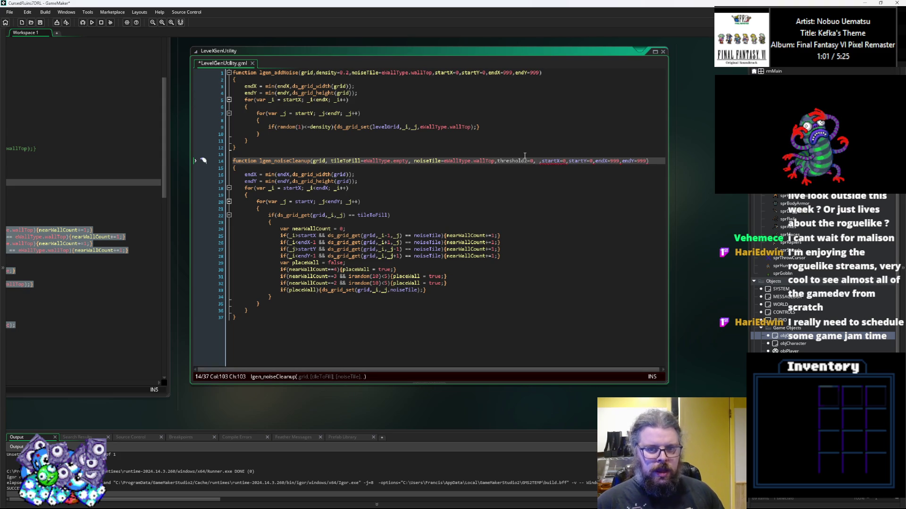
{"action": "type", "text": "3,0"}
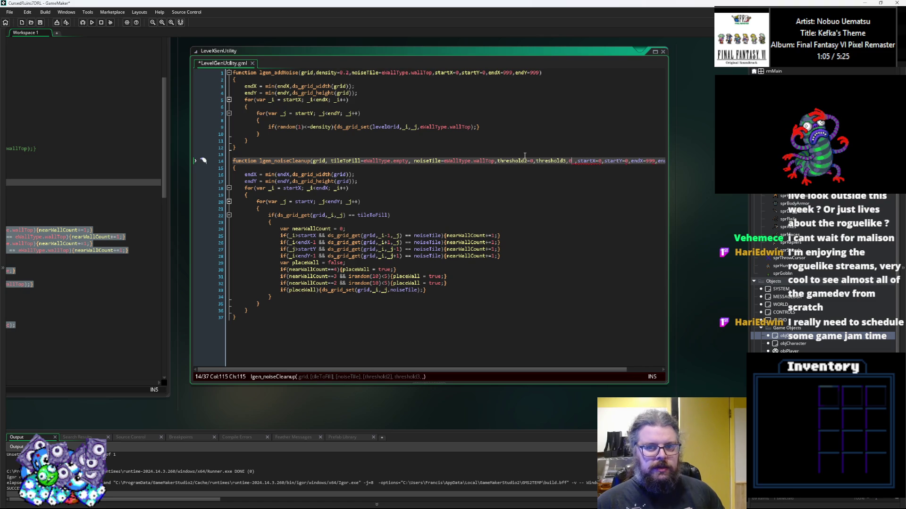
Default threshold3 to 0.5, add threshold4=1, and insert threshold1=0 before threshold2
{"action": "key", "text": "BackSpace"}
{"action": "type", "text": "=0.5,threshold4="}
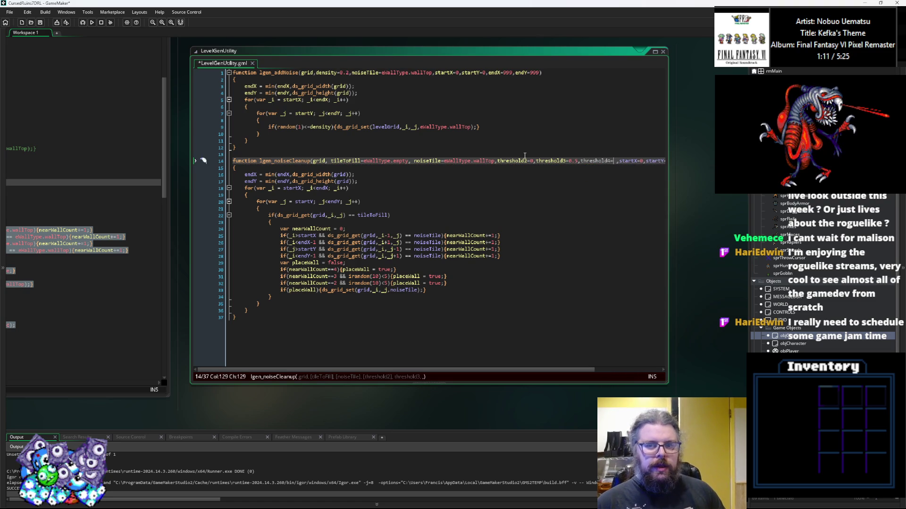
{"action": "type", "text": "1"}
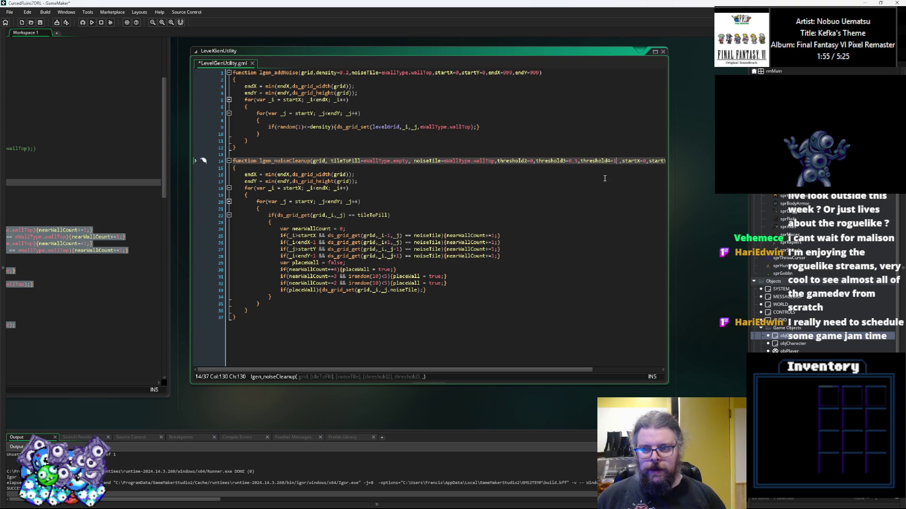
{"action": "key", "text": "Delete"}
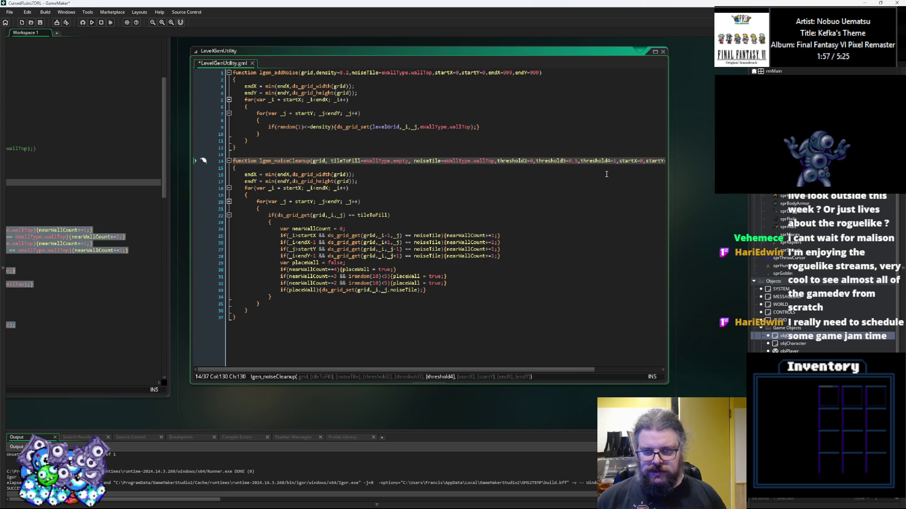
{"action": "key", "text": "Left"}
{"action": "key", "text": "Left"}
{"action": "key", "text": "Left"}
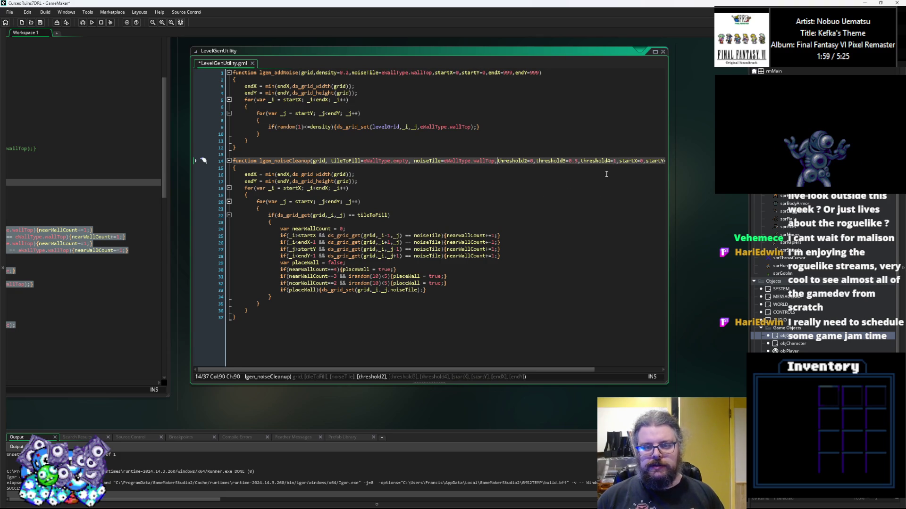
{"action": "type", "text": "thresho"}
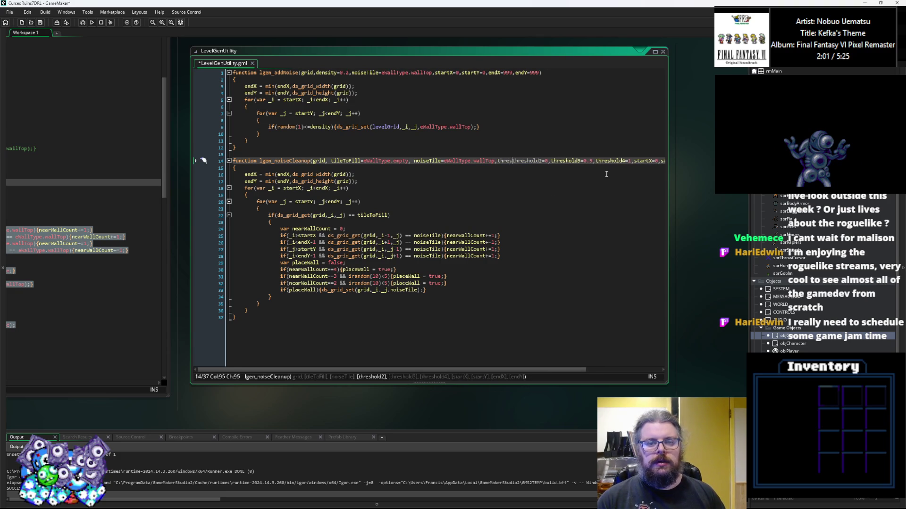
{"action": "type", "text": "ld1=0,"}
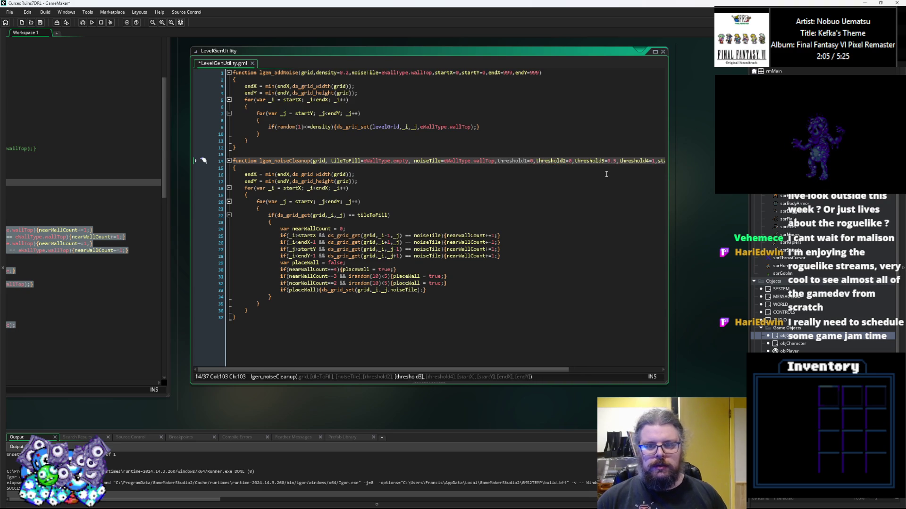
{"action": "key", "text": "BackSpace"}
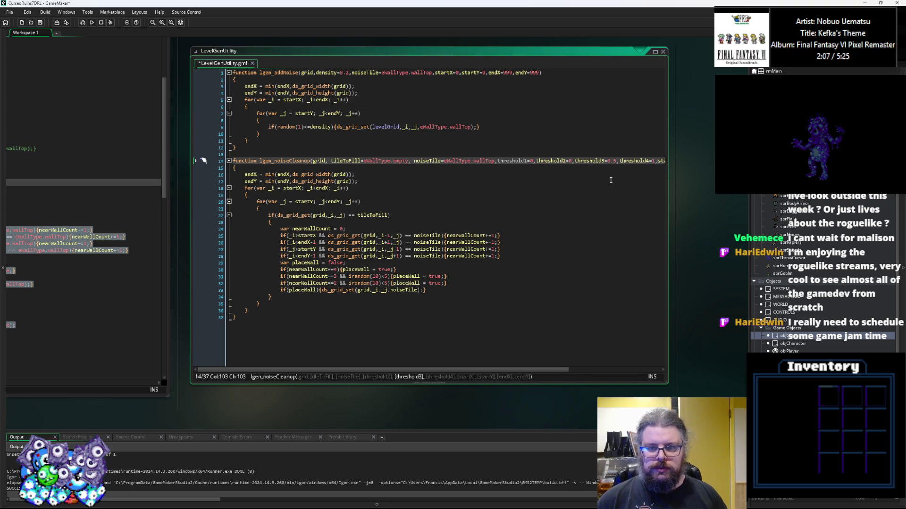
{"action": "left_click", "coordinate": [609, 209]}
Widen the code window and insert a threshold0=0 parameter before threshold1 in lgen_noiseCleanup's signature
{"action": "left_click_drag", "start_coordinate": [590, 219], "coordinate": [708, 222]}
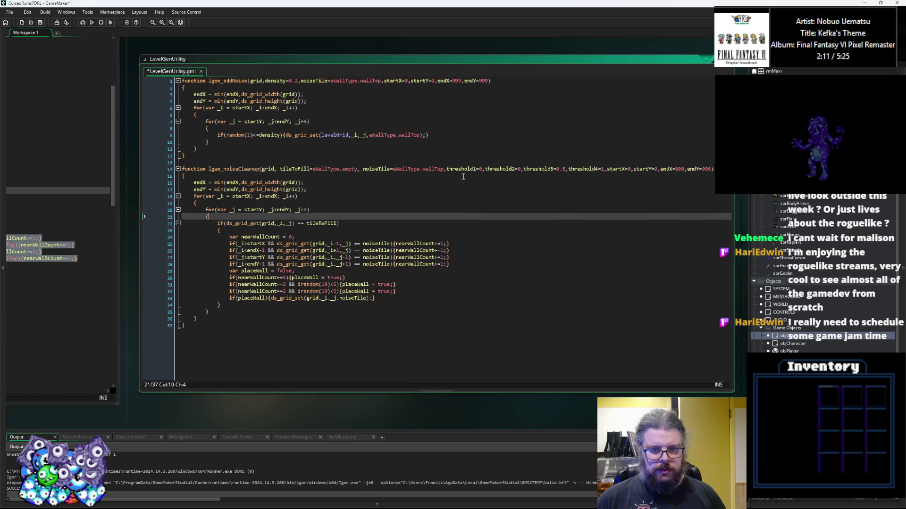
{"action": "left_click", "coordinate": [447, 169]}
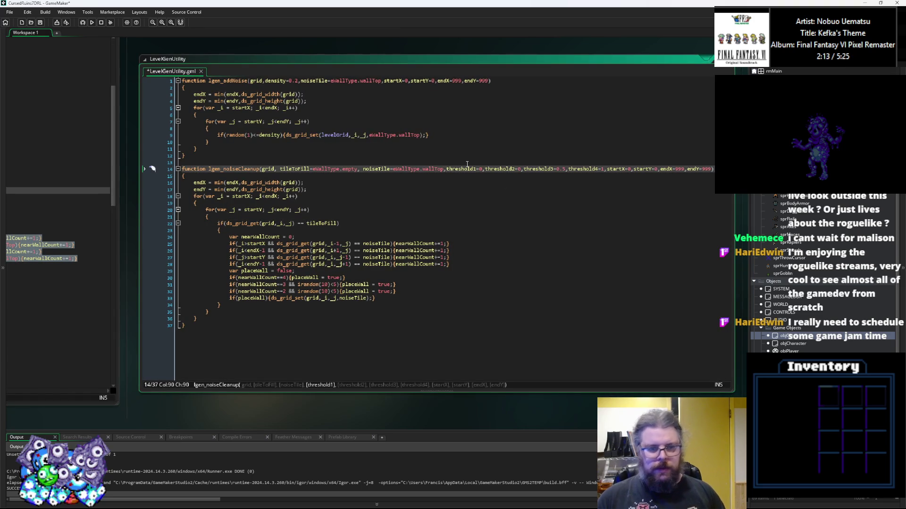
{"action": "type", "text": "threshold0,threshold"}
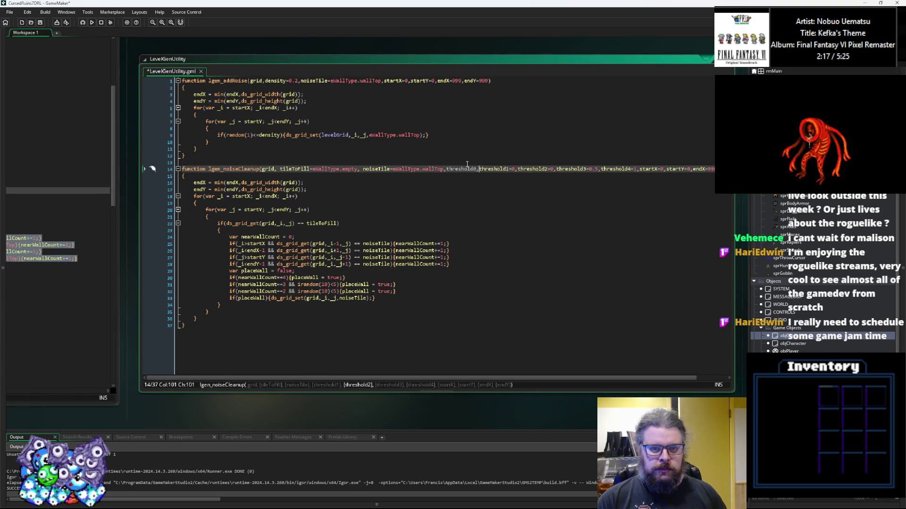
{"action": "key", "text": "Left"}
{"action": "type", "text": "=0"}
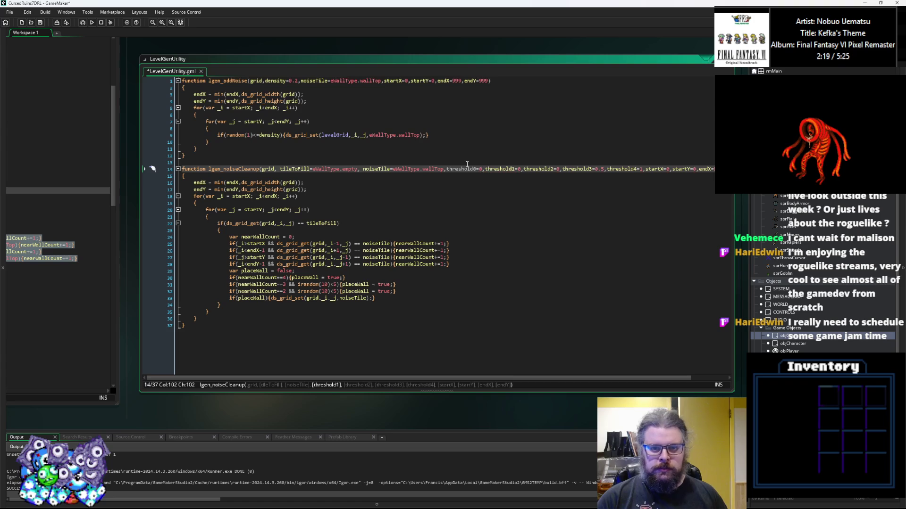
{"action": "key", "text": "Down"}
{"action": "key", "text": "Down"}
{"action": "key", "text": "Down"}
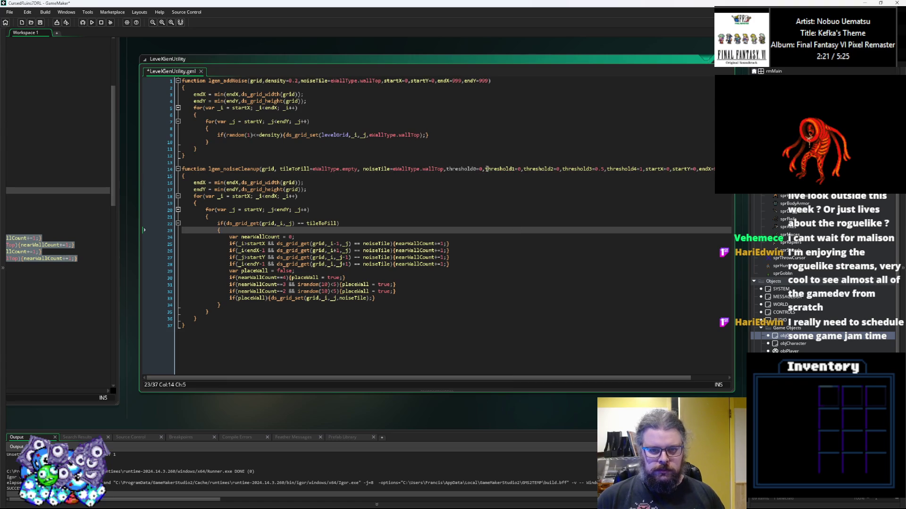
Shorten the parameters threshold0 through threshold4 to thresh0 through thresh4
{"action": "left_click", "coordinate": [472, 168]}
{"action": "key", "text": "BackSpace"}
{"action": "key", "text": "BackSpace"}
{"action": "key", "text": "BackSpace"}
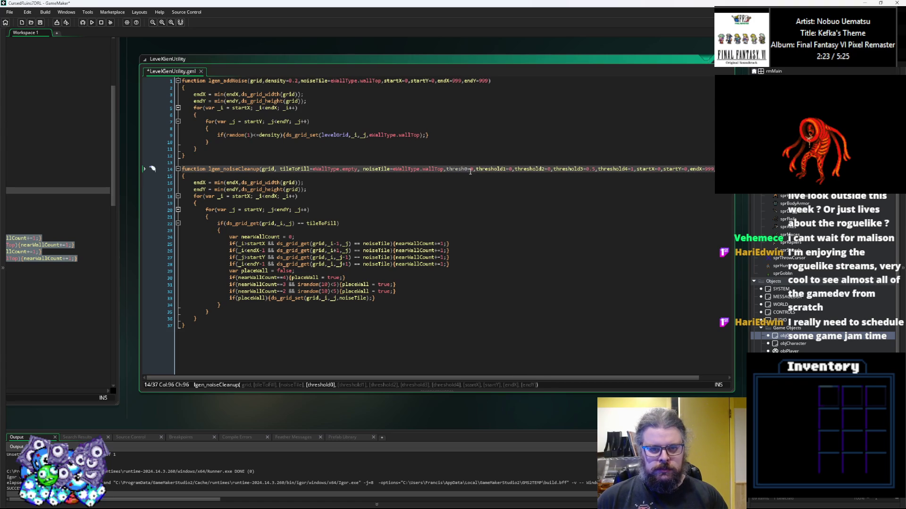
{"action": "mouse_move", "coordinate": [491, 169]}
{"action": "left_mouse_down"}
{"action": "mouse_move", "coordinate": [506, 172]}
{"action": "mouse_move", "coordinate": [492, 169]}
{"action": "left_mouse_up"}
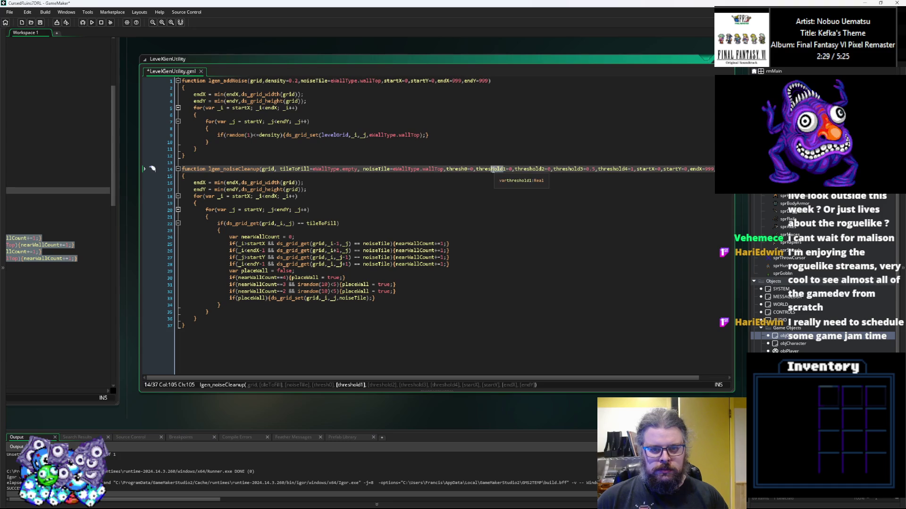
{"action": "key", "text": "BackSpace"}
{"action": "left_click", "coordinate": [526, 170]}
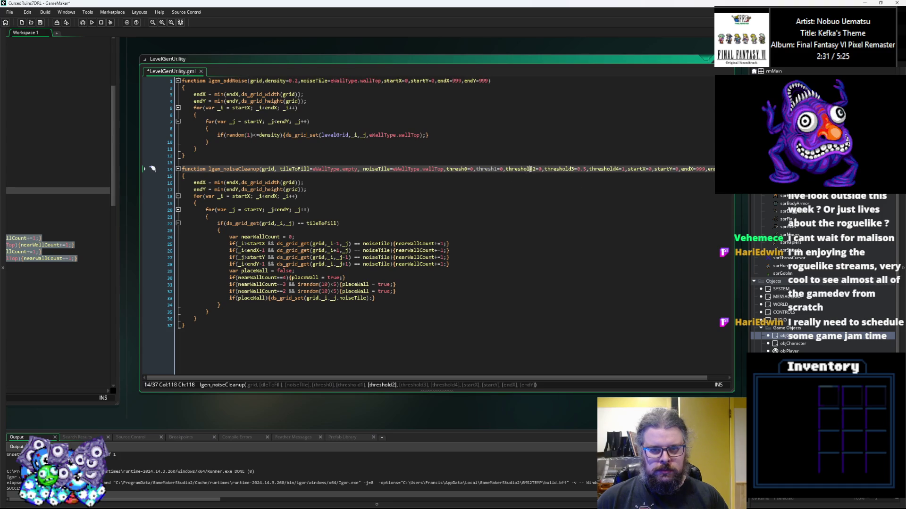
{"action": "key", "text": "BackSpace"}
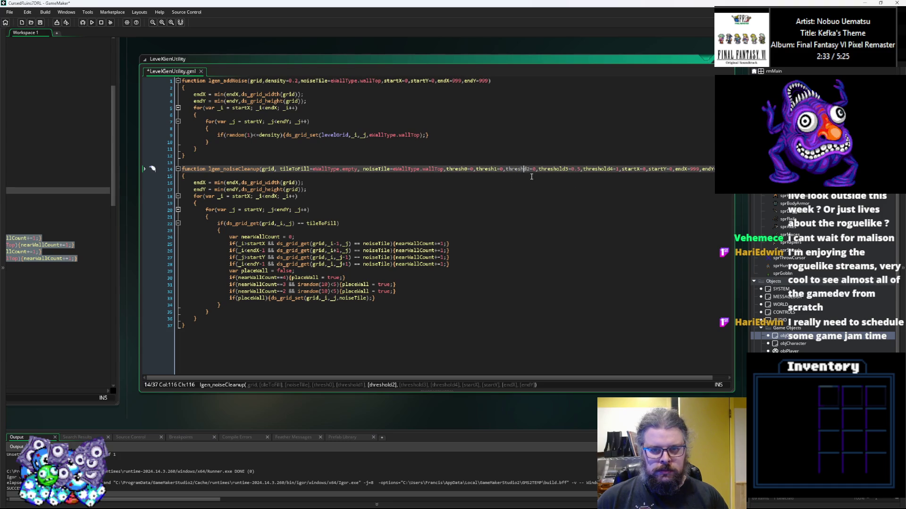
{"action": "key", "text": "Delete"}
{"action": "left_click_drag", "start_coordinate": [562, 169], "coordinate": [554, 169]}
{"action": "key", "text": "BackSpace"}
{"action": "left_click", "coordinate": [590, 169]}
{"action": "key", "text": "Delete"}
{"action": "key", "text": "Delete"}
{"action": "key", "text": "Delete"}
{"action": "left_click", "coordinate": [519, 216]}
{"action": "left_click", "coordinate": [481, 261]}
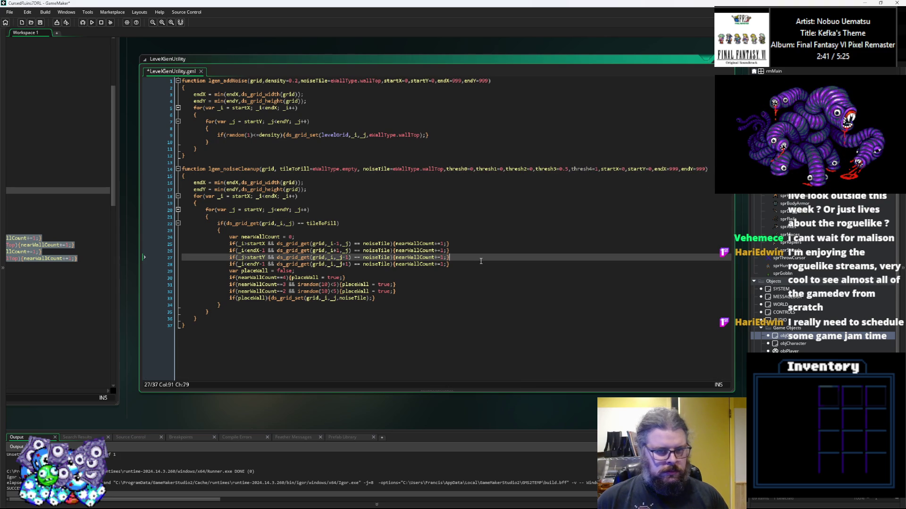
Add '&& random(1)<thresh4' to the four-neighbour wall rule on line 30
{"action": "left_click", "coordinate": [372, 274]}
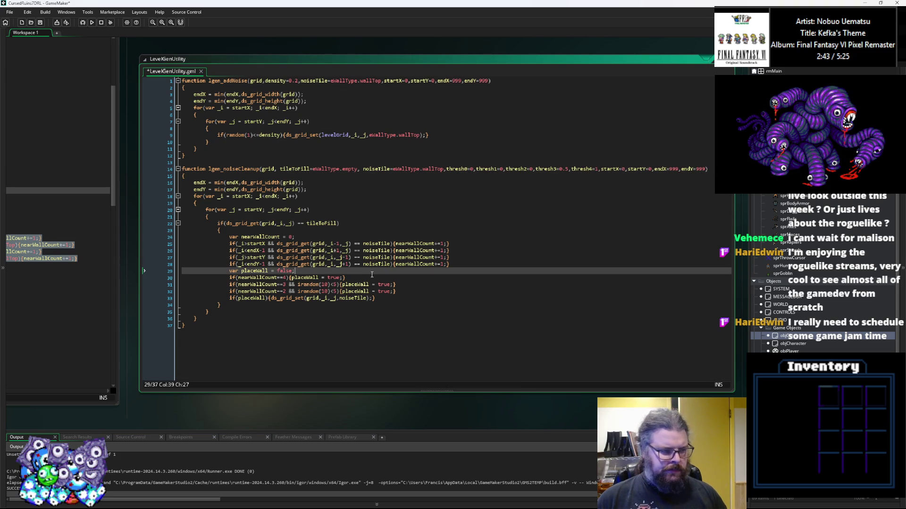
{"action": "left_click", "coordinate": [370, 279]}
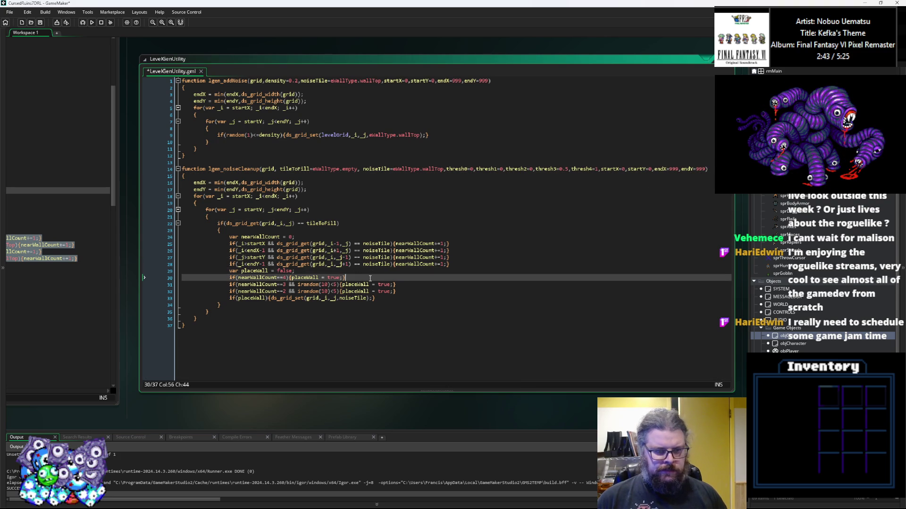
{"action": "left_click", "coordinate": [287, 278]}
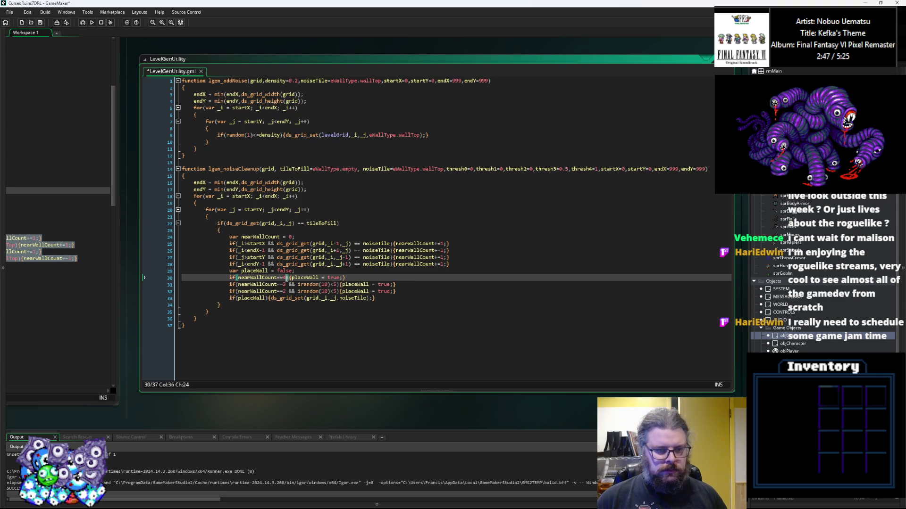
{"action": "type", "text": "||"}
{"action": "key", "text": "BackSpace"}
{"action": "key", "text": "BackSpace"}
{"action": "type", "text": "&& random(1)<"}
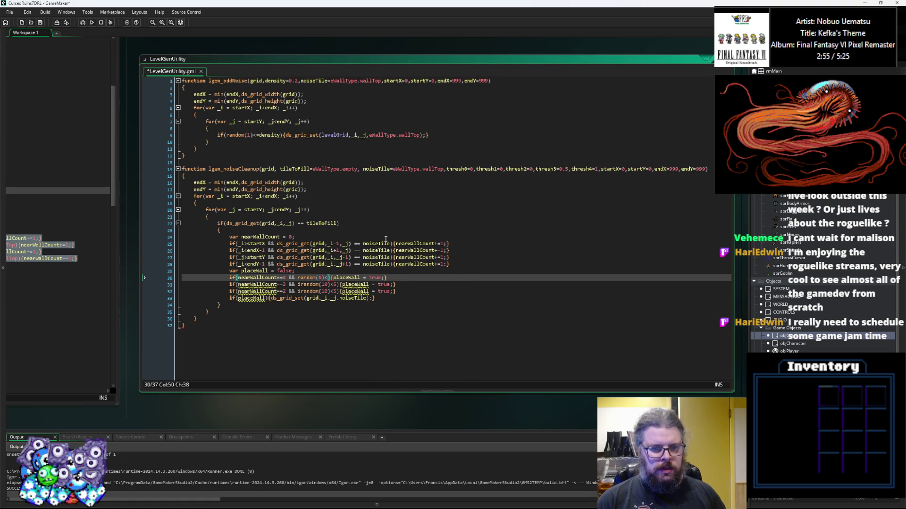
{"action": "type", "text": "thresh4"}
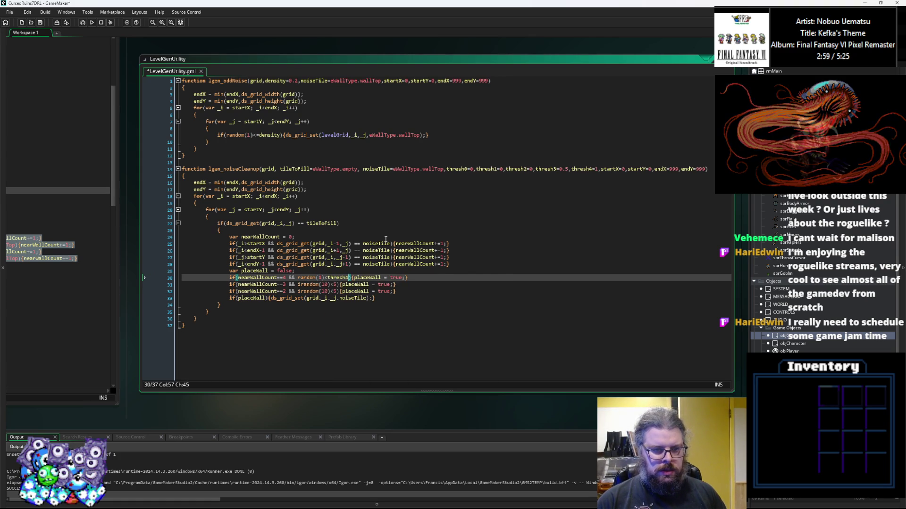
Change irandom(10) to random(1) in the three- and two-neighbour rules on lines 31–32
{"action": "key", "text": "Down"}
{"action": "key", "text": "Left"}
{"action": "key", "text": "Left"}
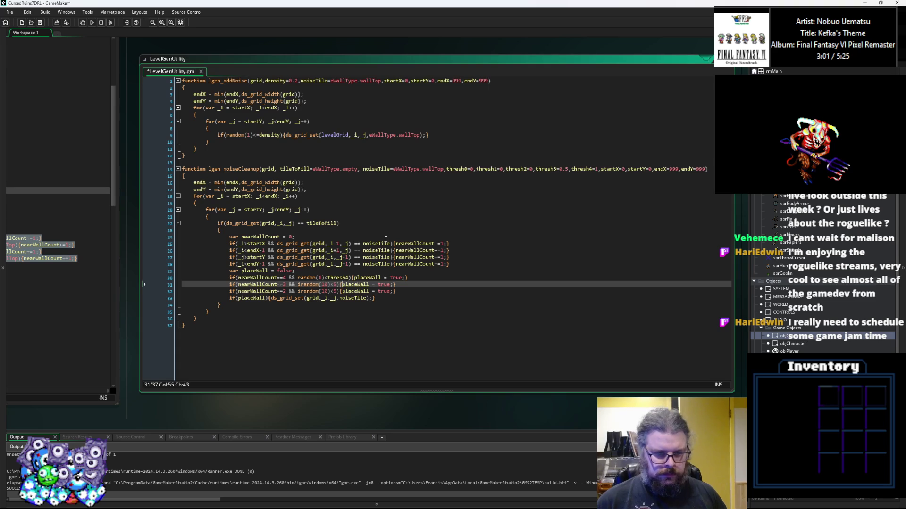
{"action": "key", "text": "Left"}
{"action": "key", "text": "BackSpace"}
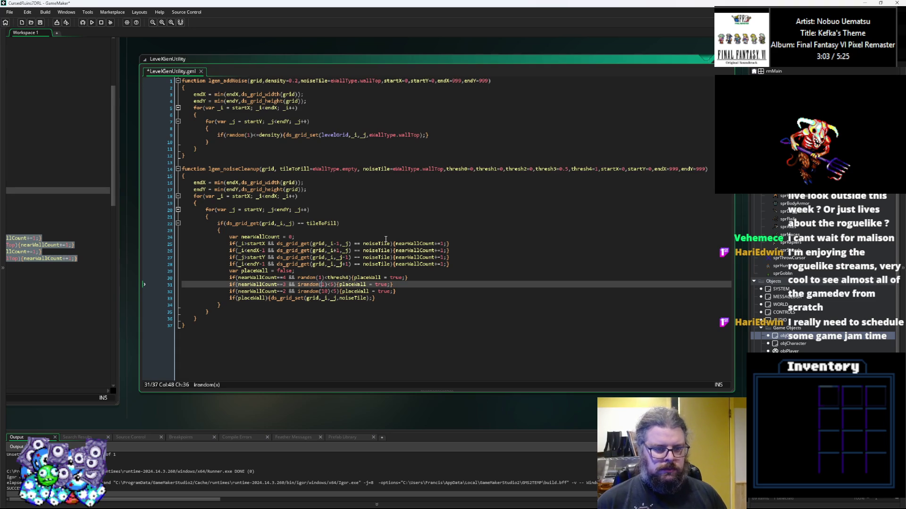
{"action": "key", "text": "BackSpace"}
{"action": "key", "text": "Down"}
{"action": "key", "text": "ctrl+Right"}
{"action": "key", "text": "Delete"}
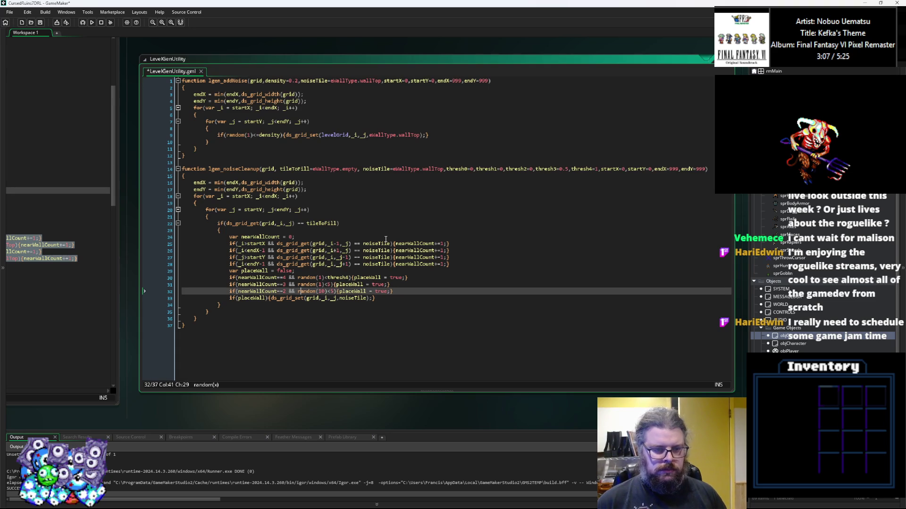
{"action": "key", "text": "ctrl+Right"}
{"action": "key", "text": "BackSpace"}
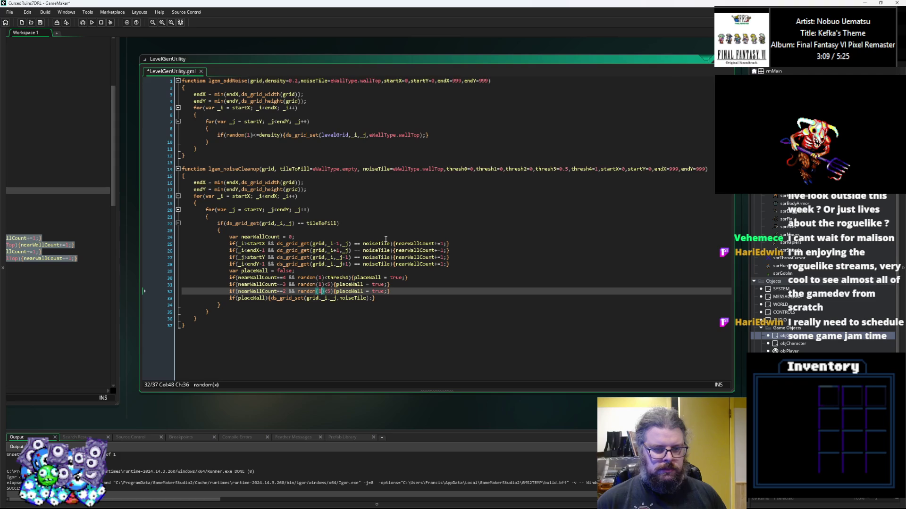
Replace the fixed probability numbers on lines 31 and 32 with thresh3 and thresh2
{"action": "left_click", "coordinate": [341, 278]}
{"action": "double_click", "coordinate": [339, 278]}
{"action": "key", "text": "ctrl+c"}
{"action": "double_click", "coordinate": [329, 285]}
{"action": "key", "text": "ctrl+v"}
{"action": "key", "text": "BackSpace"}
{"action": "type", "text": "3"}
{"action": "key", "text": "Down"}
{"action": "double_click", "coordinate": [329, 291]}
{"action": "key", "text": "ctrl+v"}
{"action": "key", "text": "BackSpace"}
{"action": "type", "text": "2"}
Duplicate the two-neighbour rule twice and edit the copies to ==1 with thresh1 and ==0 with thresh0
{"action": "key", "text": "End"}
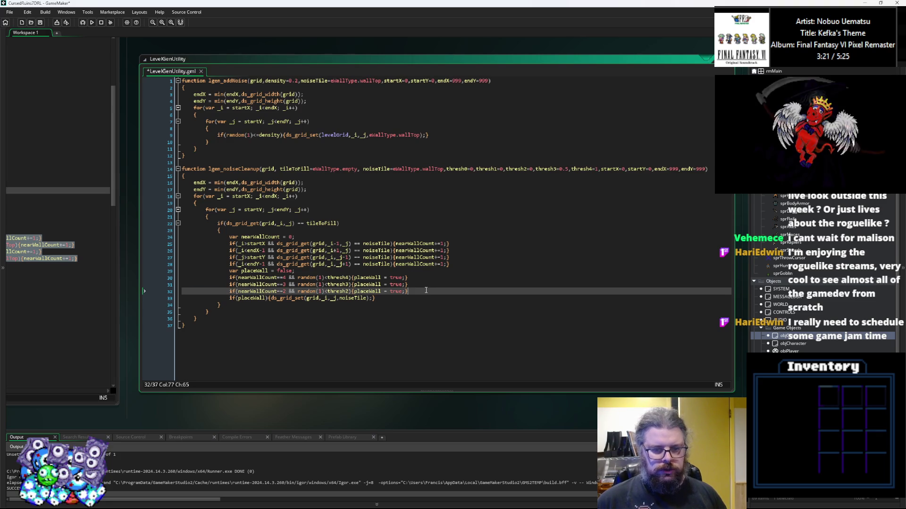
{"action": "key", "text": "ctrl+d"}
{"action": "key", "text": "ctrl+d"}
{"action": "key", "text": "Left"}
{"action": "key", "text": "Left"}
{"action": "key", "text": "Left"}
{"action": "key", "text": "Up"}
{"action": "key", "text": "BackSpace"}
{"action": "type", "text": "1"}
{"action": "key", "text": "Down"}
{"action": "key", "text": "BackSpace"}
{"action": "type", "text": "0"}
{"action": "key", "text": "Left"}
{"action": "key", "text": "Left"}
{"action": "key", "text": "Left"}
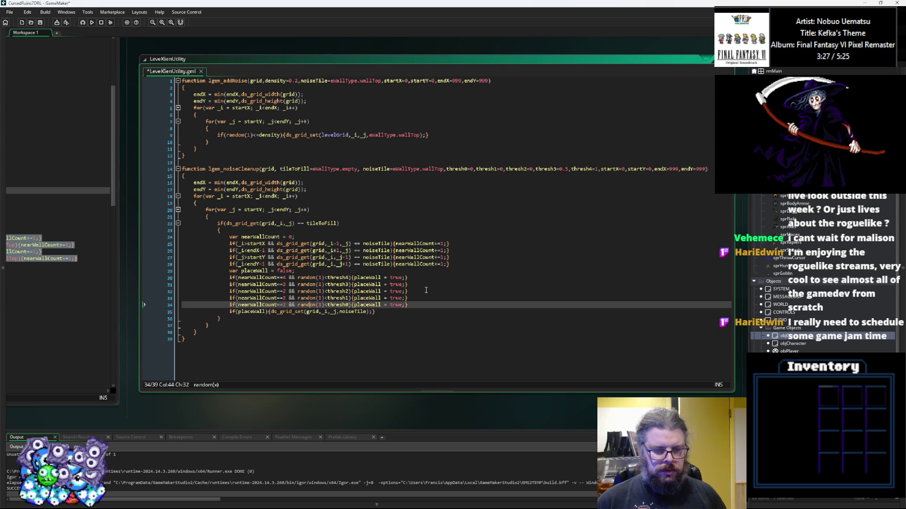
{"action": "key", "text": "Up"}
{"action": "key", "text": "Down"}
{"action": "key", "text": "BackSpace"}
{"action": "type", "text": "0"}
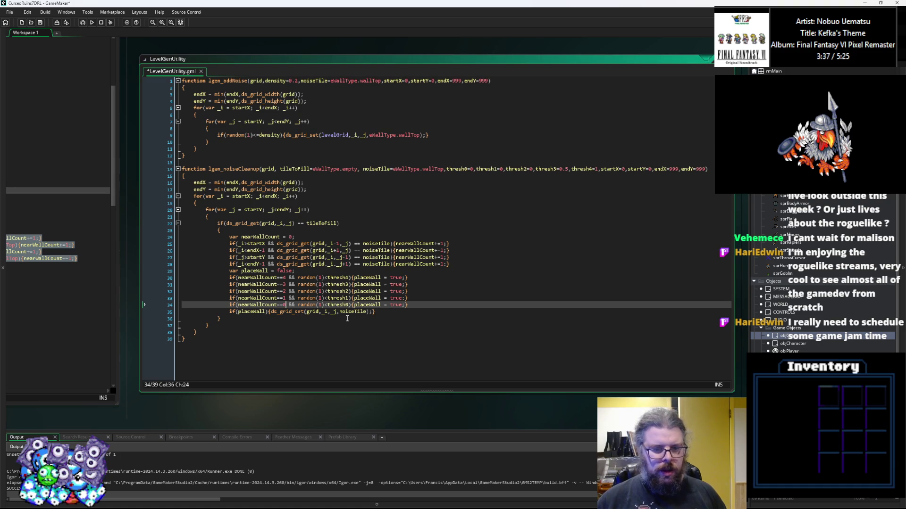
{"action": "left_click", "coordinate": [265, 271]}
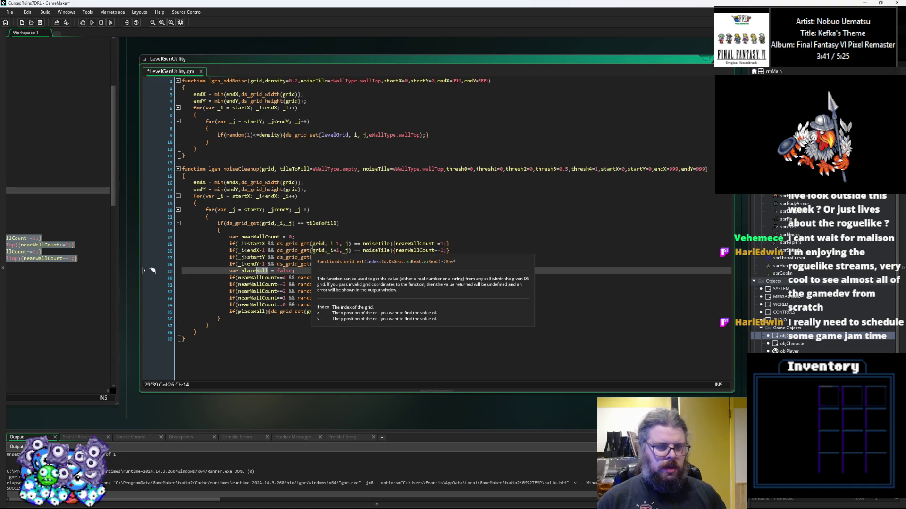
Rename the placeWall declaration on line 29 to placeNoise
{"action": "left_click", "coordinate": [407, 196]}
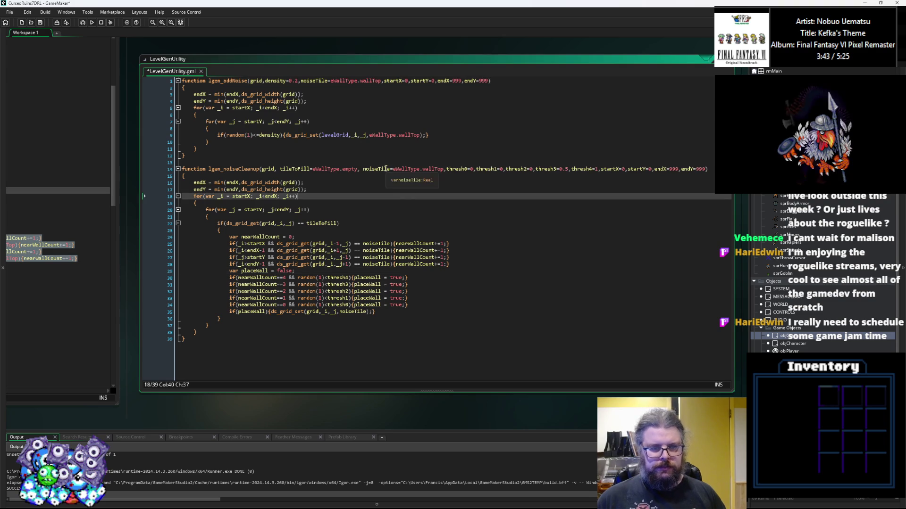
{"action": "left_click", "coordinate": [262, 271]}
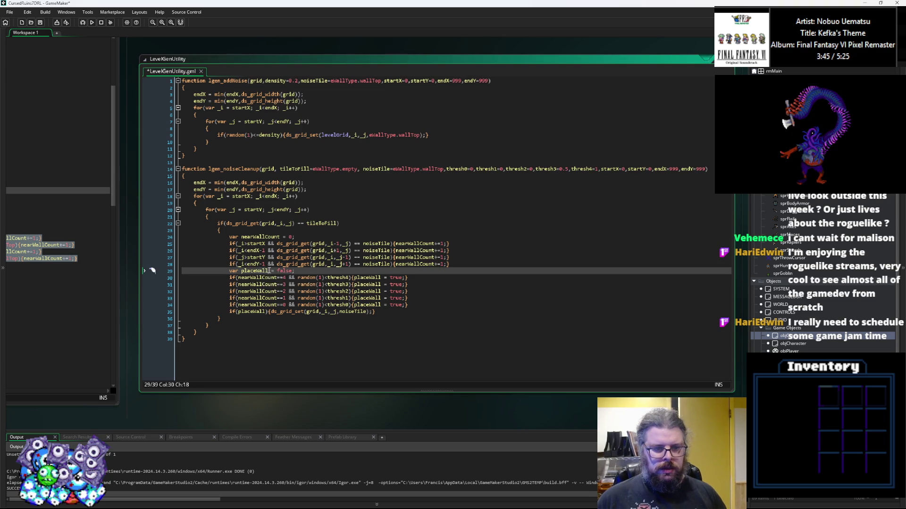
{"action": "left_click", "coordinate": [258, 273]}
{"action": "key", "text": "Delete"}
{"action": "key", "text": "Delete"}
{"action": "key", "text": "Delete"}
{"action": "type", "text": "Noise"}
Paste placeNoise over every remaining placeWall occurrence on lines 30–35
{"action": "double_click", "coordinate": [367, 277]}
{"action": "key", "text": "ctrl+v"}
{"action": "double_click", "coordinate": [367, 284]}
{"action": "key", "text": "ctrl+v"}
{"action": "double_click", "coordinate": [366, 292]}
{"action": "key", "text": "ctrl+v"}
{"action": "double_click", "coordinate": [367, 298]}
{"action": "key", "text": "ctrl+v"}
{"action": "double_click", "coordinate": [367, 305]}
{"action": "key", "text": "ctrl+v"}
{"action": "left_click", "coordinate": [258, 312]}
{"action": "double_click", "coordinate": [258, 312]}
{"action": "key", "text": "ctrl+v"}
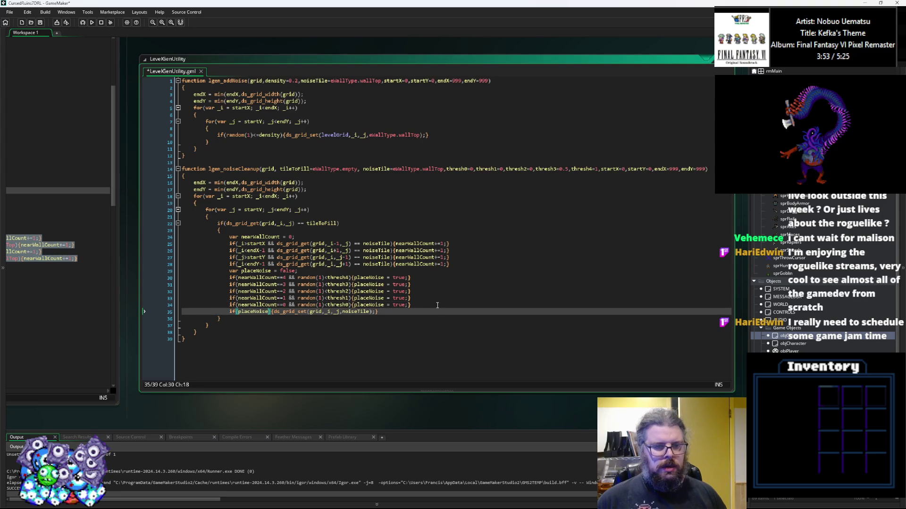
{"action": "key", "text": "Up"}
{"action": "key", "text": "End"}
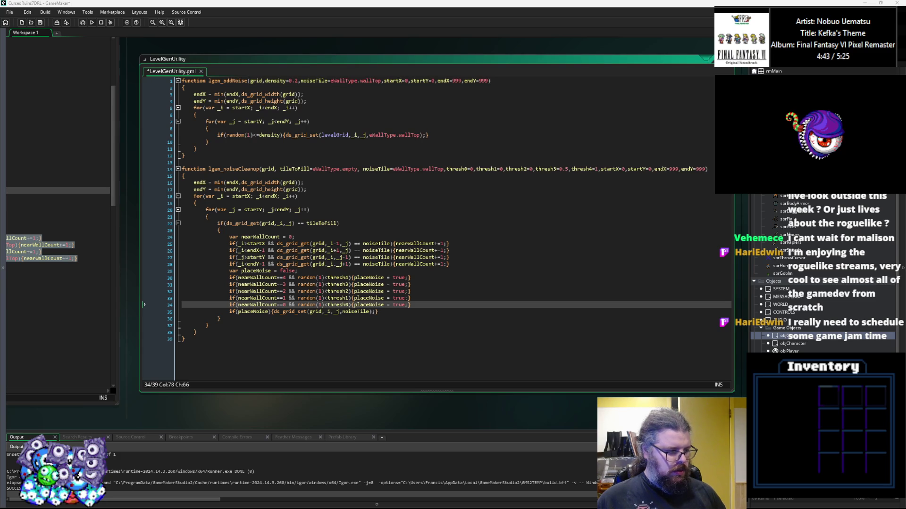
Review the finished lgen_noiseCleanup threshold checks and save LevelGenUtility.gml with Ctrl+S
{"action": "left_click", "coordinate": [387, 333]}
{"action": "left_click", "coordinate": [453, 312]}
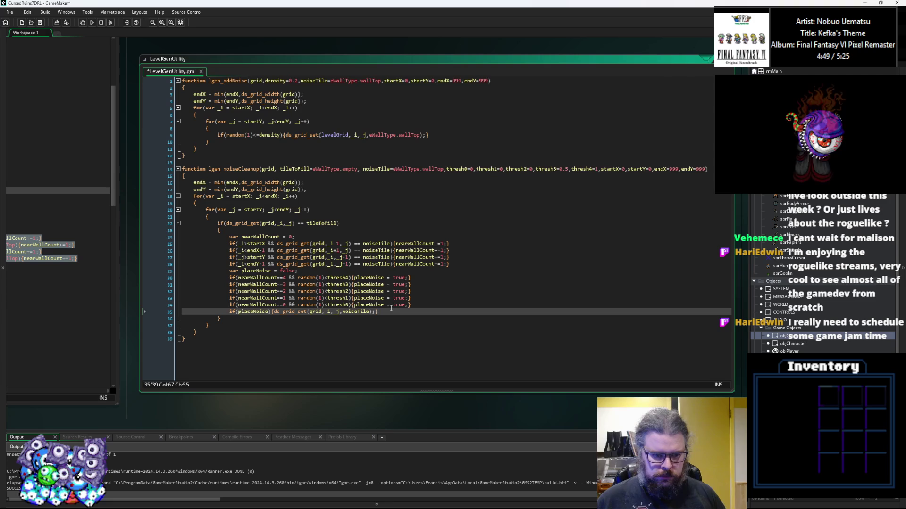
{"action": "left_click", "coordinate": [416, 284]}
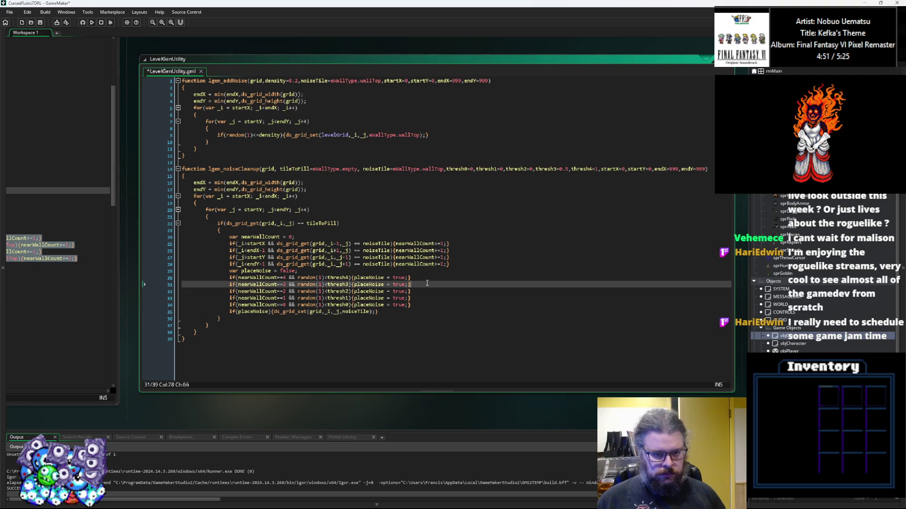
{"action": "left_click", "coordinate": [431, 273]}
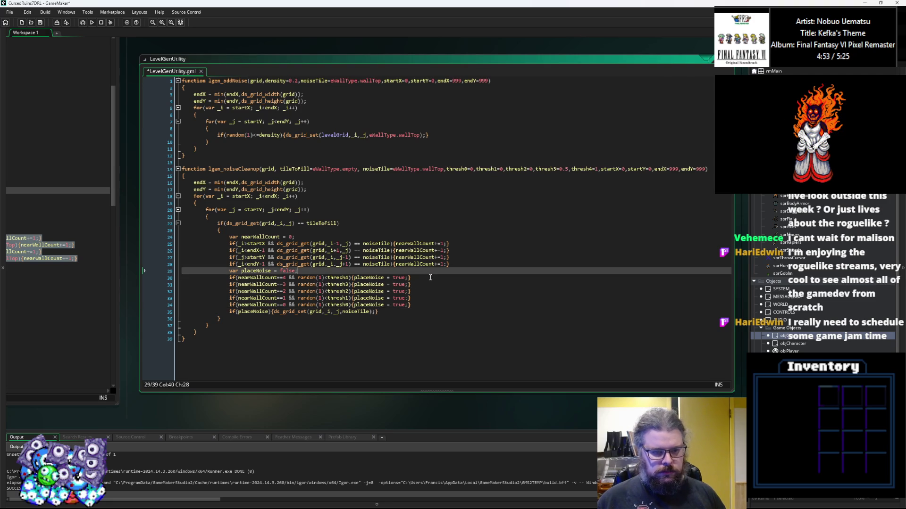
{"action": "left_click", "coordinate": [427, 292]}
{"action": "key", "text": "ctrl+s"}
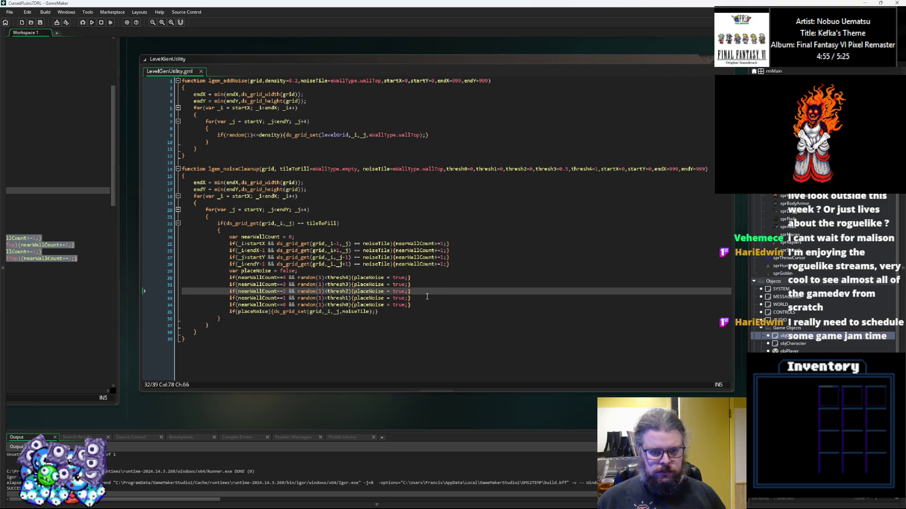
{"action": "left_click", "coordinate": [427, 296]}
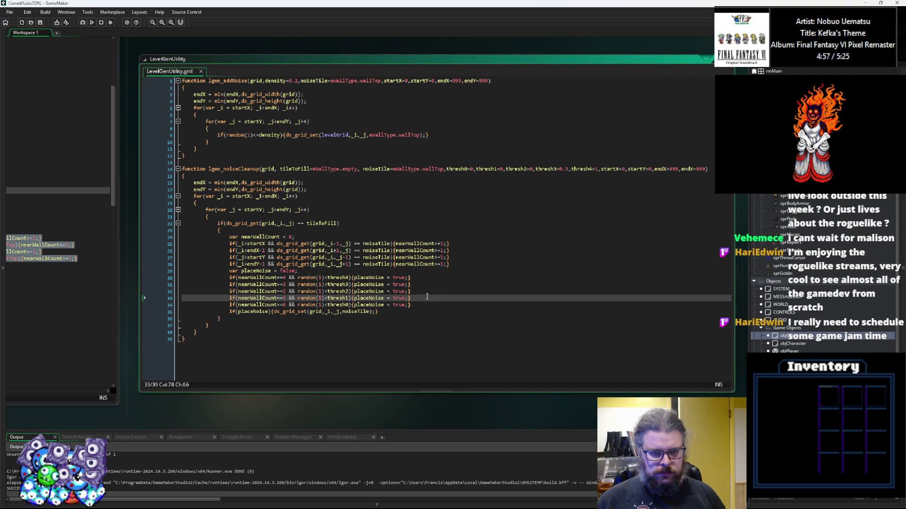
{"action": "left_click", "coordinate": [361, 169]}
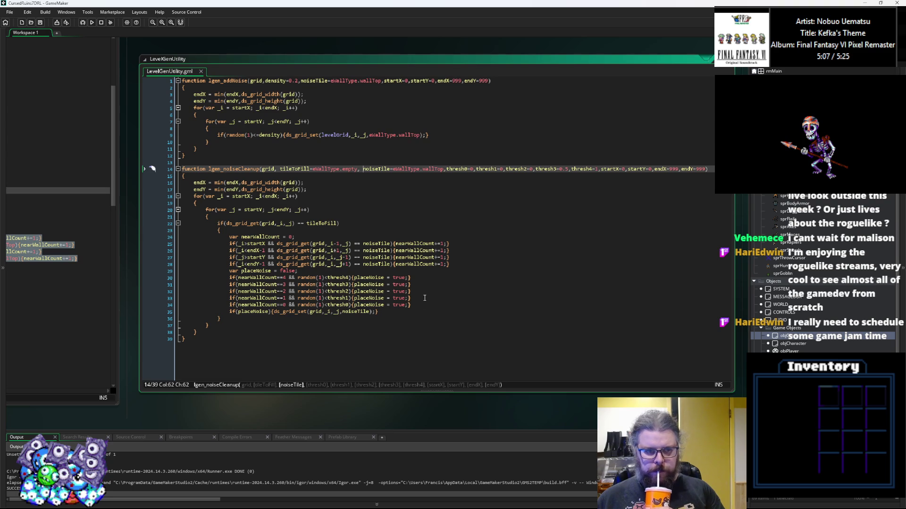
{"action": "left_click", "coordinate": [261, 223]}
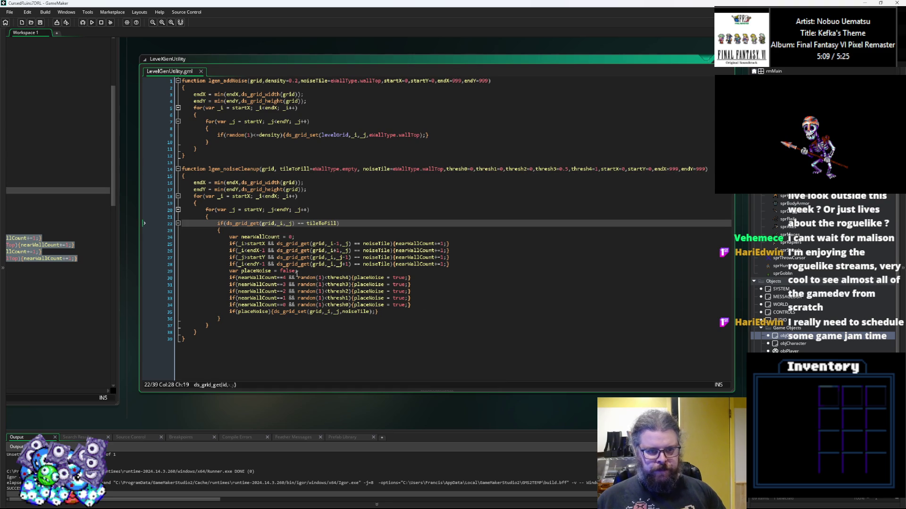
{"action": "left_click", "coordinate": [256, 336]}
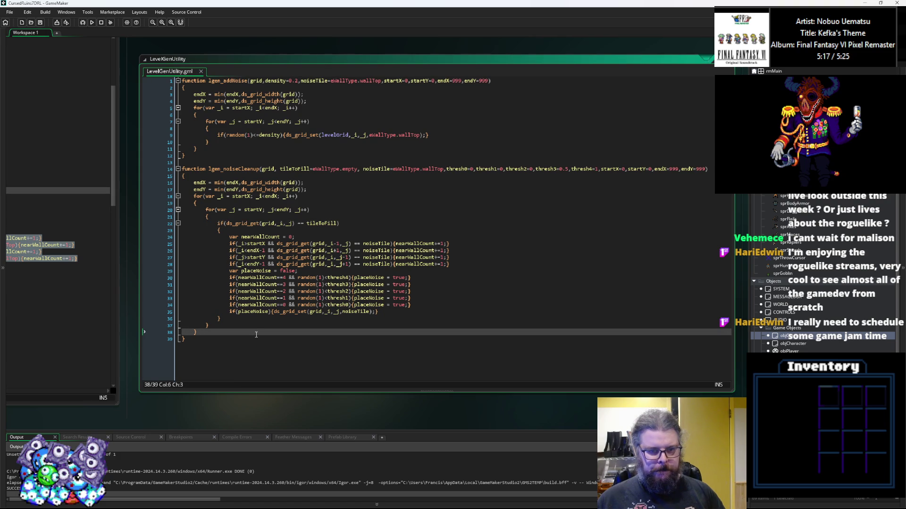
Pan the workspace to show WORLD's old Create cleanup loop beside the script, then return to lgen_addNoise
{"action": "left_click_drag", "start_coordinate": [291, 294], "coordinate": [417, 312]}
{"action": "left_click", "coordinate": [417, 313]}
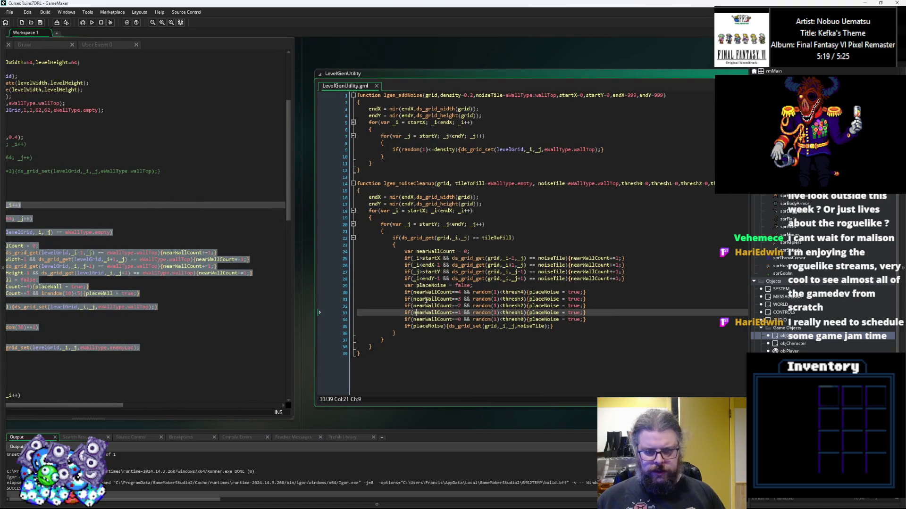
{"action": "left_click", "coordinate": [413, 183]}
{"action": "left_click", "coordinate": [413, 238]}
{"action": "left_click_drag", "start_coordinate": [206, 306], "coordinate": [384, 291]}
{"action": "scroll", "coordinate": [174, 258], "scroll_direction": "down", "scroll_amount": 2}
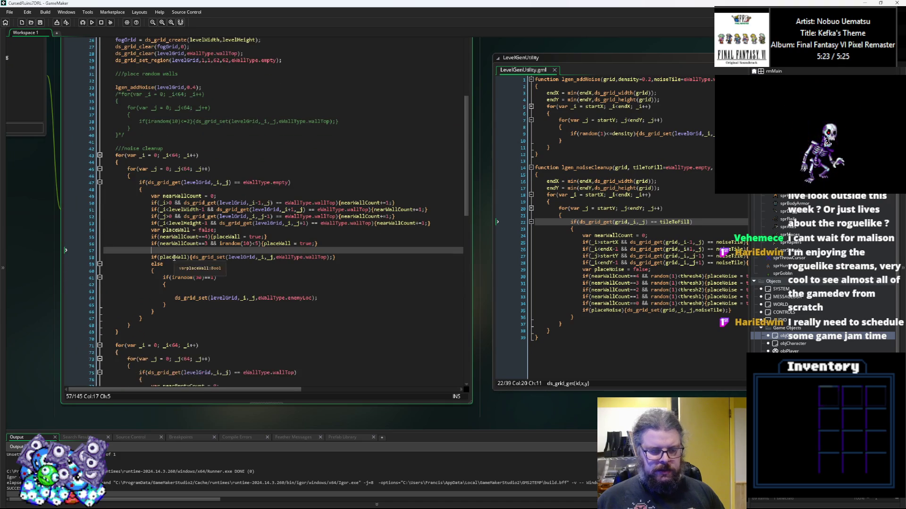
{"action": "left_click", "coordinate": [183, 325]}
{"action": "left_click", "coordinate": [183, 332]}
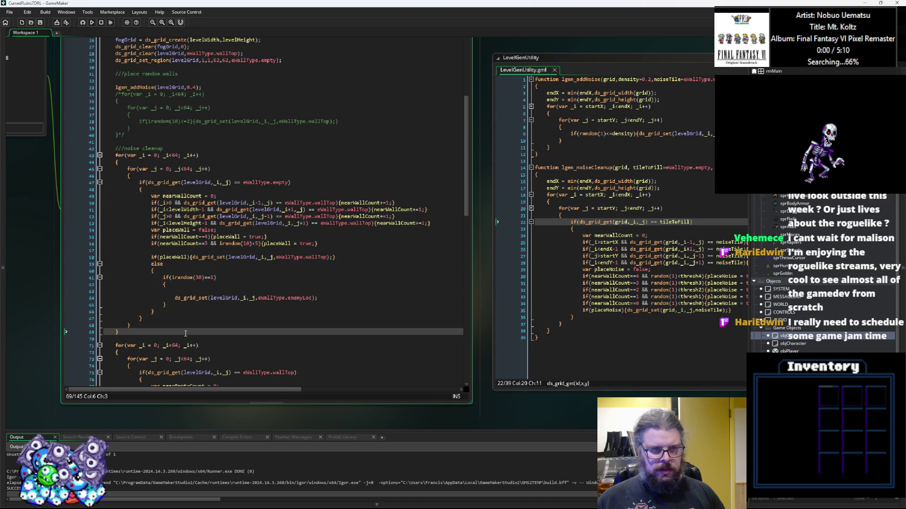
{"action": "left_click", "coordinate": [552, 228]}
{"action": "left_click", "coordinate": [397, 235]}
{"action": "double_click", "coordinate": [345, 119]}
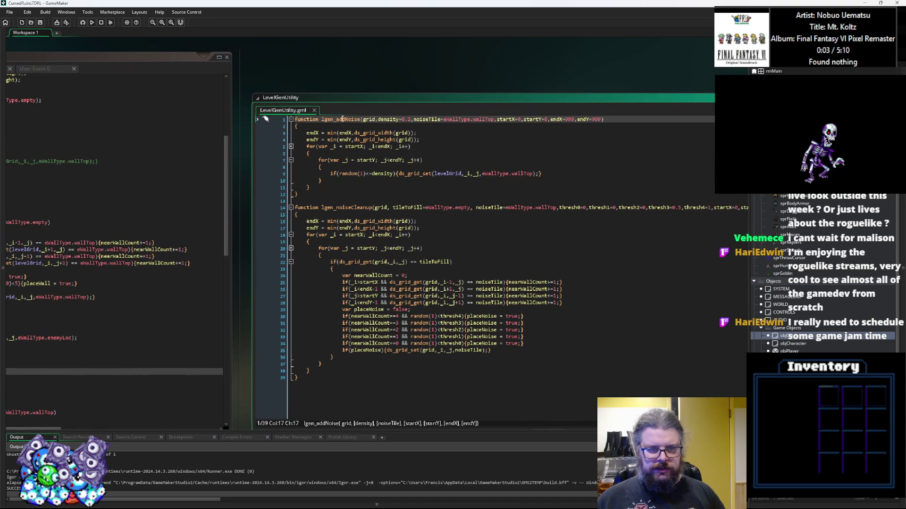
{"action": "left_click", "coordinate": [494, 119]}
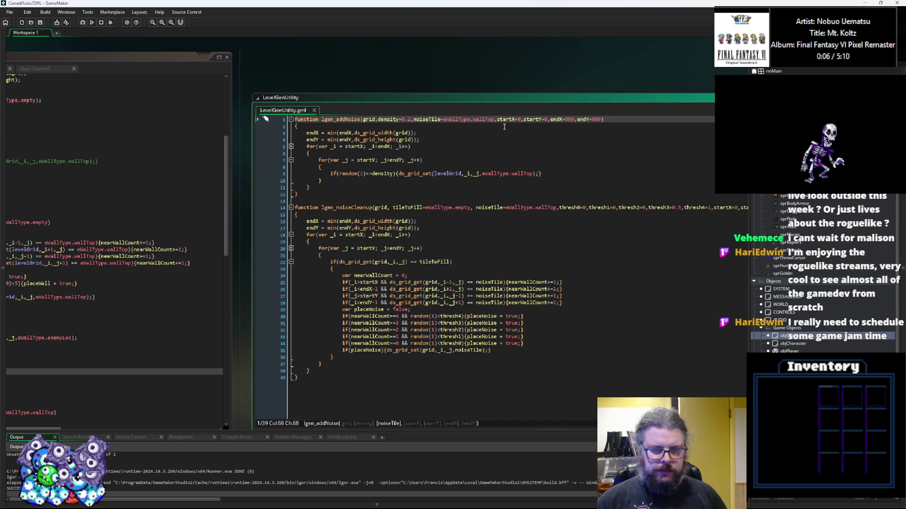
Add a targetTile=-1 parameter to lgen_addNoise and move it right after noiseTile=eWallType.wallTop
{"action": "key", "text": "ctrl+Left"}
{"action": "key", "text": "ctrl+Left"}
{"action": "key", "text": "ctrl+Left"}
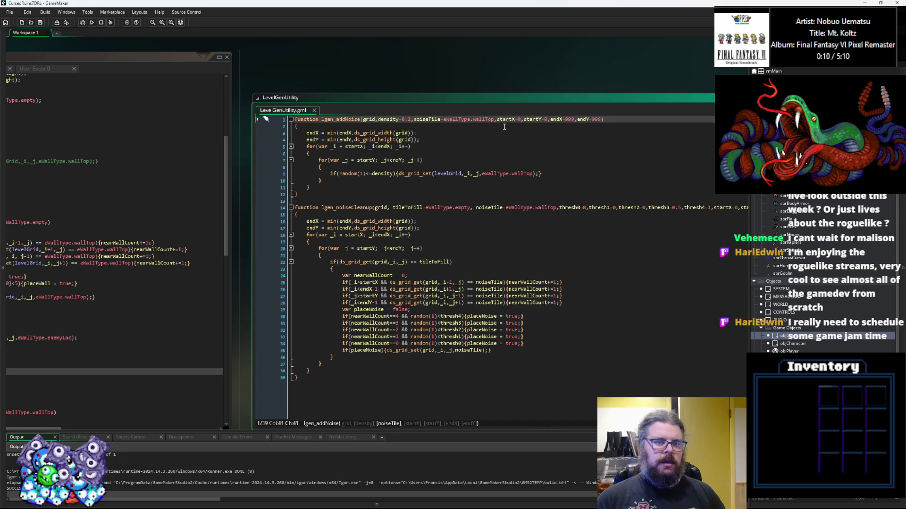
{"action": "type", "text": "target"}
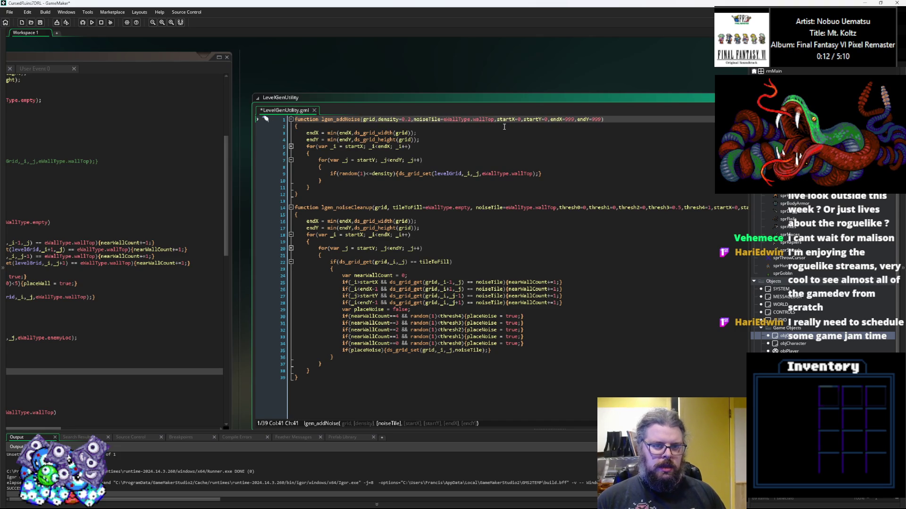
{"action": "type", "text": "Tile="}
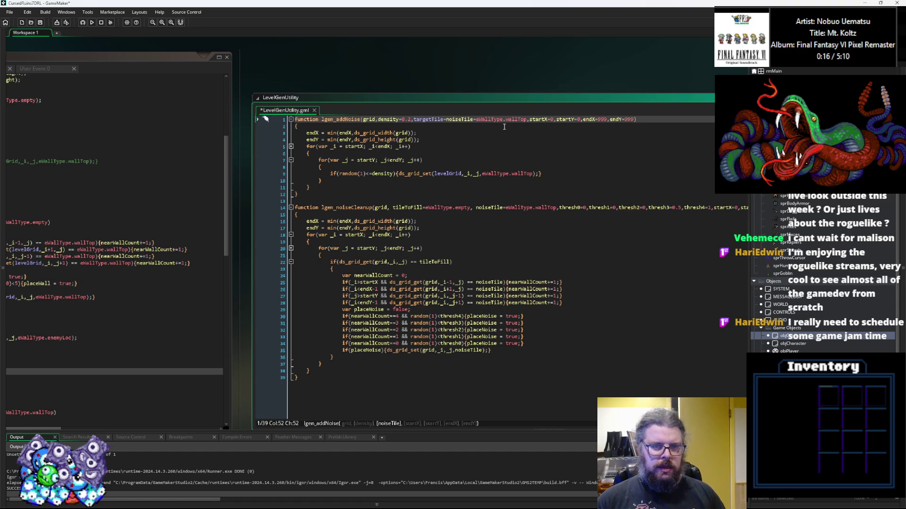
{"action": "type", "text": "-1,"}
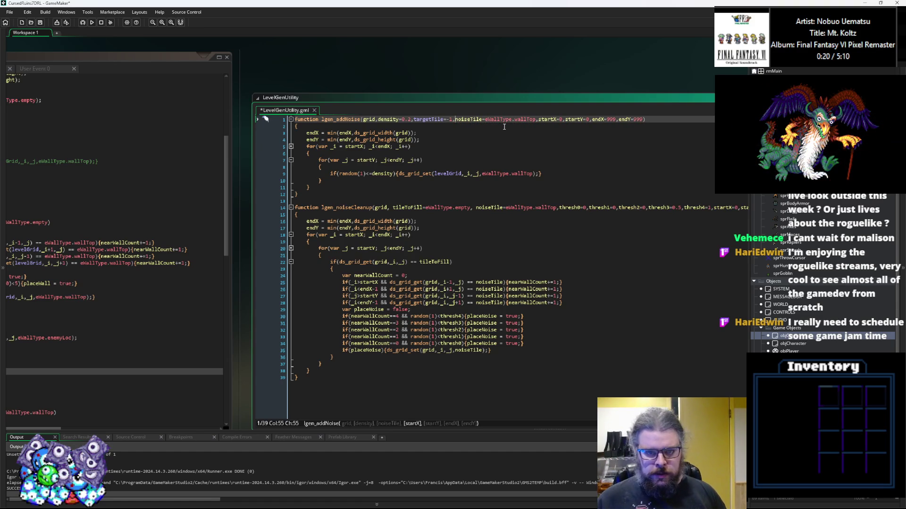
{"action": "left_click_drag", "start_coordinate": [452, 119], "coordinate": [413, 121]}
{"action": "key", "text": "ctrl+c"}
{"action": "key", "text": "BackSpace"}
{"action": "left_click", "coordinate": [495, 120]}
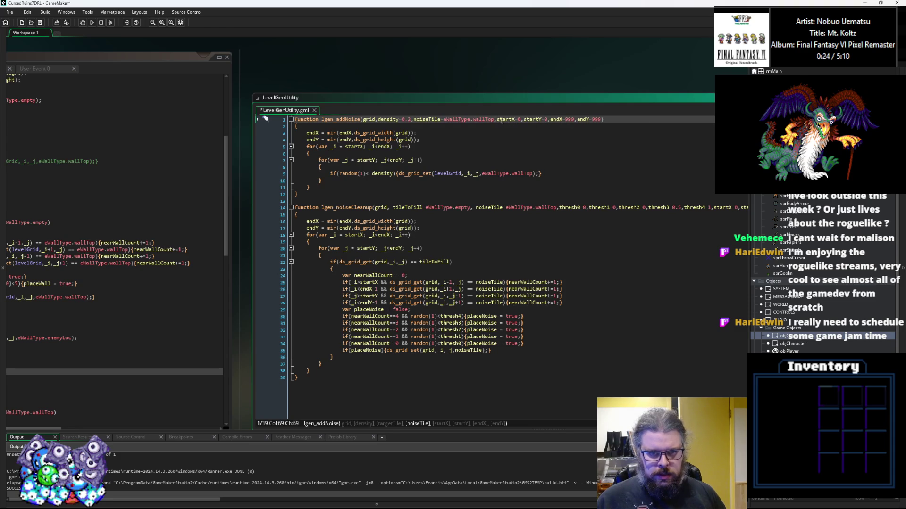
{"action": "key", "text": "ctrl+v"}
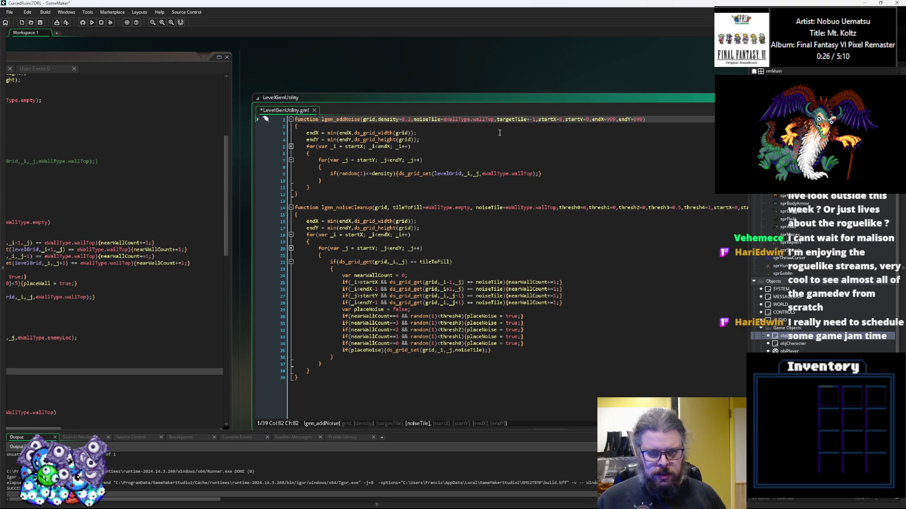
{"action": "double_click", "coordinate": [512, 120]}
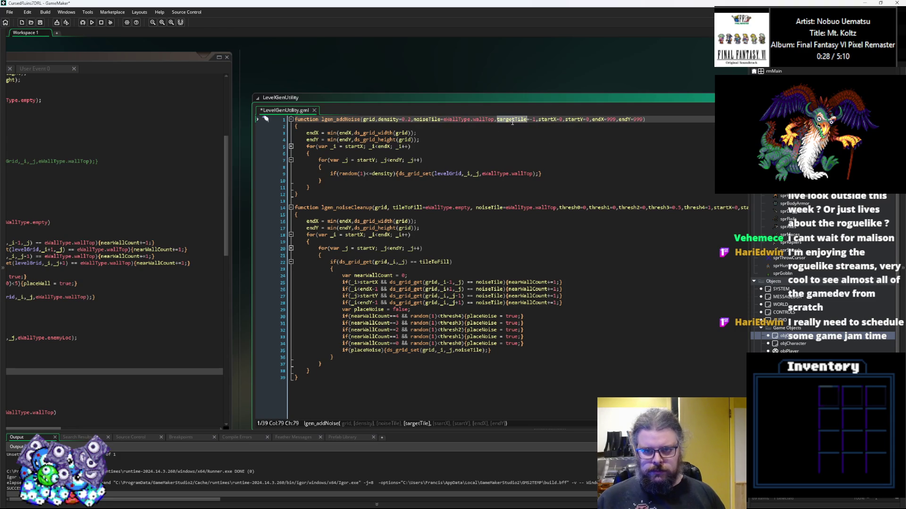
{"action": "left_click", "coordinate": [432, 167]}
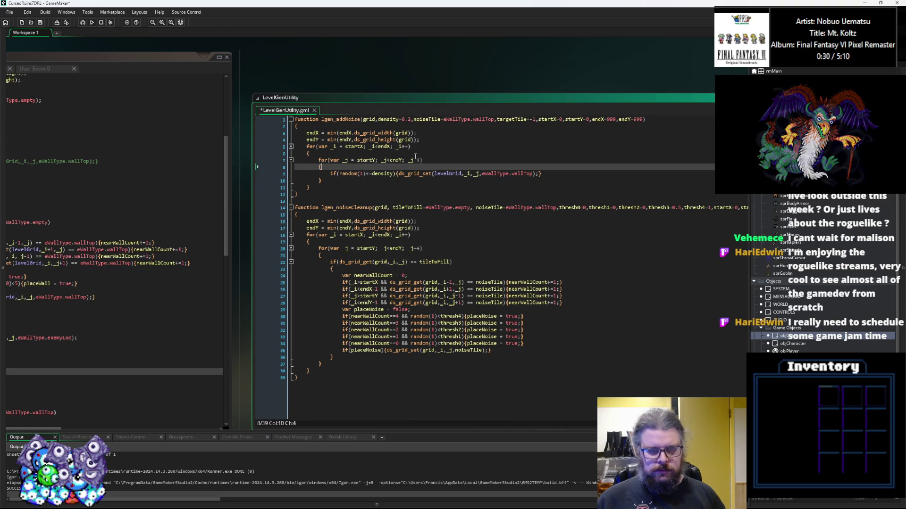
Add an if with targetTile==-1 above ds_grid_set and wrap that line in an indented brace block
{"action": "key", "text": "Return"}
{"action": "type", "text": "if("}
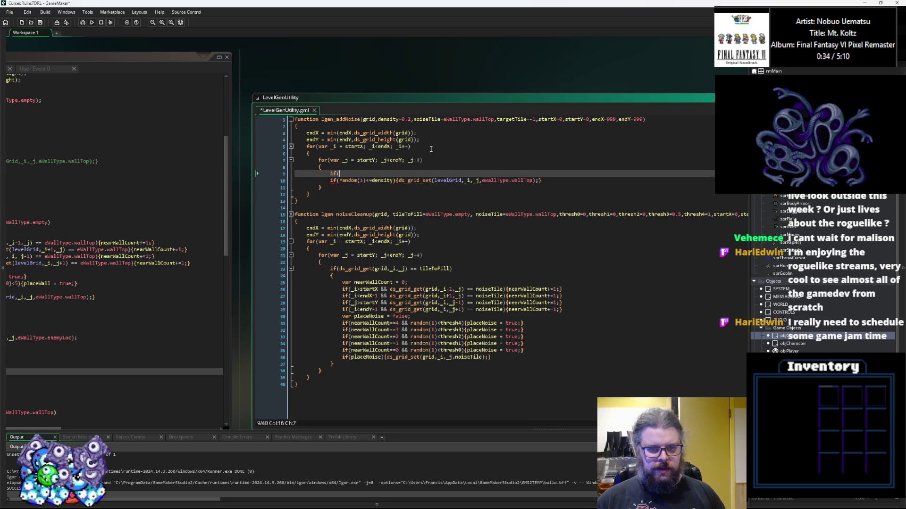
{"action": "type", "text": "targetTile"}
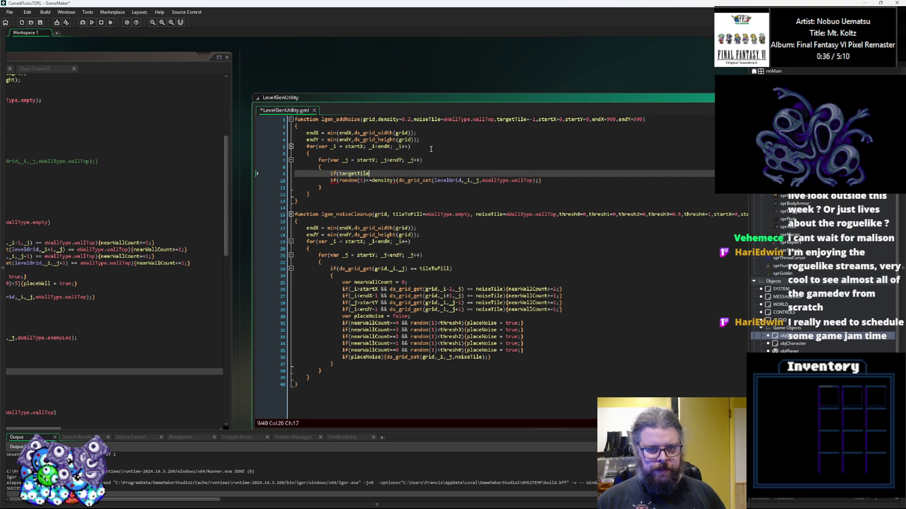
{"action": "type", "text": "==-1 ||("}
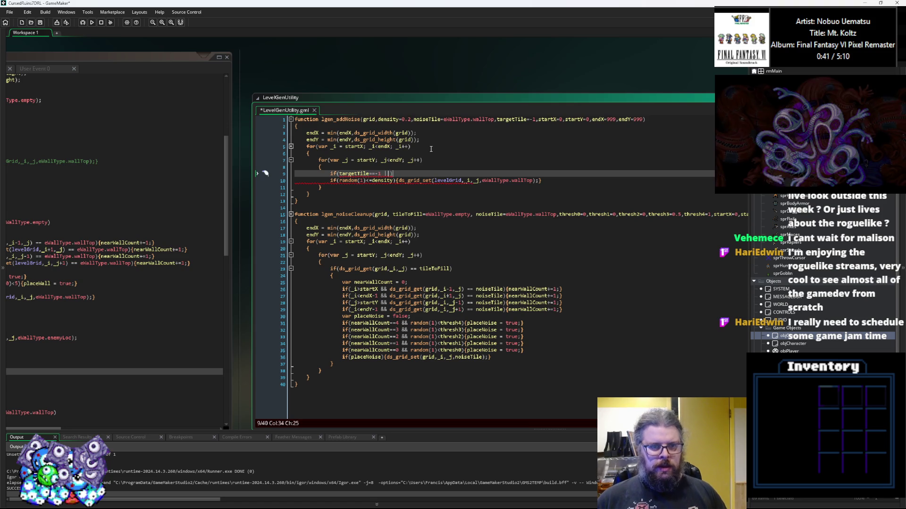
{"action": "key", "text": "Return"}
{"action": "type", "text": "{"}
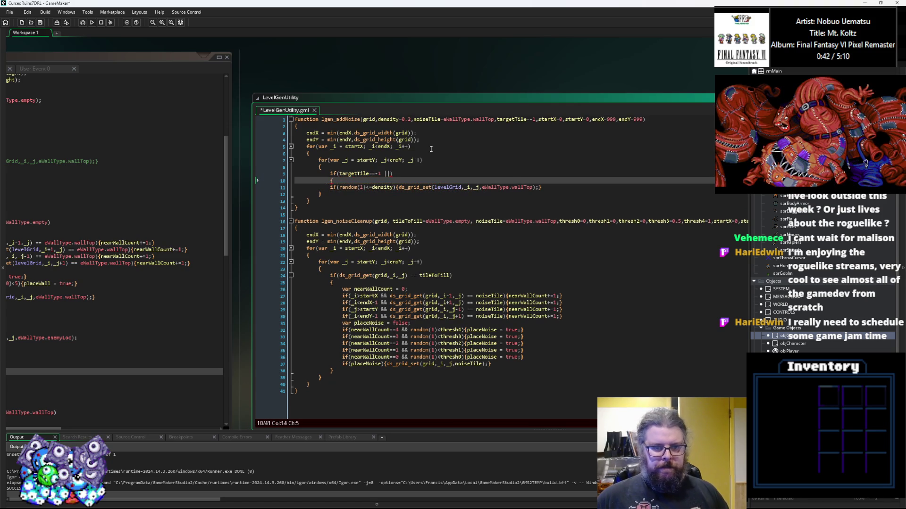
{"action": "left_click", "coordinate": [556, 187]}
{"action": "key", "text": "Return"}
{"action": "type", "text": "}"}
{"action": "key", "text": "Up"}
{"action": "key", "text": "Home"}
{"action": "key", "text": "Tab"}
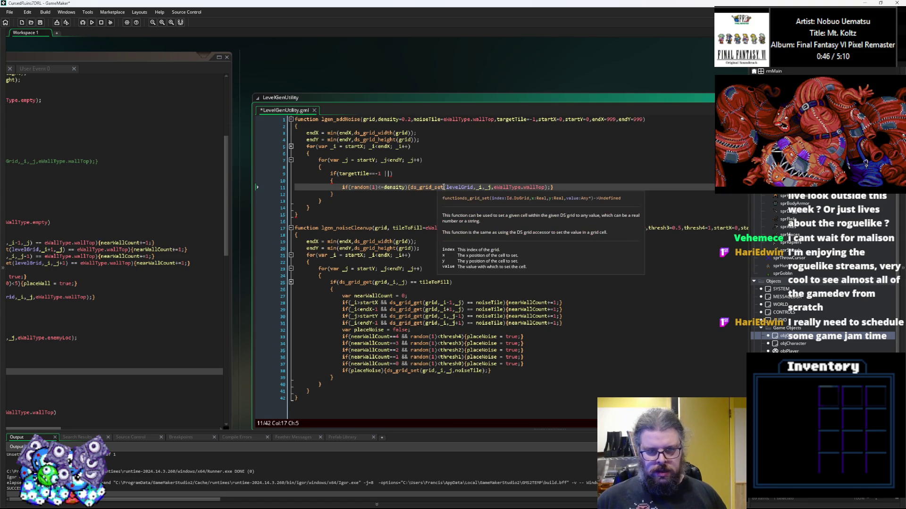
{"action": "left_click", "coordinate": [410, 188]}
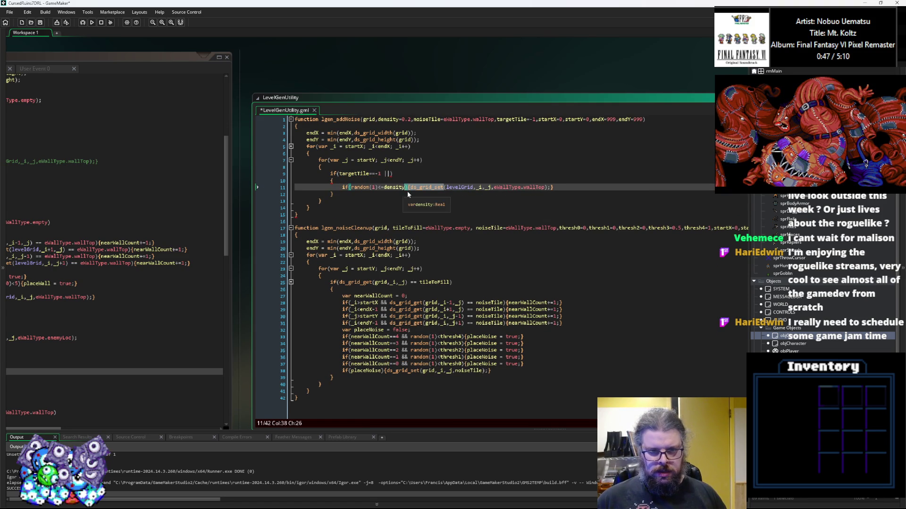
Extend the condition with ds_grid_get(levelGrid,_i,_j), copying the arguments from ds_grid_set
{"action": "left_click", "coordinate": [388, 174]}
{"action": "type", "text": "ds_grid_set"}
{"action": "key", "text": "Left"}
{"action": "key", "text": "BackSpace"}
{"action": "key", "text": "BackSpace"}
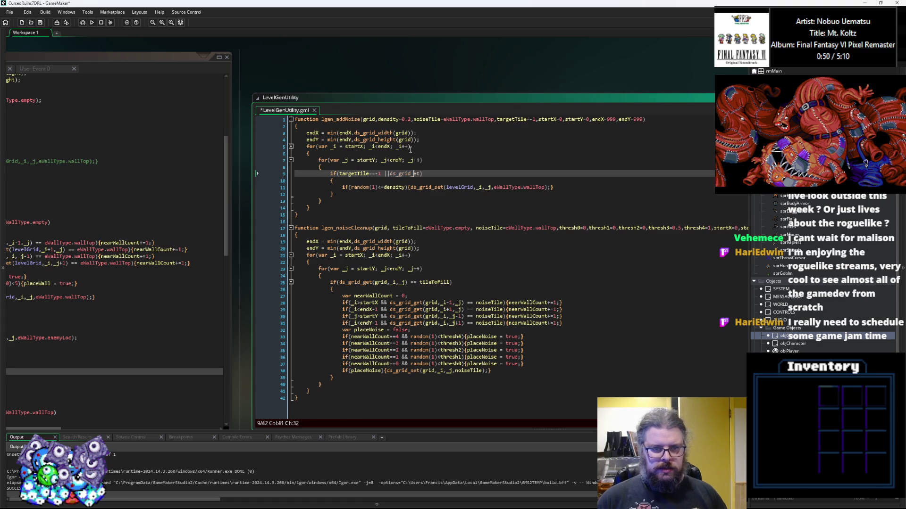
{"action": "type", "text": "get"}
{"action": "key", "text": "Return"}
{"action": "type", "text": "("}
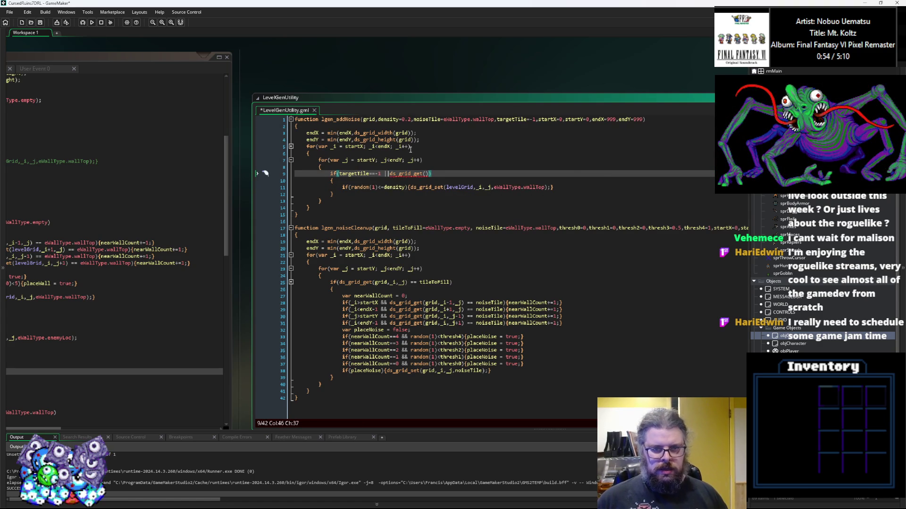
{"action": "left_click", "coordinate": [491, 187]}
{"action": "left_click_drag", "start_coordinate": [491, 188], "coordinate": [449, 190]}
{"action": "key", "text": "ctrl+c"}
{"action": "left_click", "coordinate": [428, 174]}
{"action": "key", "text": "ctrl+v"}
Close the condition with ==targetTile) and save the LevelGenUtility script
{"action": "left_click", "coordinate": [348, 173]}
{"action": "double_click", "coordinate": [348, 173]}
{"action": "left_click", "coordinate": [472, 174]}
{"action": "type", "text": ")==targetTile"}
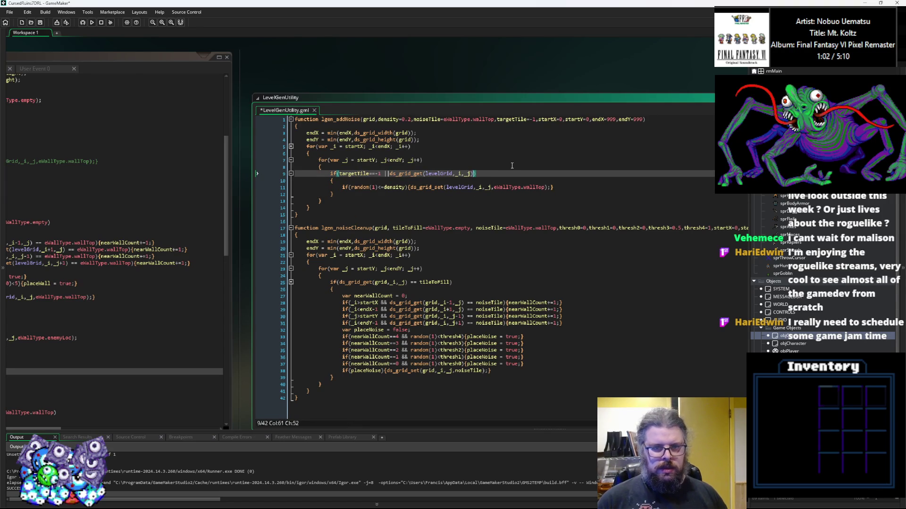
{"action": "key", "text": "Down"}
{"action": "key", "text": "ctrl+s"}
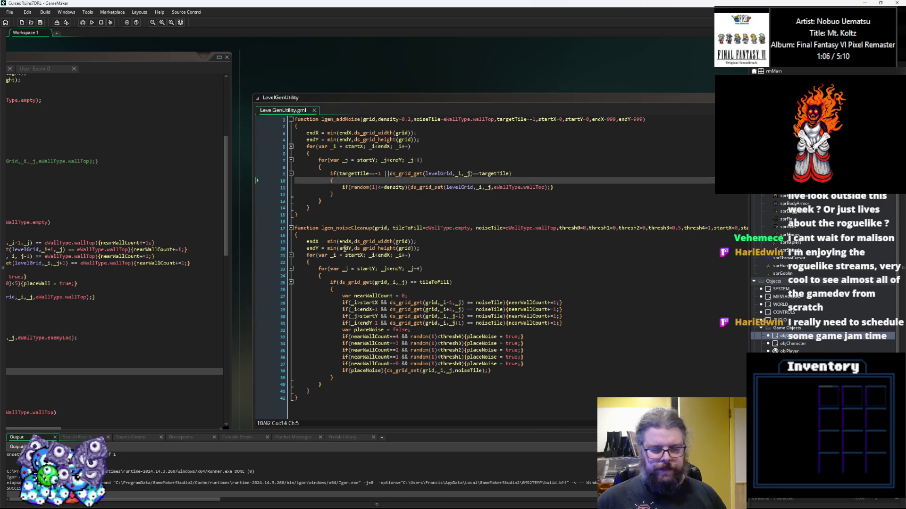
{"action": "left_click", "coordinate": [362, 261]}
Paste lgen_noiseCleanup with empty parentheses onto a new line 41 of the Create code
{"action": "double_click", "coordinate": [551, 196]}
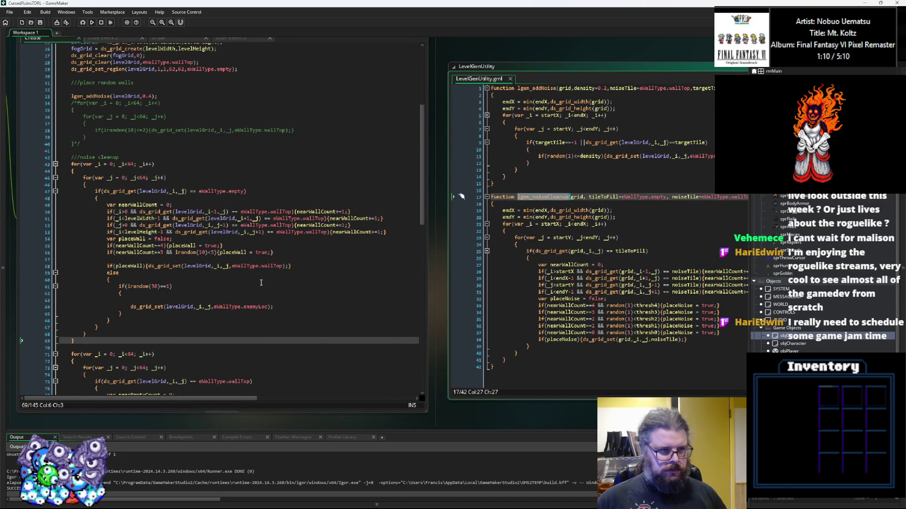
{"action": "scroll", "coordinate": [264, 246], "scroll_direction": "up", "scroll_amount": 2}
{"action": "left_click", "coordinate": [232, 219]}
{"action": "left_click", "coordinate": [99, 185]}
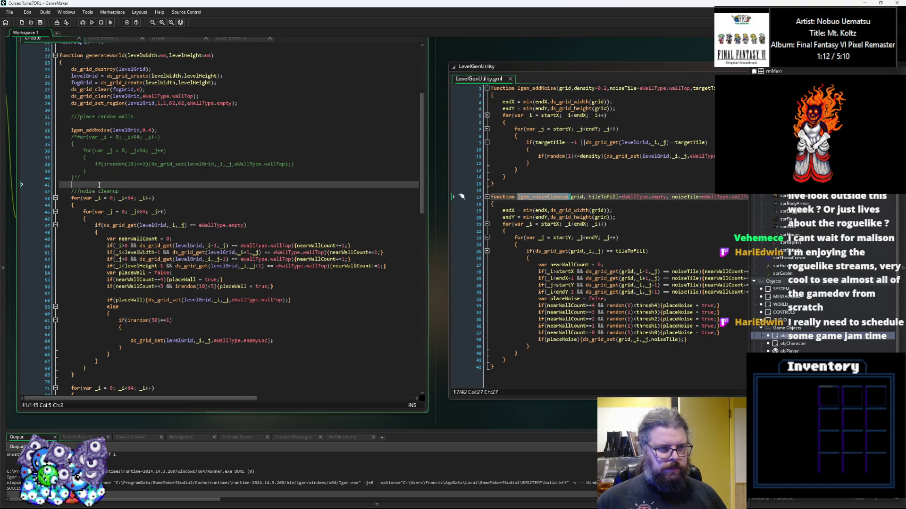
{"action": "key", "text": "Return"}
{"action": "key", "text": "Up"}
{"action": "key", "text": "ctrl+v"}
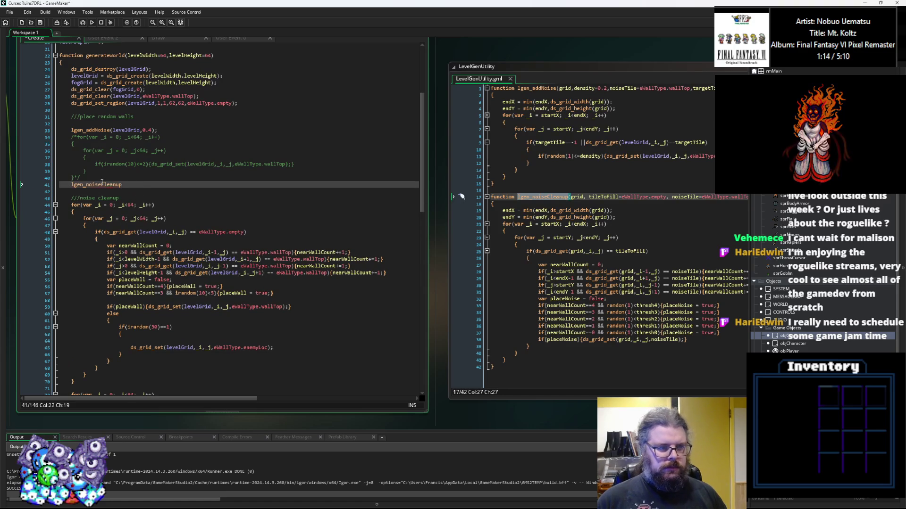
{"action": "type", "text": "()"}
{"action": "key", "text": "Left"}
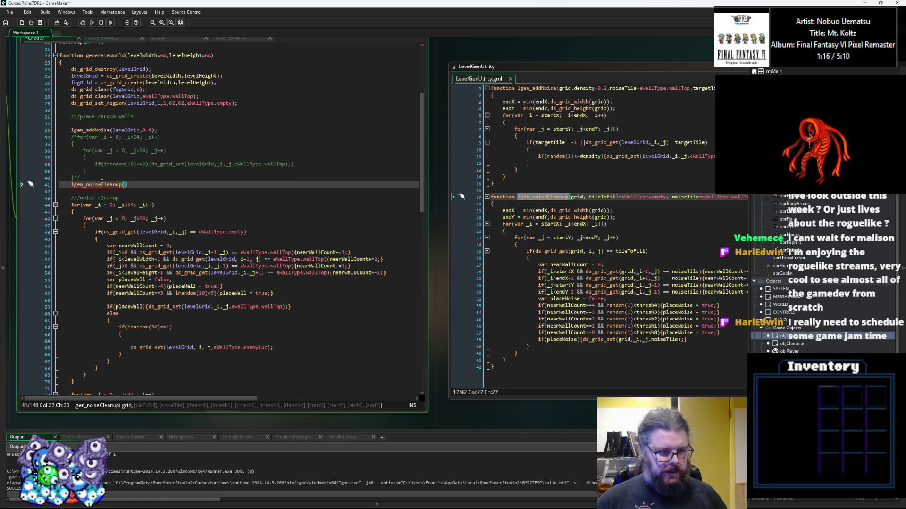
Pass levelGrid as the only argument, completing lgen_noiseCleanup(levelGrid), with a blank line below
{"action": "type", "text": "levelGrid,"}
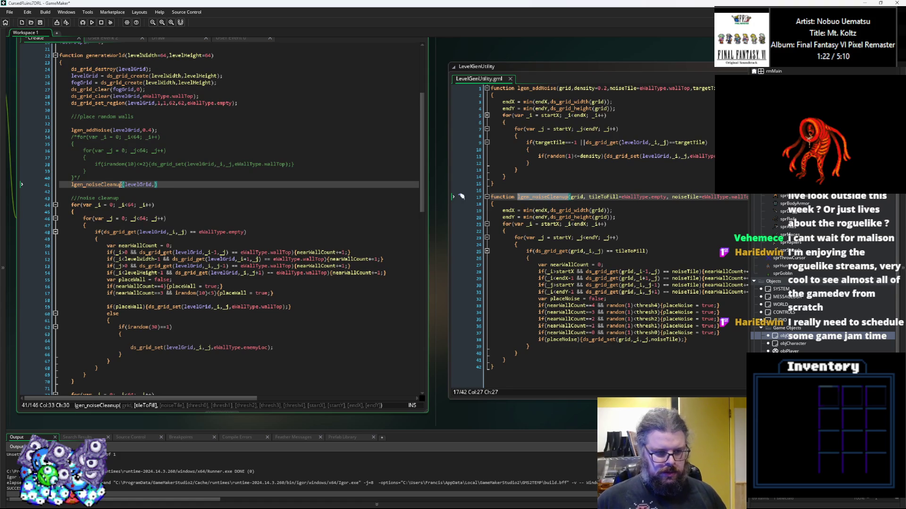
{"action": "left_click_drag", "start_coordinate": [245, 232], "coordinate": [198, 233]}
{"action": "left_click", "coordinate": [155, 184]}
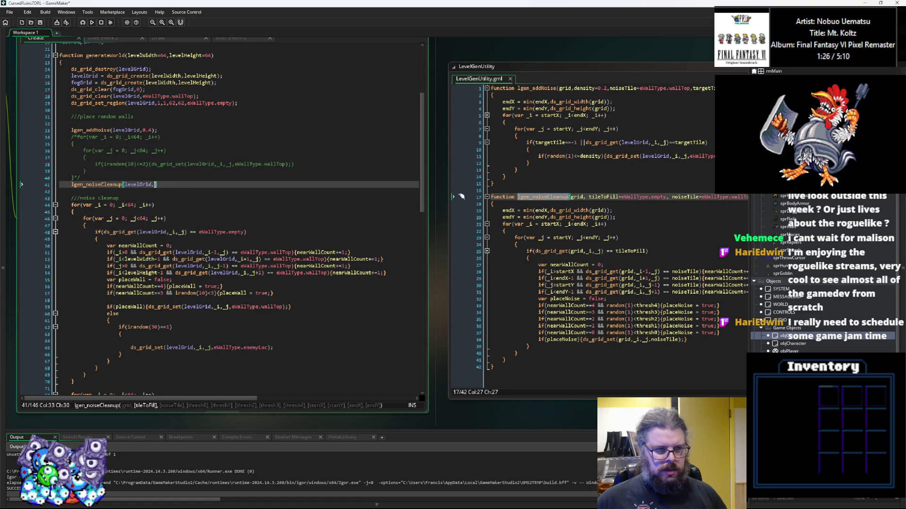
{"action": "key", "text": "BackSpace"}
{"action": "type", "text": ");"}
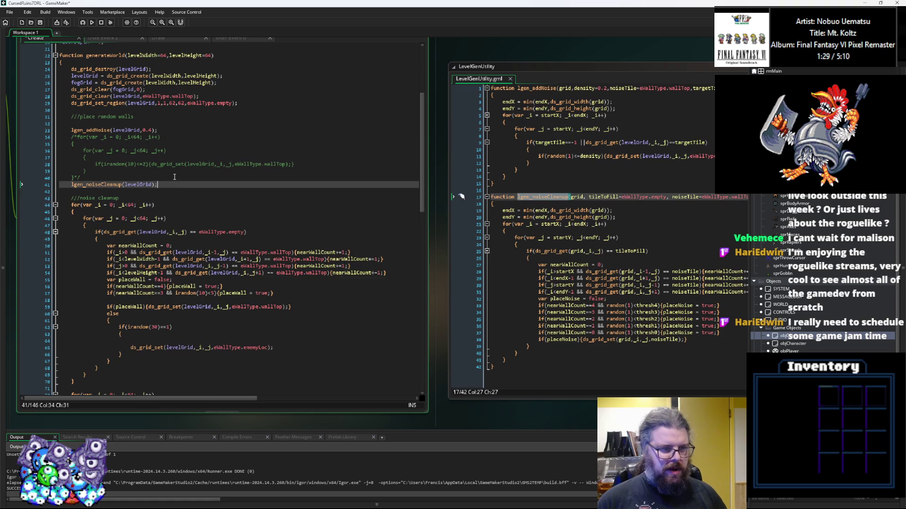
{"action": "key", "text": "Return"}
{"action": "key", "text": "Return"}
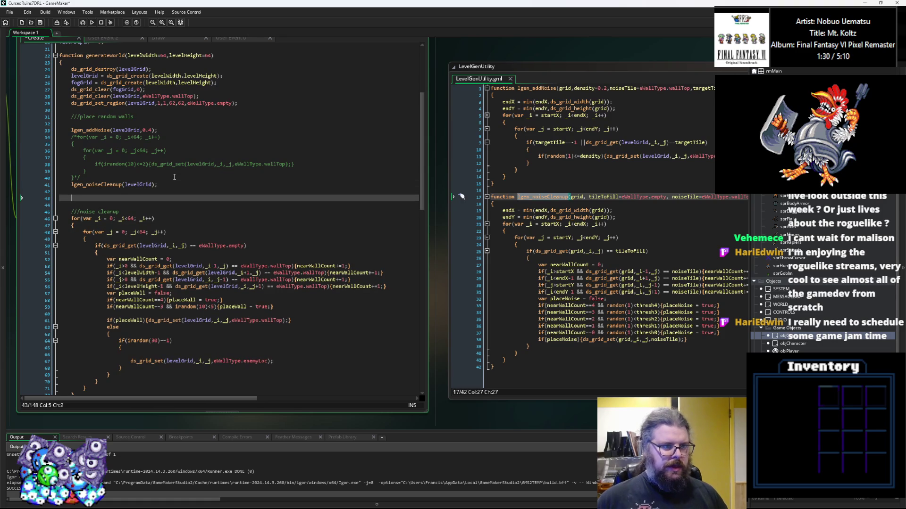
{"action": "left_click_drag", "start_coordinate": [157, 130], "coordinate": [71, 131]}
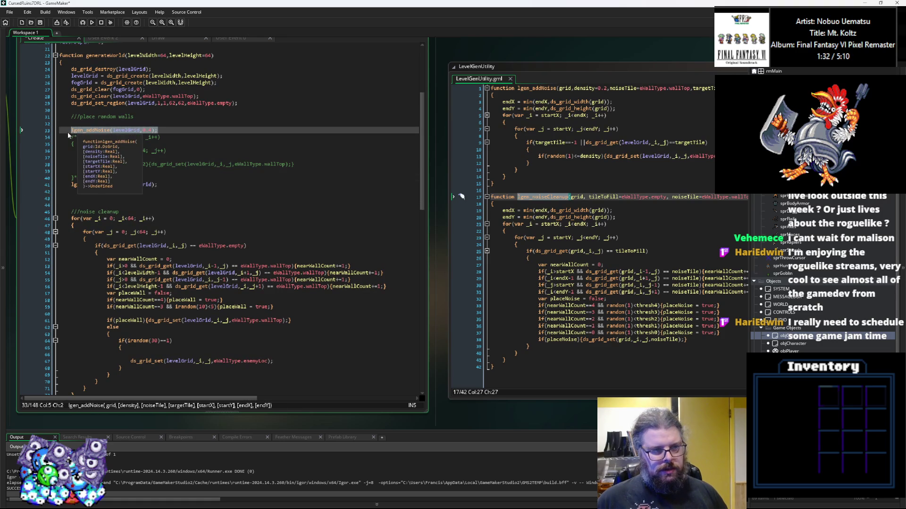
{"action": "left_click", "coordinate": [98, 191]}
{"action": "scroll", "coordinate": [98, 191], "scroll_direction": "down", "scroll_amount": 2}
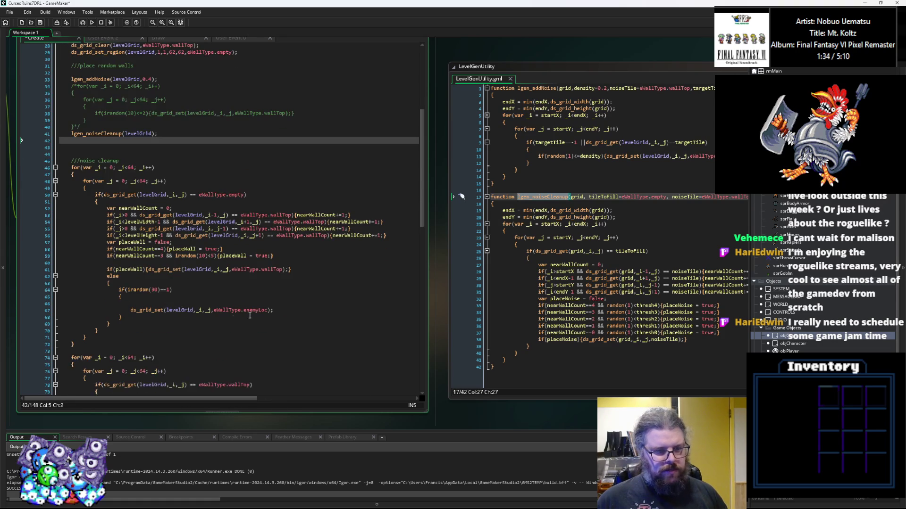
Paste the lgen_addNoise call on line 43 and change its density from 0.4 to 1/30
{"action": "left_click_drag", "start_coordinate": [267, 316], "coordinate": [183, 288]}
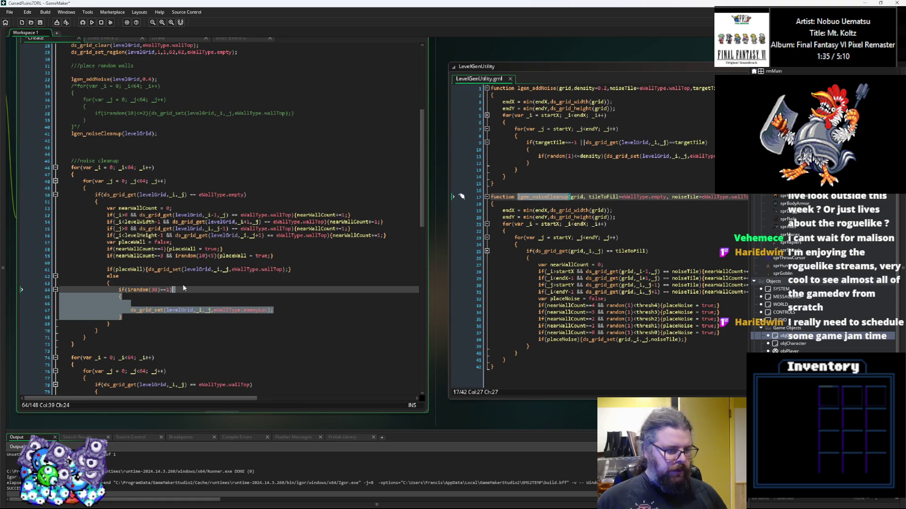
{"action": "left_click", "coordinate": [99, 147]}
{"action": "key", "text": "ctrl+v"}
{"action": "scroll", "coordinate": [94, 155], "scroll_direction": "up", "scroll_amount": 2}
{"action": "left_click", "coordinate": [153, 181]}
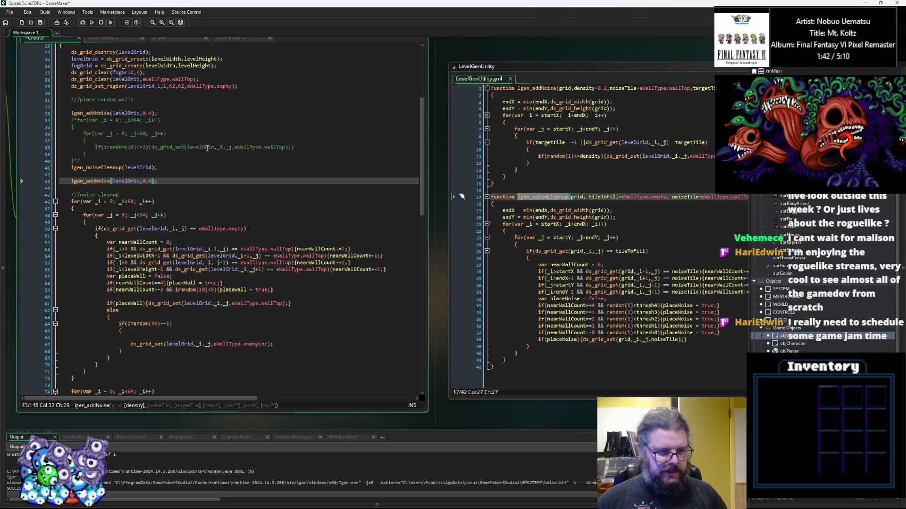
{"action": "key", "text": "BackSpace"}
{"action": "key", "text": "BackSpace"}
{"action": "key", "text": "BackSpace"}
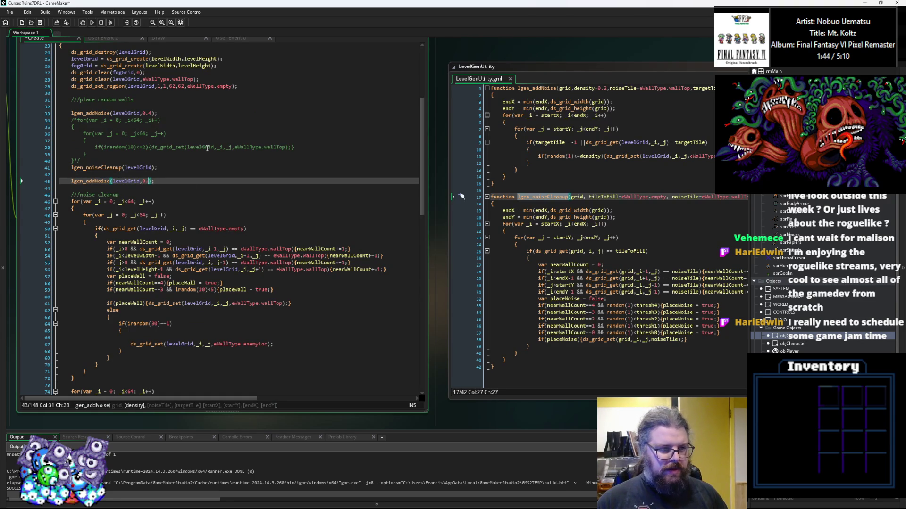
{"action": "type", "text": "1/30,"}
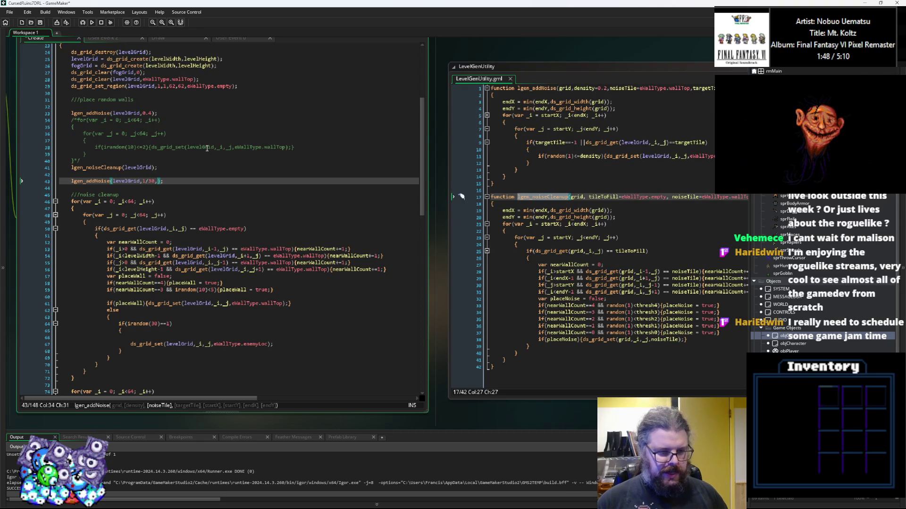
Add eWallType.enemyLoc as the noise tile and eWallType.empty as the target tile
{"action": "left_click_drag", "start_coordinate": [268, 345], "coordinate": [215, 350]}
{"action": "key", "text": "ctrl+c"}
{"action": "left_click", "coordinate": [158, 182]}
{"action": "key", "text": "ctrl+v"}
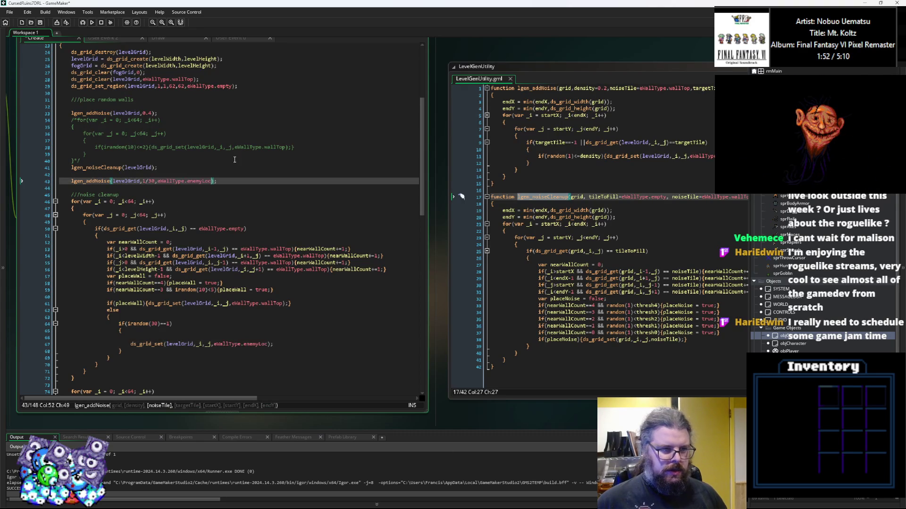
{"action": "type", "text": ","}
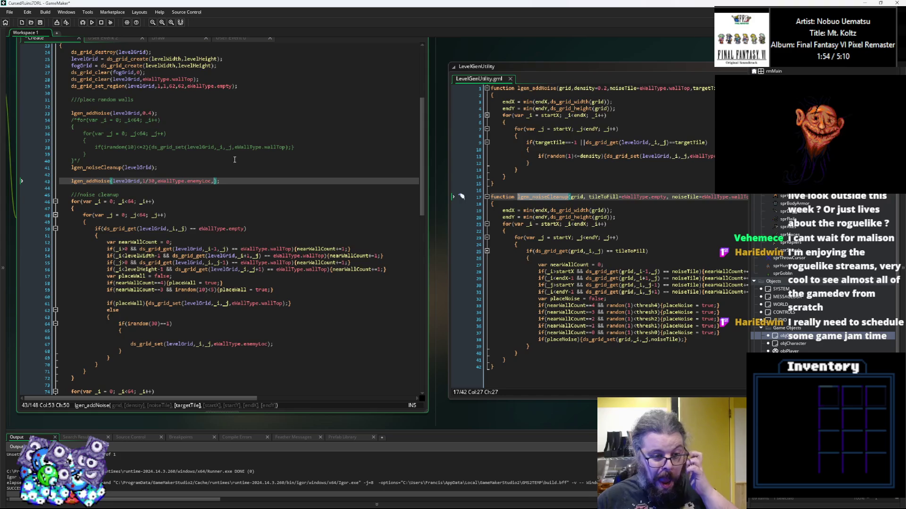
{"action": "left_click_drag", "start_coordinate": [245, 229], "coordinate": [200, 229]}
{"action": "key", "text": "ctrl+c"}
{"action": "left_click", "coordinate": [213, 181]}
{"action": "key", "text": "ctrl+v"}
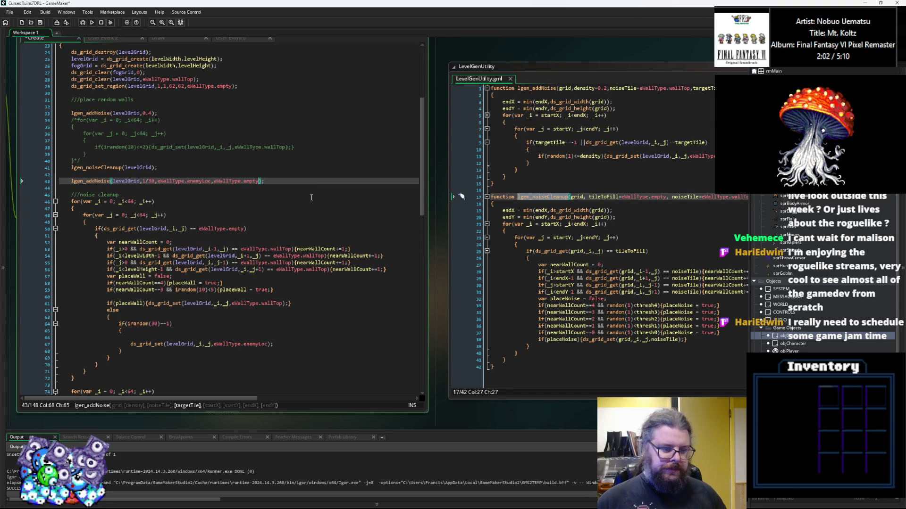
Insert a blank line above the old cleanup loop
{"action": "key", "text": "Right"}
{"action": "key", "text": "Up"}
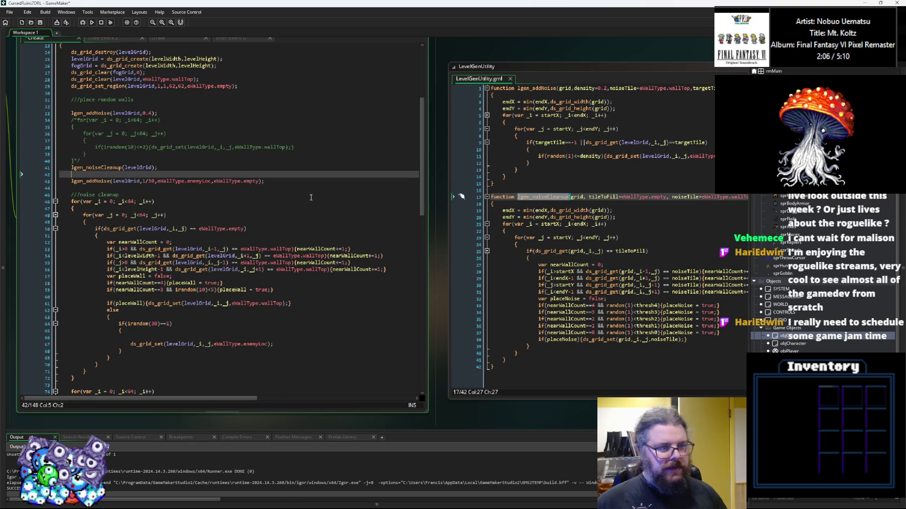
{"action": "key", "text": "shift+Up"}
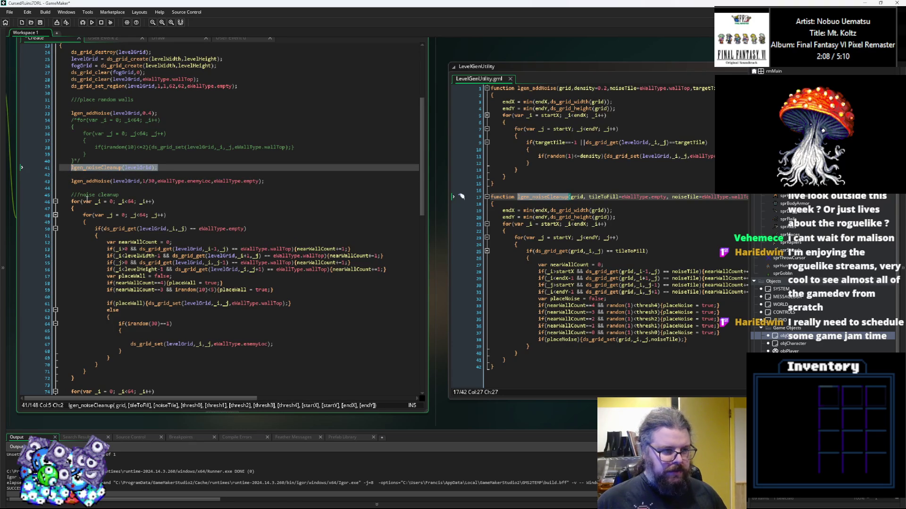
{"action": "left_click", "coordinate": [72, 203]}
{"action": "key", "text": "Return"}
Comment out the old cleanup loop with /* and */
{"action": "key", "text": "Up"}
{"action": "type", "text": "*"}
{"action": "scroll", "coordinate": [94, 283], "scroll_direction": "down", "scroll_amount": 3}
{"action": "left_click", "coordinate": [94, 317]}
{"action": "type", "text": "*/"}
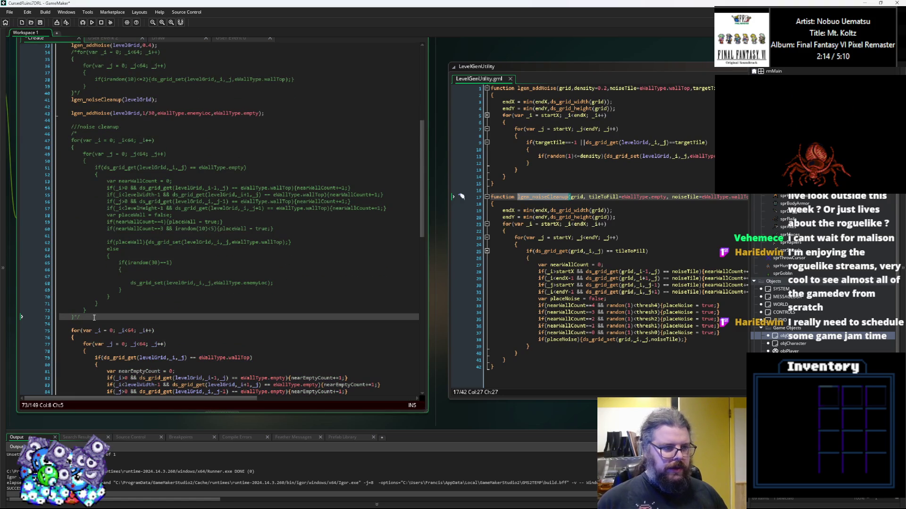
{"action": "scroll", "coordinate": [89, 323], "scroll_direction": "up", "scroll_amount": 1}
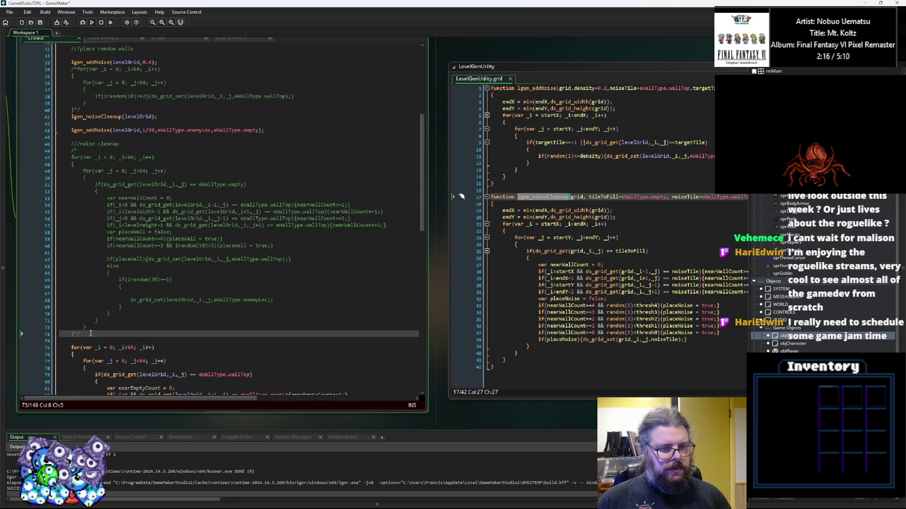
{"action": "scroll", "coordinate": [90, 333], "scroll_direction": "down", "scroll_amount": 5}
{"action": "scroll", "coordinate": [91, 334], "scroll_direction": "up", "scroll_amount": 4}
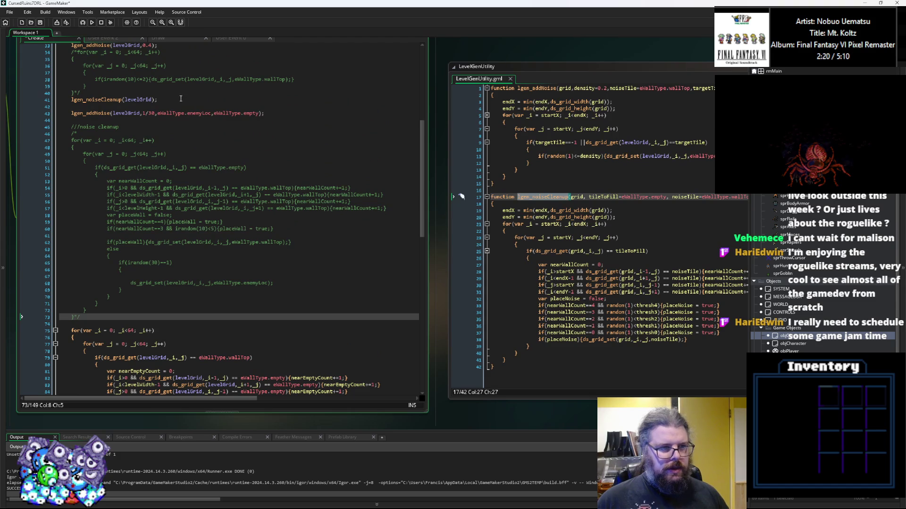
Duplicate the lgen_noiseCleanup(levelGrid) call onto the line below
{"action": "left_click", "coordinate": [72, 100]}
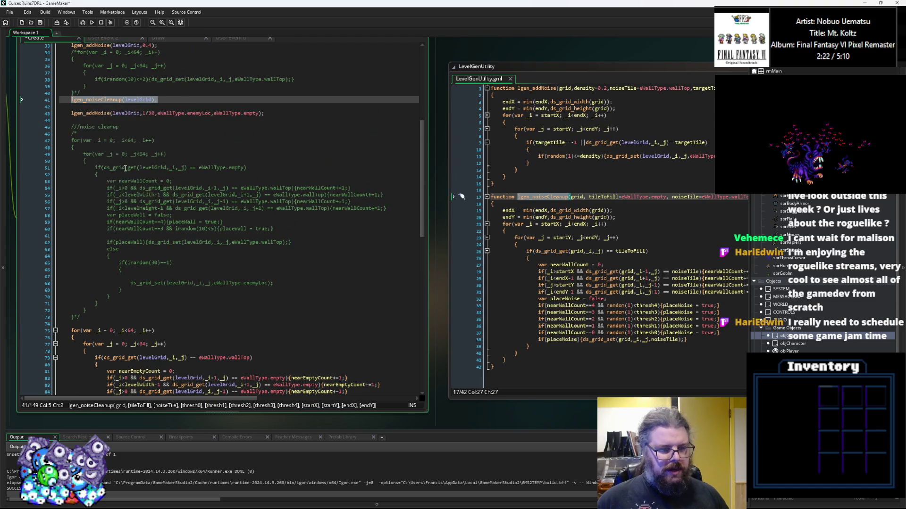
{"action": "left_click", "coordinate": [157, 102]}
{"action": "left_click", "coordinate": [161, 107]}
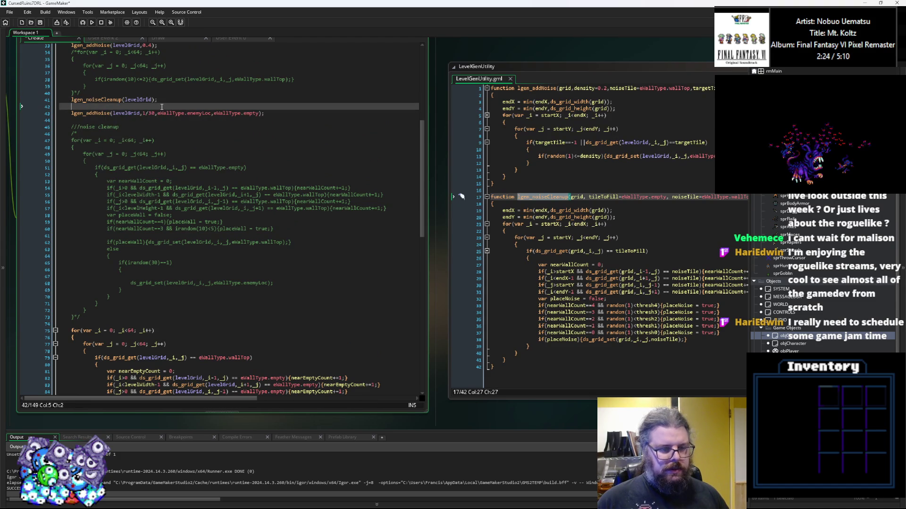
{"action": "scroll", "coordinate": [179, 161], "scroll_direction": "down", "scroll_amount": 2}
{"action": "key", "text": "ctrl+v"}
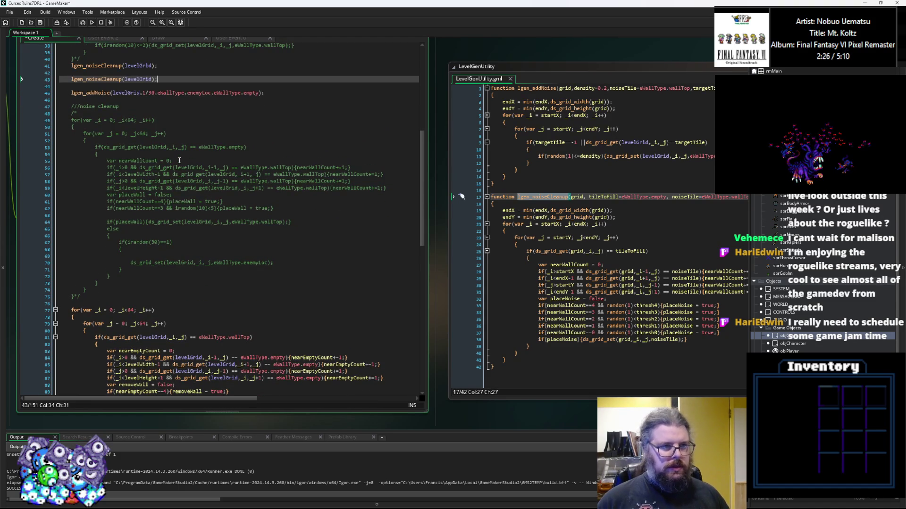
{"action": "scroll", "coordinate": [188, 283], "scroll_direction": "down", "scroll_amount": 3}
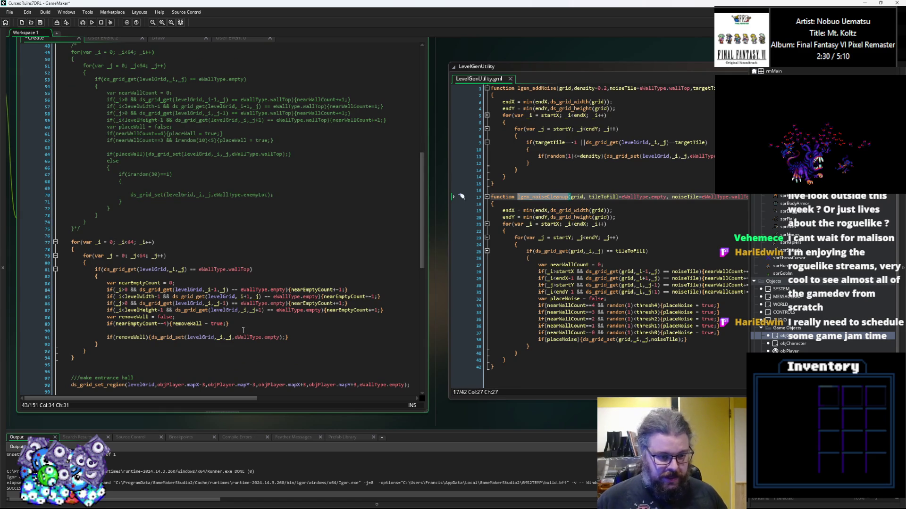
{"action": "scroll", "coordinate": [243, 330], "scroll_direction": "up", "scroll_amount": 2}
{"action": "double_click", "coordinate": [240, 303]}
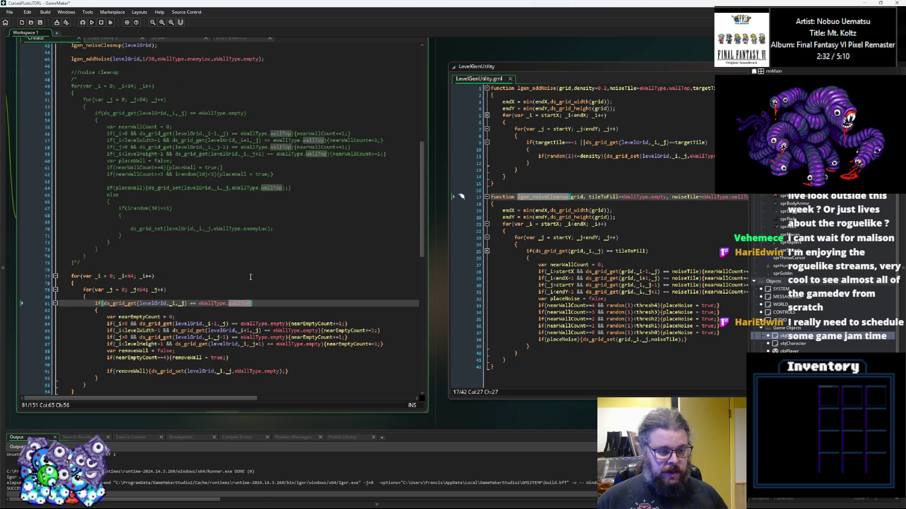
{"action": "scroll", "coordinate": [250, 283], "scroll_direction": "up", "scroll_amount": 3}
Add eWallType.wallTop as the second argument of the copied cleanup call
{"action": "left_click", "coordinate": [142, 96]}
{"action": "double_click", "coordinate": [142, 96]}
{"action": "left_click", "coordinate": [153, 97]}
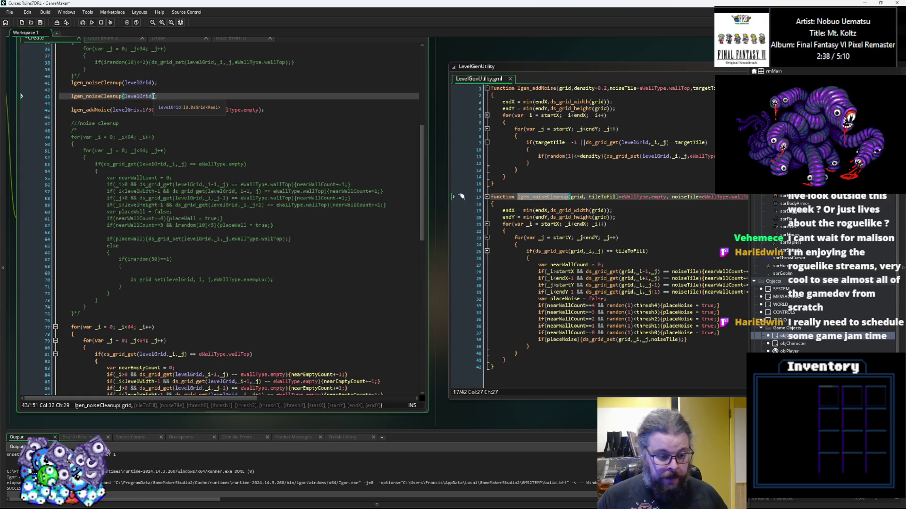
{"action": "type", "text": ","}
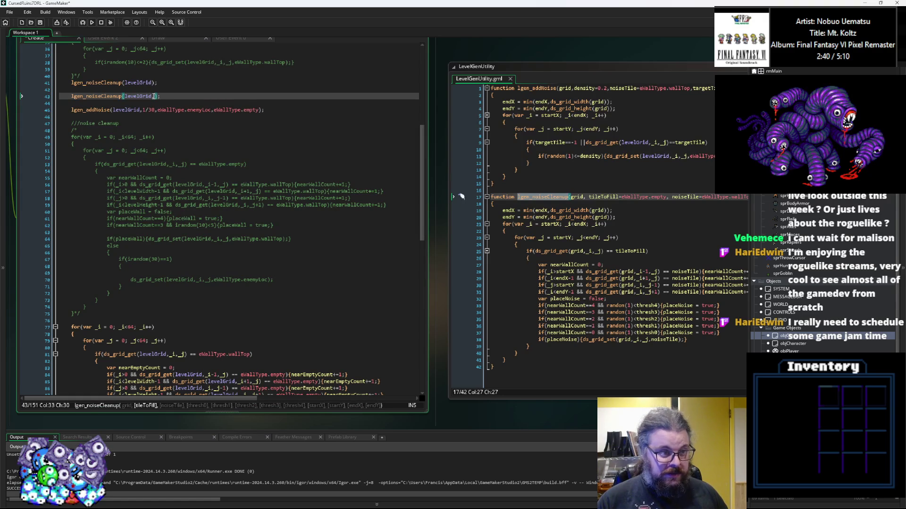
{"action": "type", "text": "eW"}
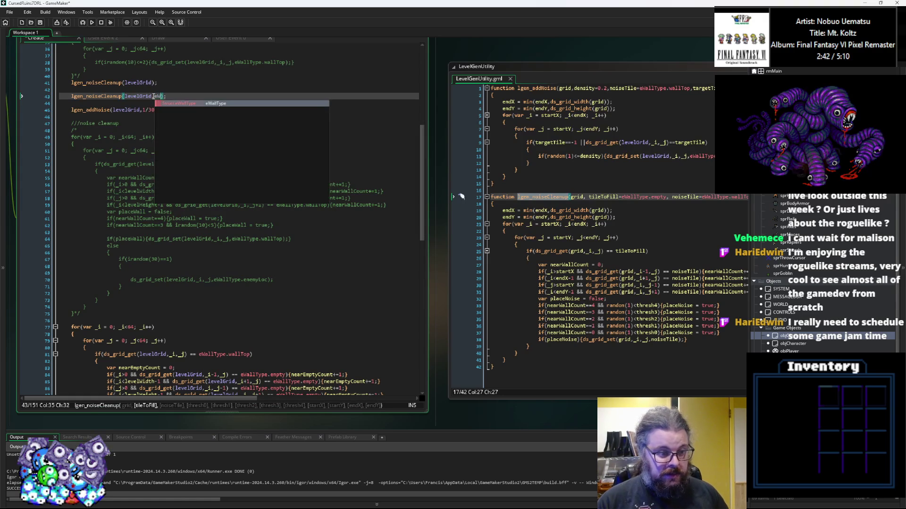
{"action": "key", "text": "Return"}
{"action": "type", "text": ".wallTop,"}
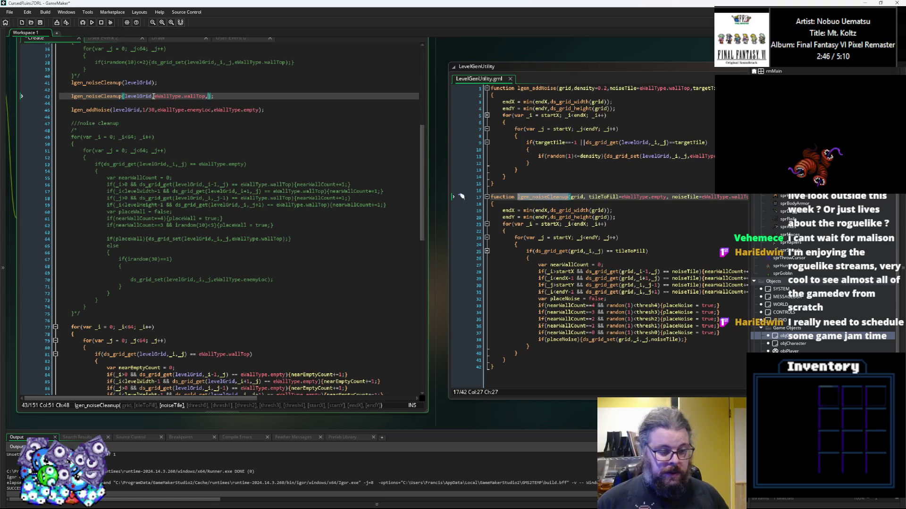
{"action": "scroll", "coordinate": [209, 164], "scroll_direction": "down", "scroll_amount": 3}
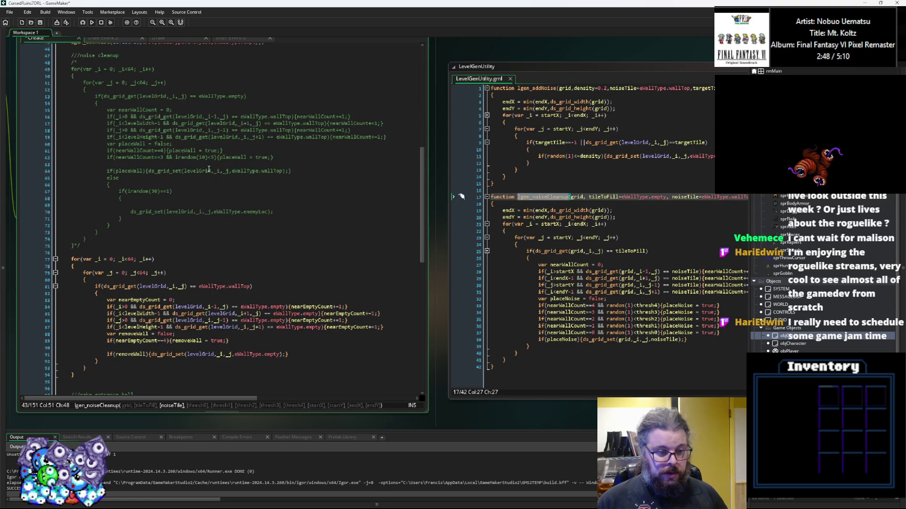
{"action": "left_click", "coordinate": [142, 341]}
{"action": "left_click", "coordinate": [246, 342]}
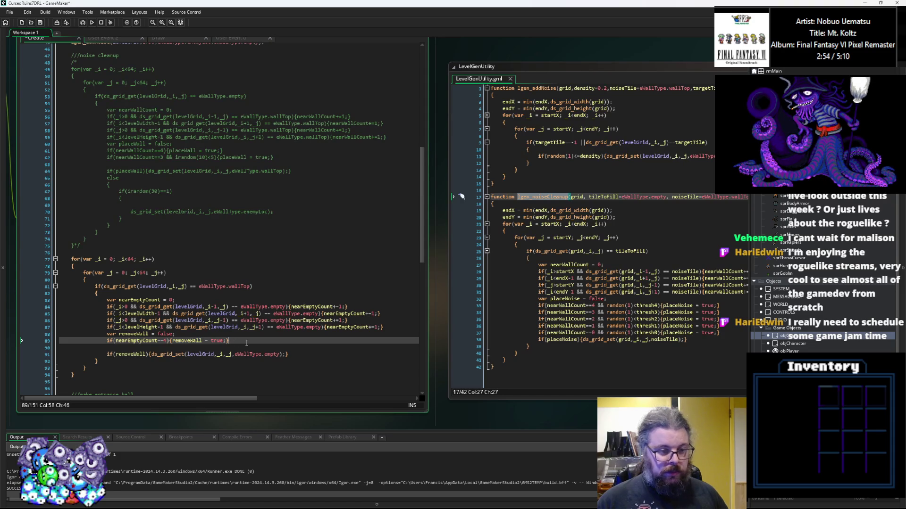
{"action": "scroll", "coordinate": [246, 343], "scroll_direction": "up", "scroll_amount": 3}
Finish the call with eWallType.empty,0,0,0,0,1 and a closing parenthesis
{"action": "left_click", "coordinate": [244, 130]}
{"action": "left_click", "coordinate": [245, 110]}
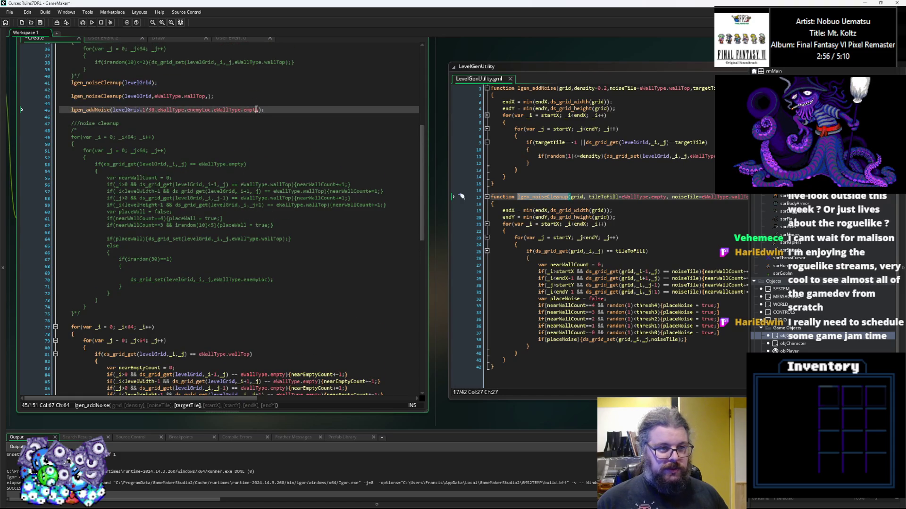
{"action": "left_click", "coordinate": [191, 95]}
{"action": "left_click", "coordinate": [219, 110]}
{"action": "key", "text": "End"}
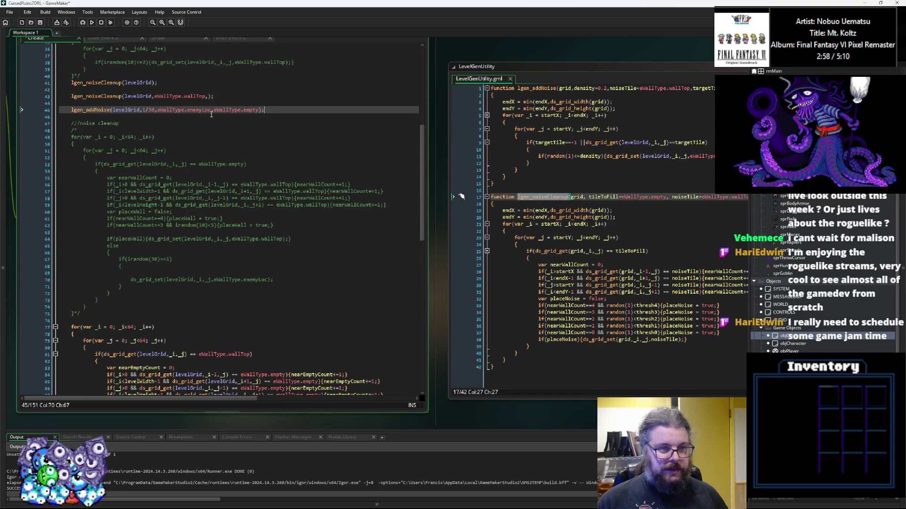
{"action": "left_click", "coordinate": [209, 96]}
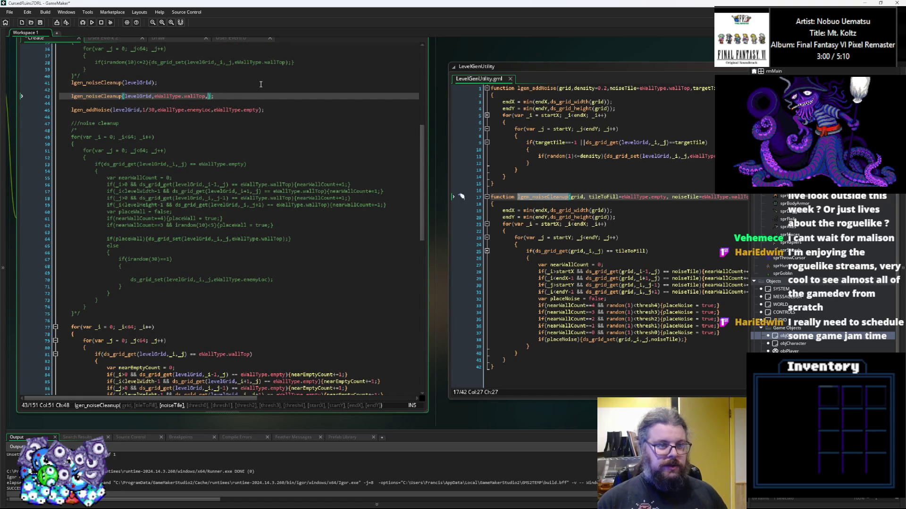
{"action": "type", "text": "wallTop"}
{"action": "key", "text": "ctrl+BackSpace"}
{"action": "type", "text": "eWallTyp"}
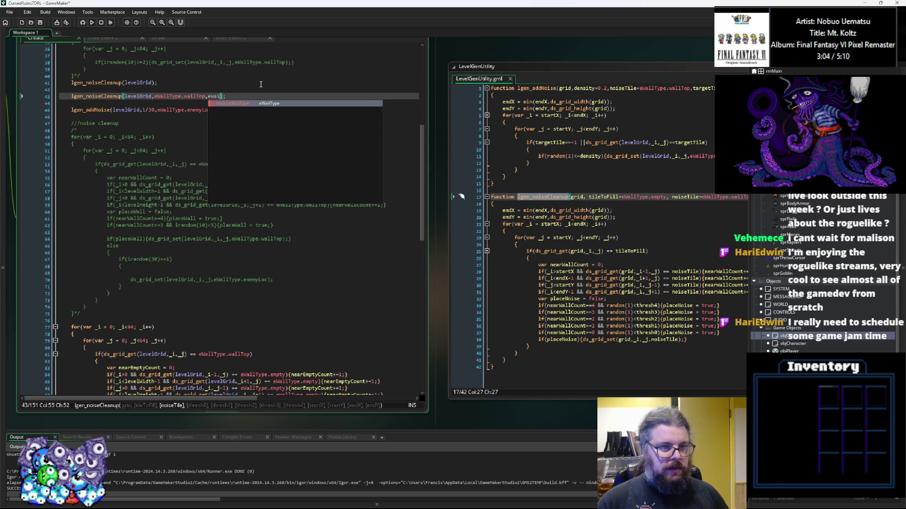
{"action": "type", "text": "e.empty"}
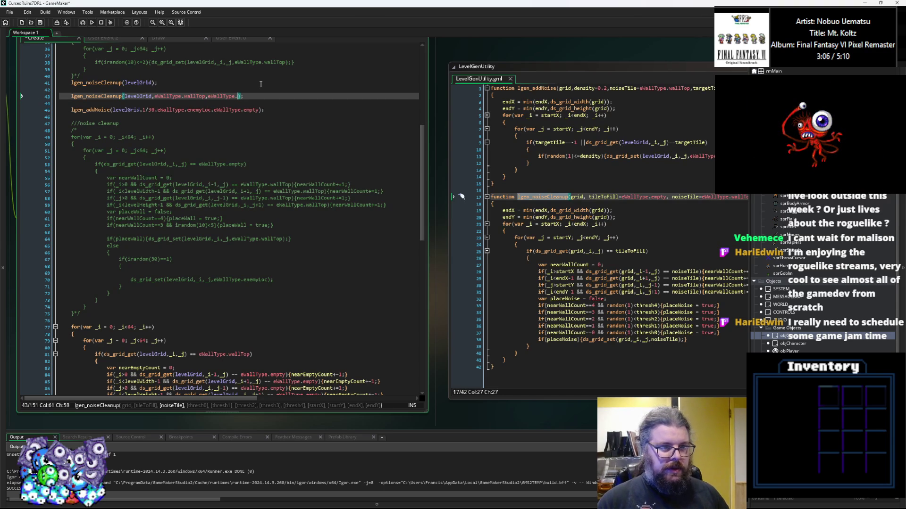
{"action": "type", "text": ","}
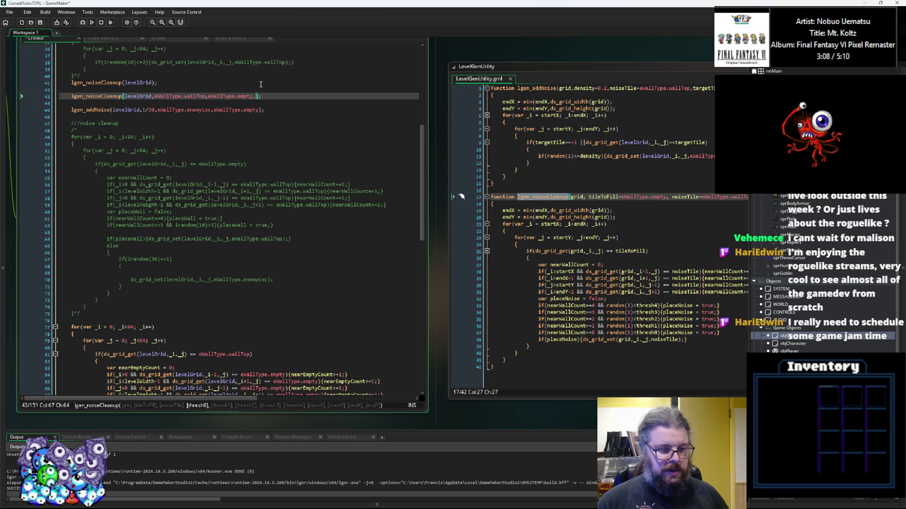
{"action": "type", "text": "0,0,"}
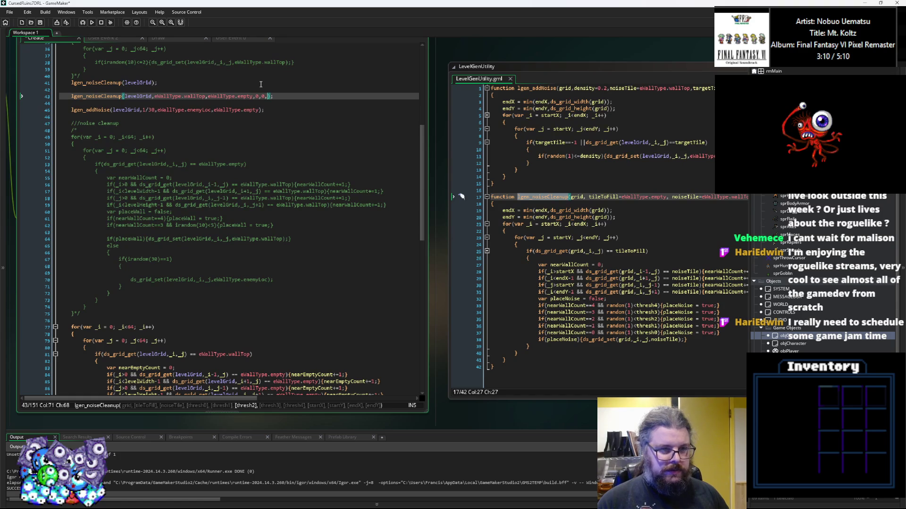
{"action": "type", "text": "0,0,"}
{"action": "type", "text": "1"}
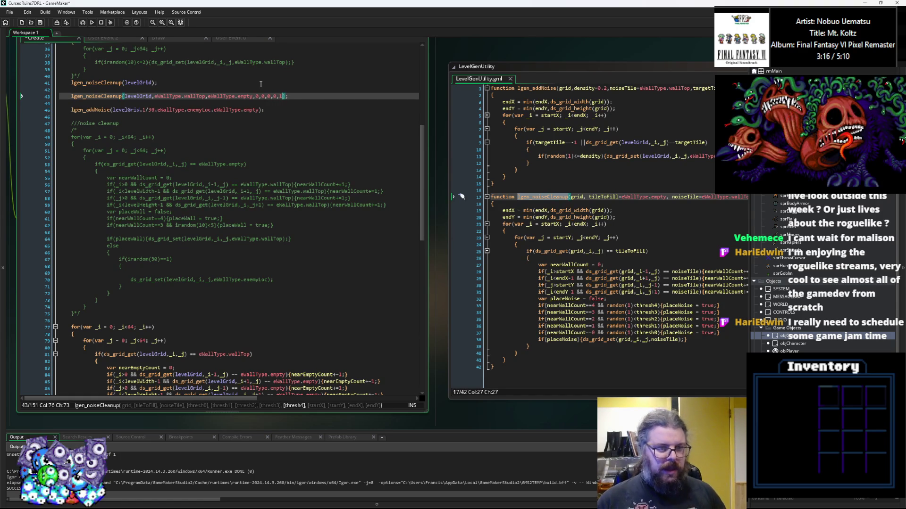
{"action": "left_click", "coordinate": [190, 96]}
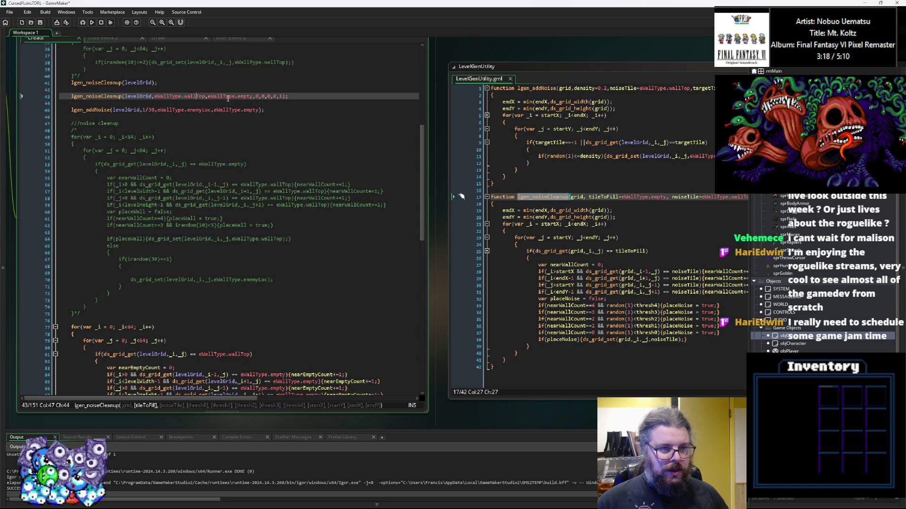
{"action": "left_click", "coordinate": [190, 96]}
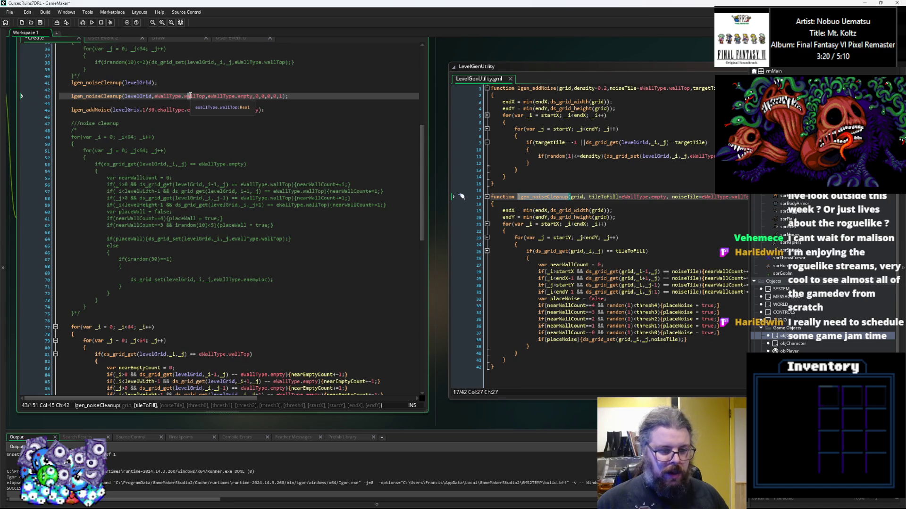
{"action": "left_click", "coordinate": [283, 96]}
{"action": "type", "text": ")"}
{"action": "key", "text": "End"}
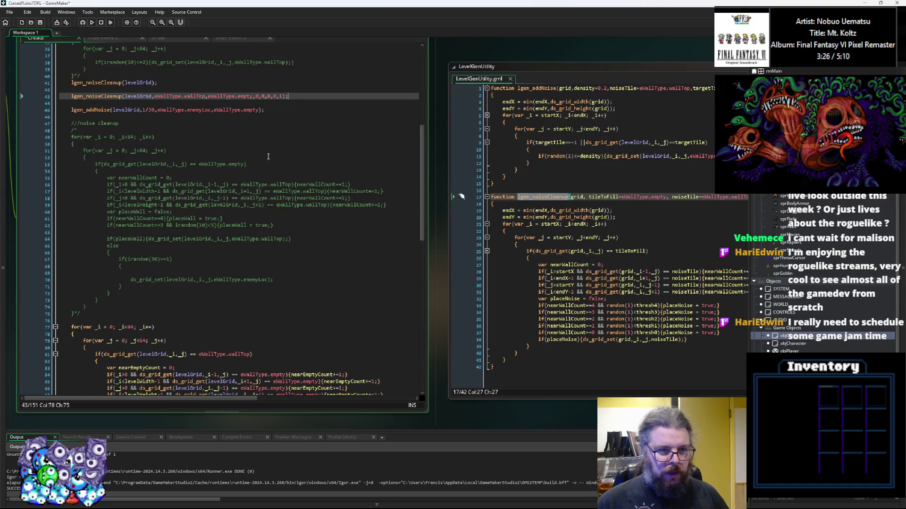
Delete the old wall removal loop and the commented-out noise cleanup block
{"action": "scroll", "coordinate": [268, 156], "scroll_direction": "down", "scroll_amount": 5}
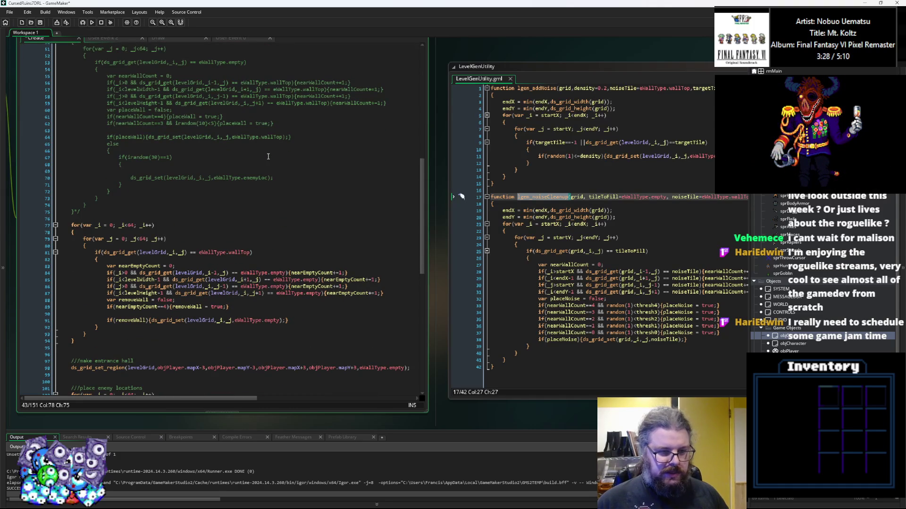
{"action": "left_click", "coordinate": [154, 329]}
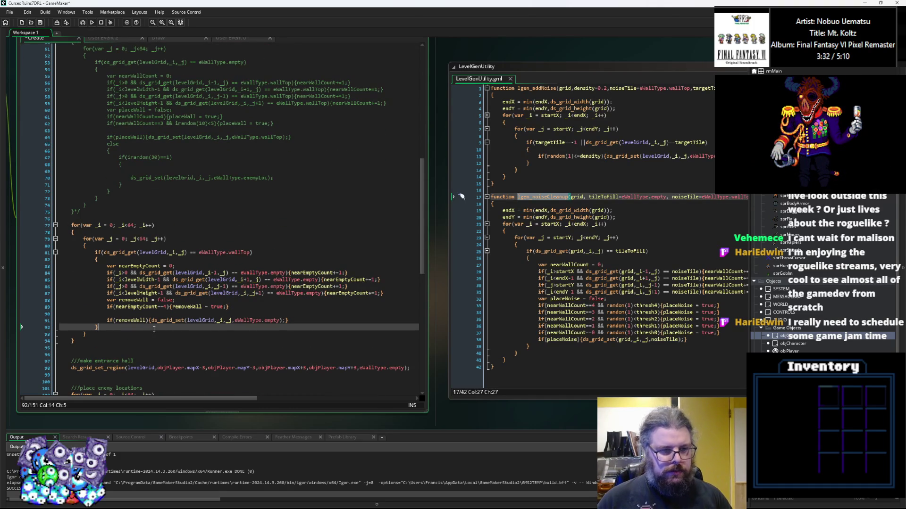
{"action": "left_click", "coordinate": [298, 321]}
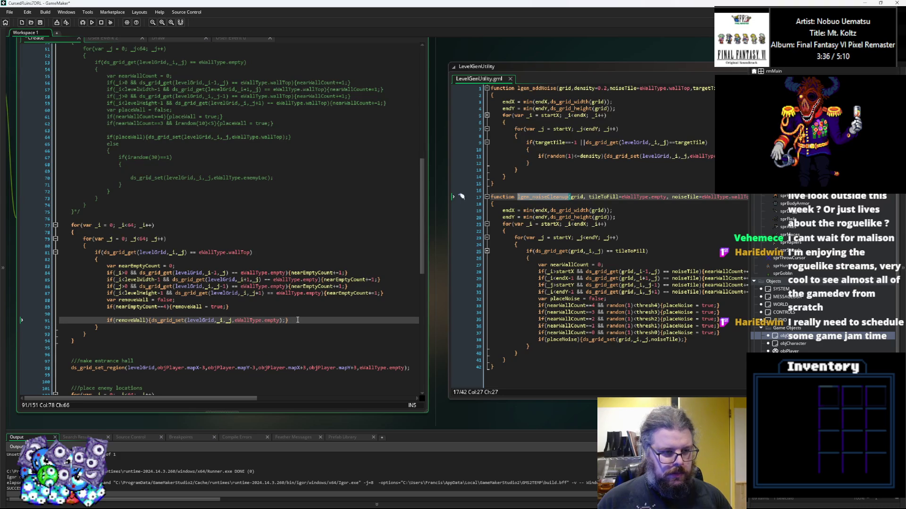
{"action": "left_click_drag", "start_coordinate": [94, 342], "coordinate": [61, 226]}
{"action": "key", "text": "Delete"}
{"action": "scroll", "coordinate": [83, 234], "scroll_direction": "up", "scroll_amount": 4}
{"action": "mouse_move", "coordinate": [88, 309]}
{"action": "left_mouse_down"}
{"action": "mouse_move", "coordinate": [61, 238]}
{"action": "mouse_move", "coordinate": [39, 106]}
{"action": "left_mouse_up"}
{"action": "key", "text": "Delete"}
Remove a leftover blank line and move the enemyLoc lgen_addNoise call after the first cleanup
{"action": "scroll", "coordinate": [142, 189], "scroll_direction": "up", "scroll_amount": 3}
{"action": "left_click", "coordinate": [139, 181]}
{"action": "key", "text": "BackSpace"}
{"action": "key", "text": "BackSpace"}
{"action": "left_click_drag", "start_coordinate": [275, 159], "coordinate": [71, 160]}
{"action": "key", "text": "ctrl+x"}
{"action": "left_click", "coordinate": [157, 141]}
{"action": "key", "text": "ctrl+v"}
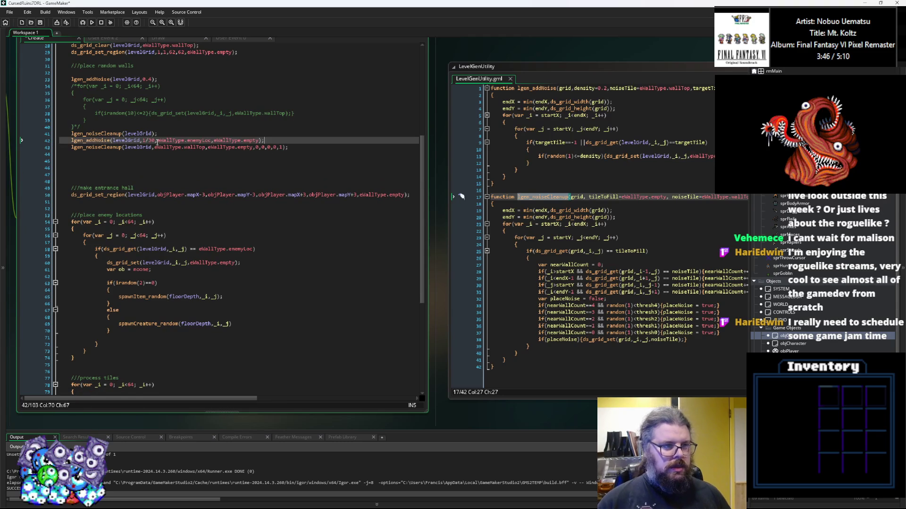
{"action": "key", "text": "Home"}
{"action": "key", "text": "Return"}
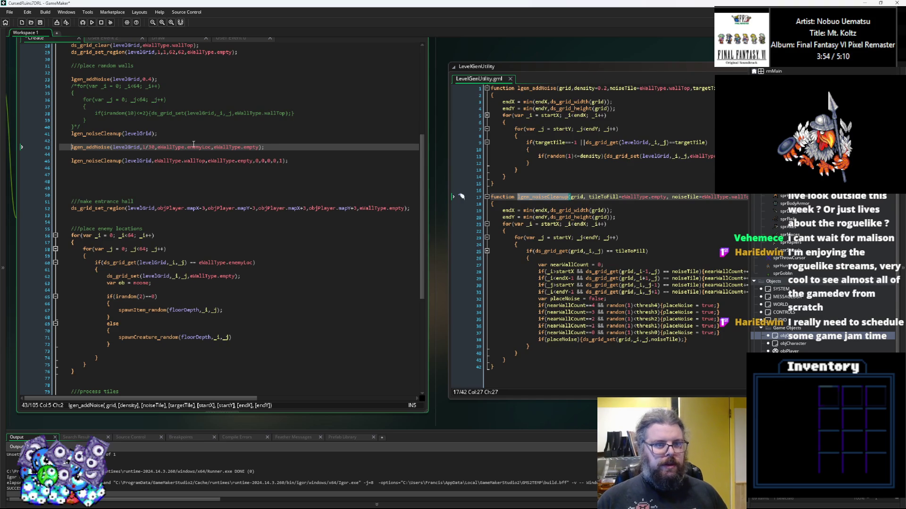
Relocate the enemyLoc noise call below the second lgen_noiseCleanup call, removing extra blank lines
{"action": "left_click_drag", "start_coordinate": [271, 149], "coordinate": [60, 148]}
{"action": "key", "text": "Delete"}
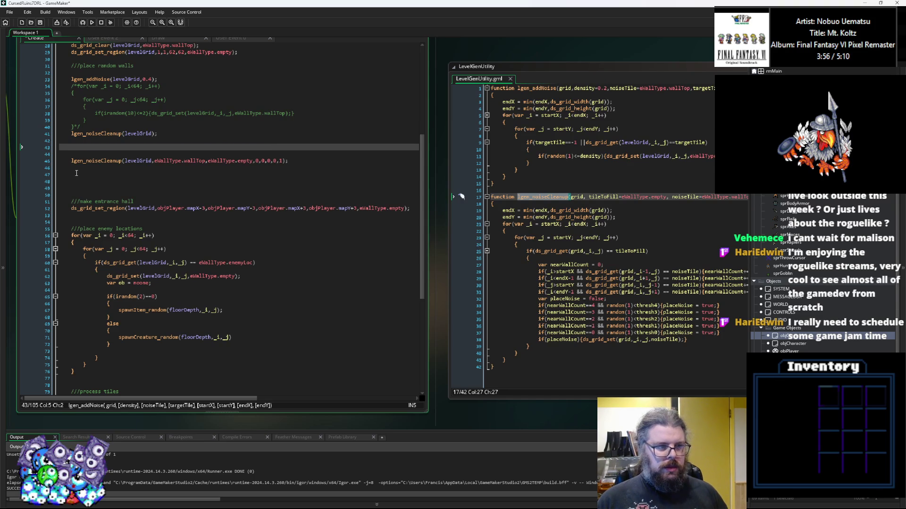
{"action": "left_click", "coordinate": [79, 174]}
{"action": "key", "text": "ctrl+v"}
{"action": "left_click", "coordinate": [85, 151]}
{"action": "key", "text": "BackSpace"}
{"action": "key", "text": "BackSpace"}
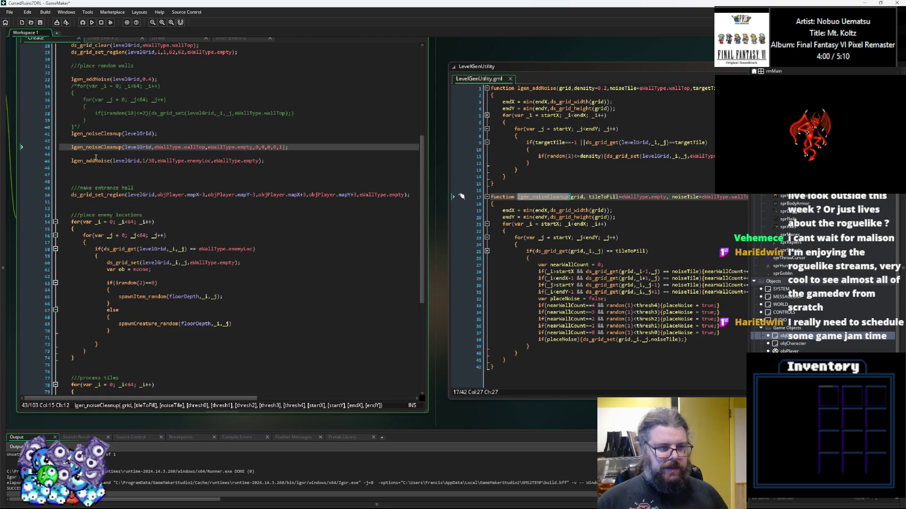
Delete the blank lines above the //make entrance hall comment
{"action": "left_click", "coordinate": [82, 182]}
{"action": "key", "text": "BackSpace"}
{"action": "key", "text": "BackSpace"}
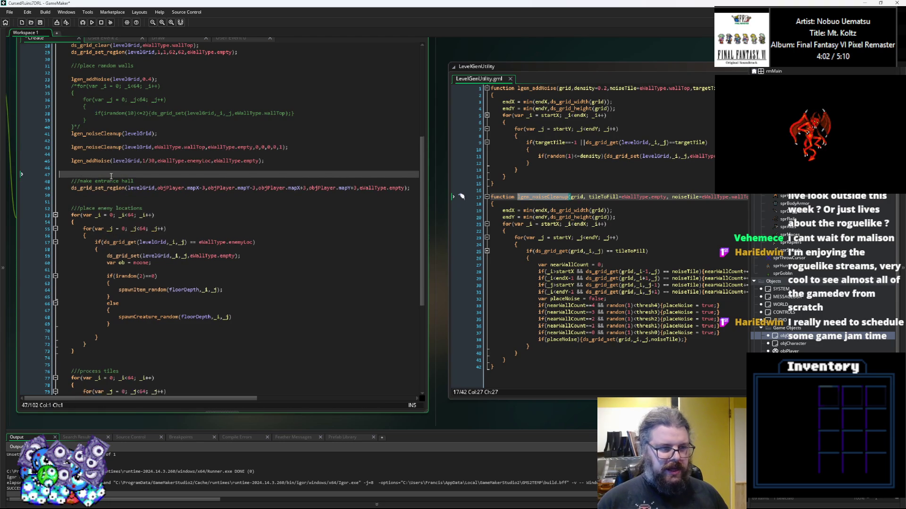
{"action": "scroll", "coordinate": [136, 212], "scroll_direction": "up", "scroll_amount": 3}
{"action": "left_click", "coordinate": [150, 242]}
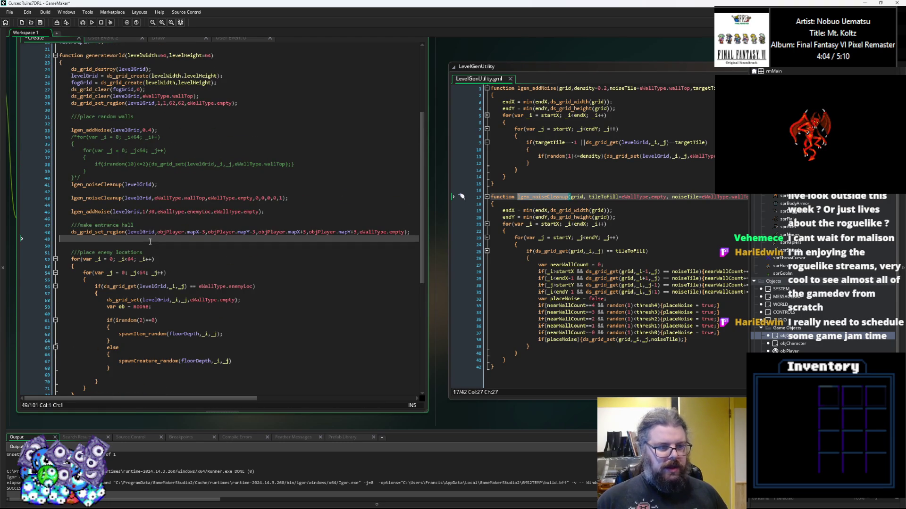
Launch the game in debug mode, start a New Game, and walk the player up and left through the cave
{"action": "left_click", "coordinate": [82, 22]}
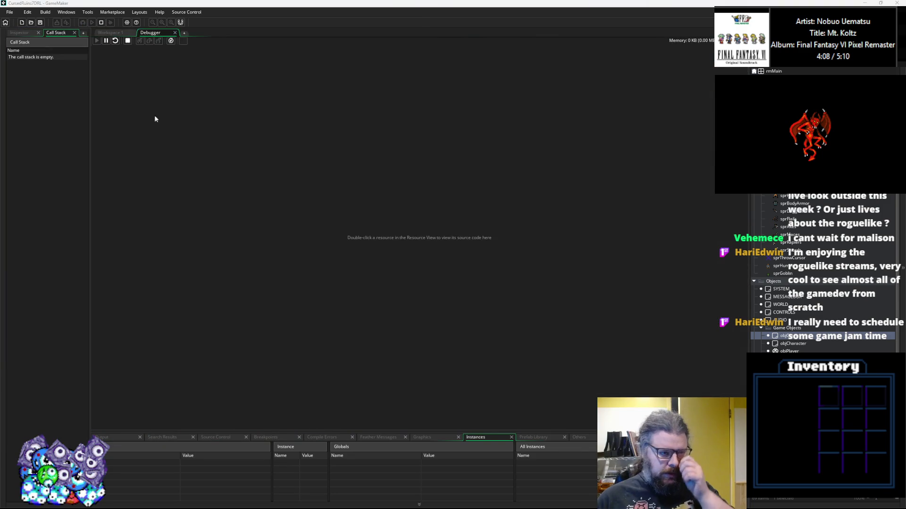
{"action": "key", "text": "Return"}
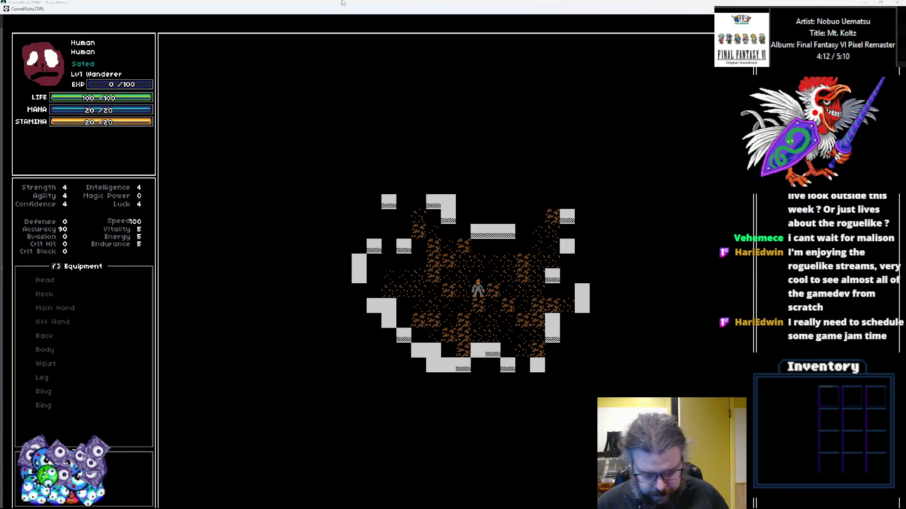
{"action": "key", "text": "Left"}
{"action": "key", "text": "Left"}
{"action": "key", "text": "Left"}
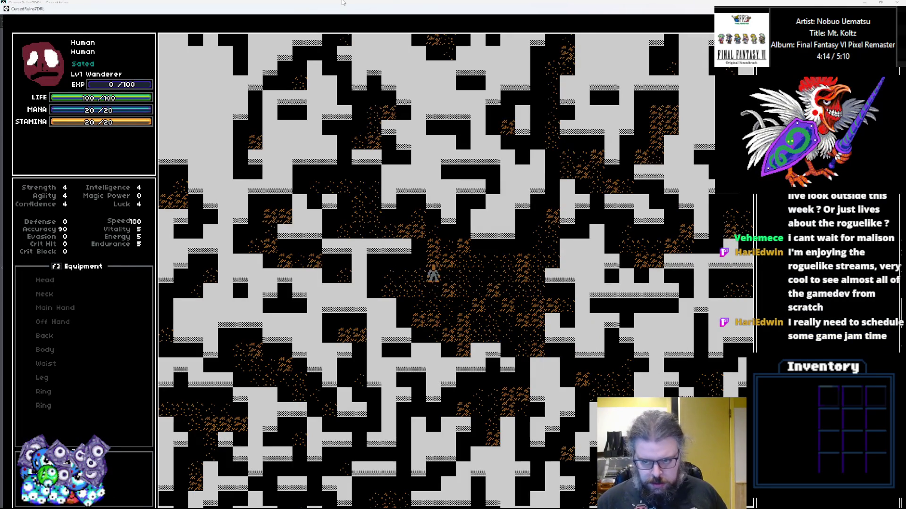
{"action": "key", "text": "Up"}
{"action": "key", "text": "Up"}
{"action": "key", "text": "Up"}
{"action": "key", "text": "Left"}
{"action": "key", "text": "Left"}
{"action": "key", "text": "Left"}
{"action": "key", "text": "Left"}
{"action": "key", "text": "Left"}
{"action": "key", "text": "Up"}
{"action": "key", "text": "Up"}
{"action": "key", "text": "Up"}
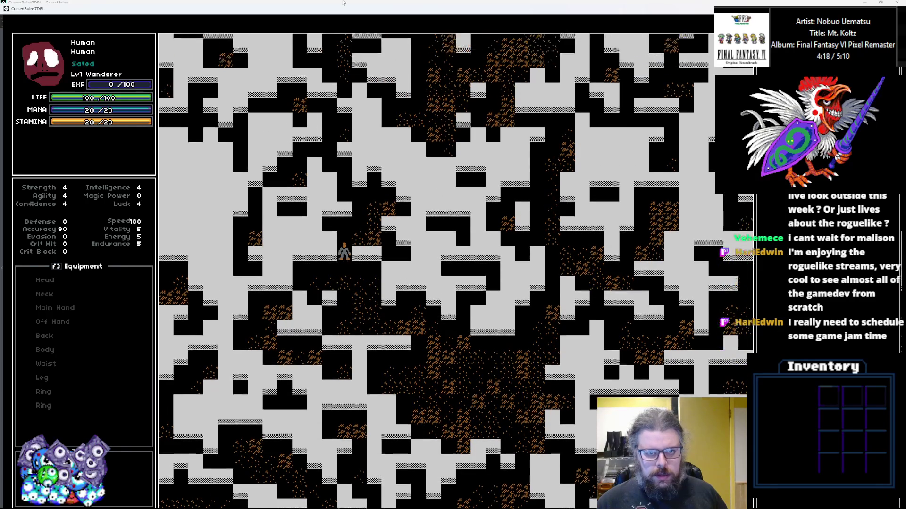
{"action": "key", "text": "Up"}
{"action": "key", "text": "Up"}
{"action": "key", "text": "Up"}
{"action": "key", "text": "Up"}
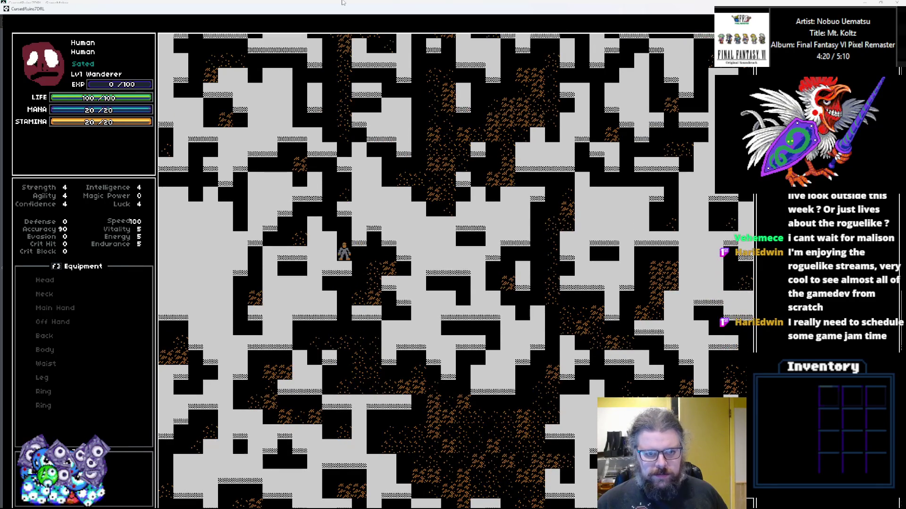
{"action": "key", "text": "Up"}
{"action": "key", "text": "Up"}
{"action": "key", "text": "Left"}
{"action": "key", "text": "Up"}
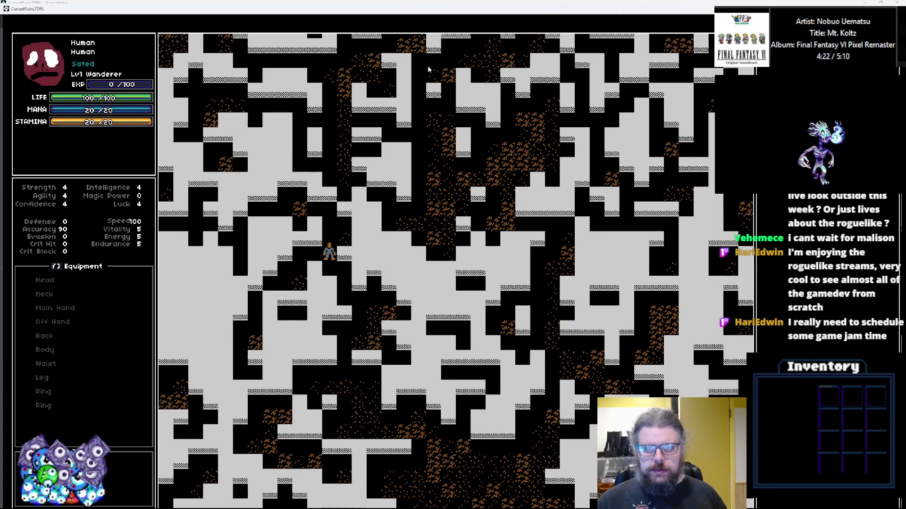
Quit the running game and return to the code editors
{"action": "key", "text": "alt+Return"}
{"action": "left_click", "coordinate": [608, 148]}
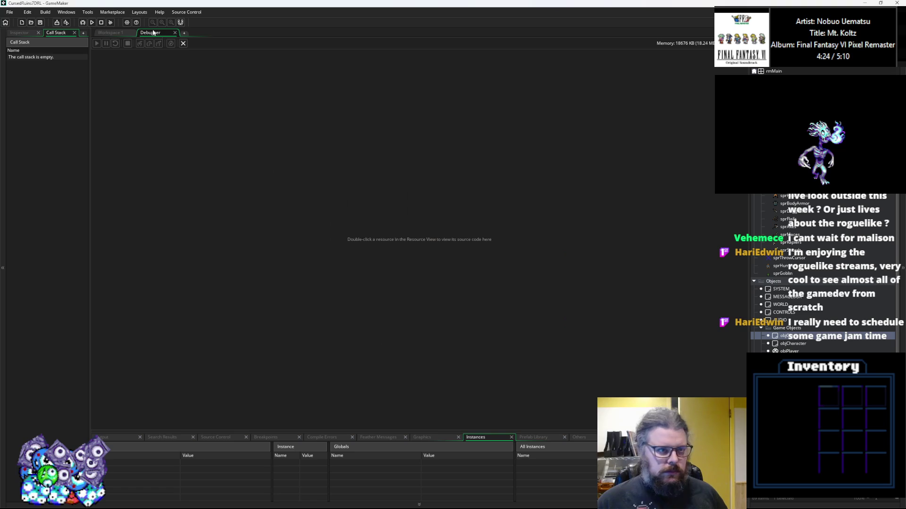
{"action": "left_click", "coordinate": [184, 43]}
Add a breakpoint on the enemy-location lgen_addNoise call at line 45 and save the project
{"action": "left_click", "coordinate": [341, 256]}
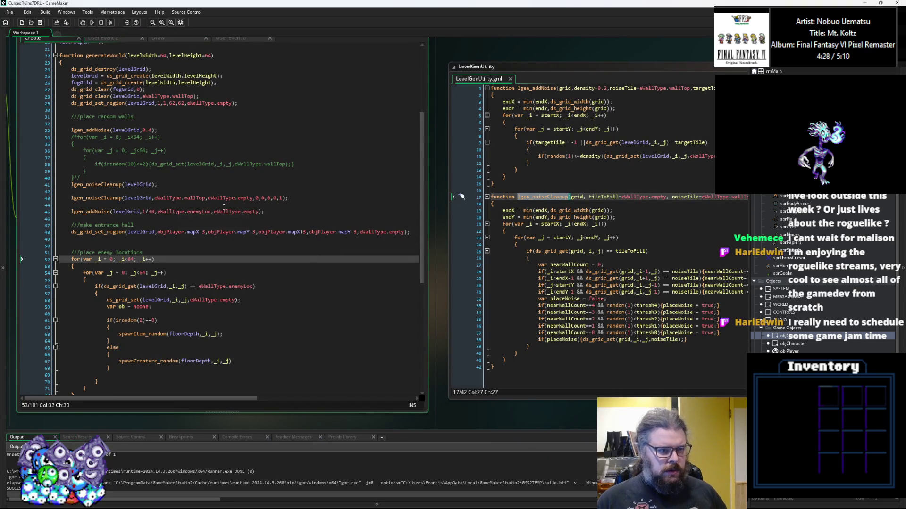
{"action": "left_click", "coordinate": [206, 212]}
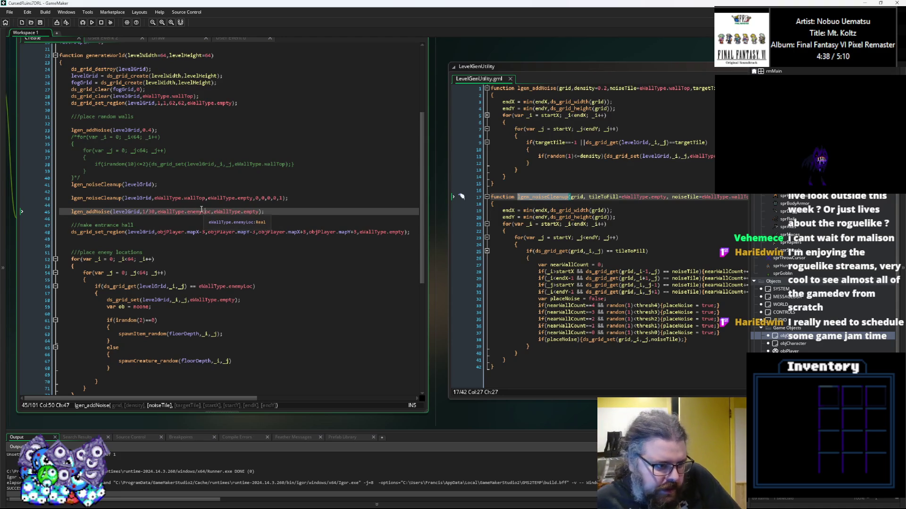
{"action": "left_click", "coordinate": [39, 213]}
{"action": "left_click", "coordinate": [41, 23]}
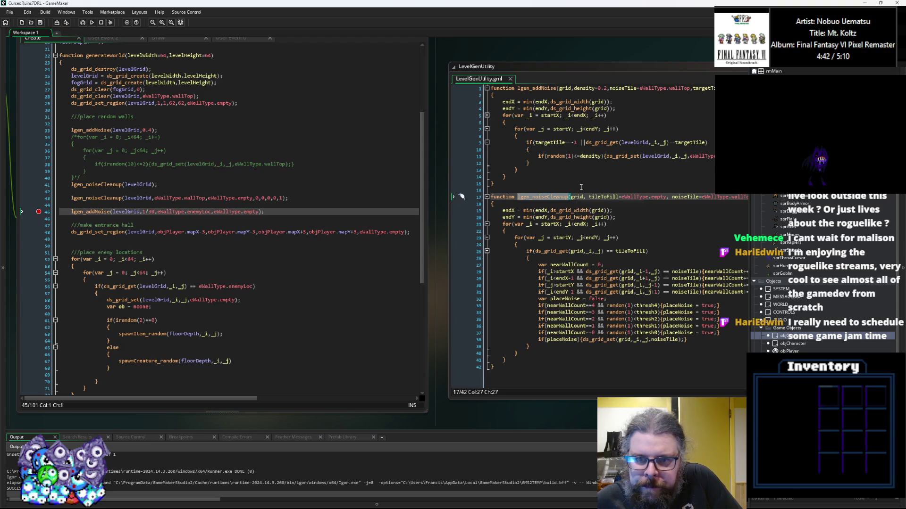
Review lgen_noiseCleanup's tileToFill parameter and line 9 ds_grid_get check, then relaunch under the debugger
{"action": "left_click", "coordinate": [527, 196]}
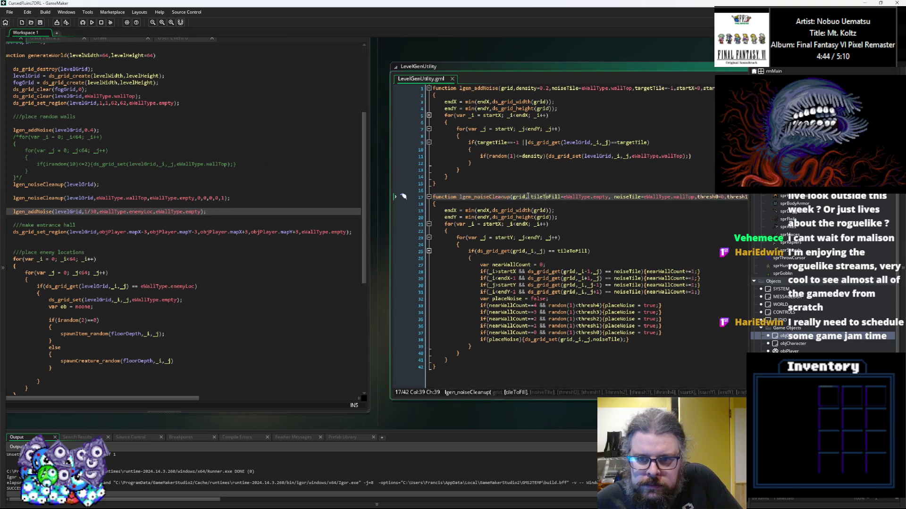
{"action": "left_click", "coordinate": [495, 144]}
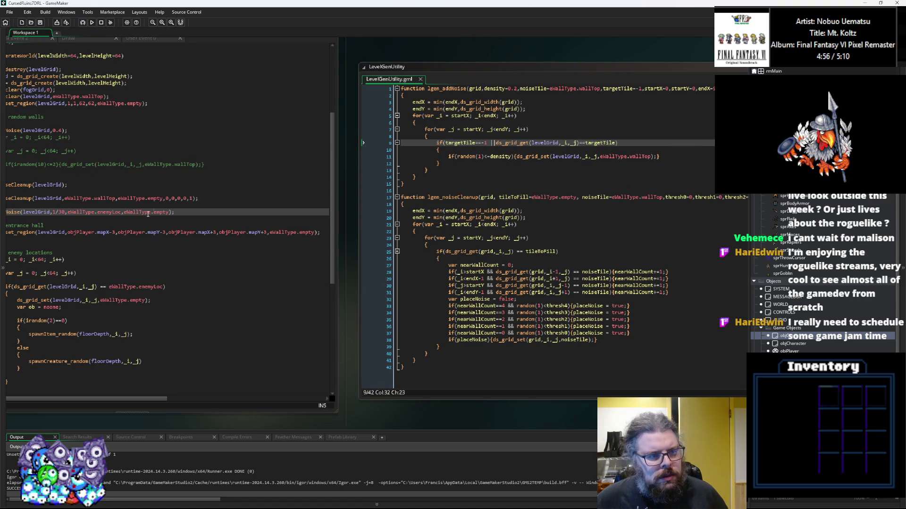
{"action": "left_click", "coordinate": [157, 212]}
{"action": "key", "text": "Down"}
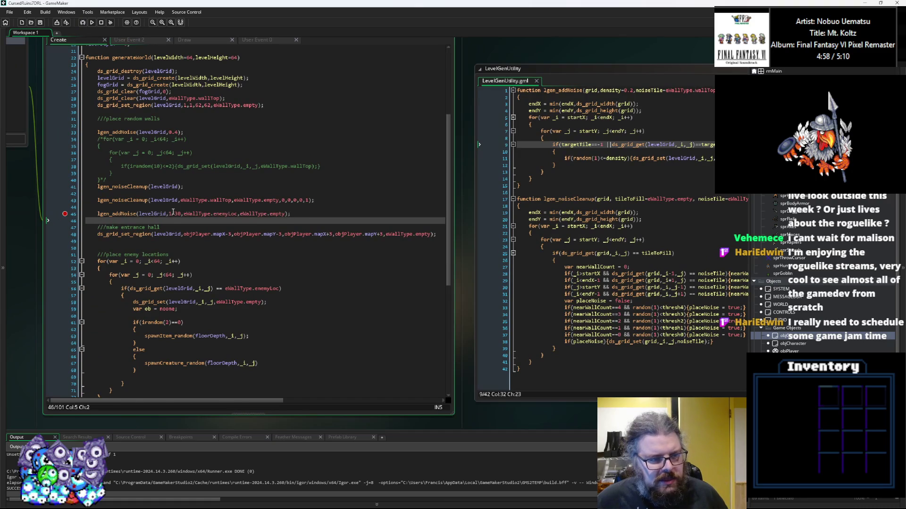
{"action": "left_click", "coordinate": [173, 213]}
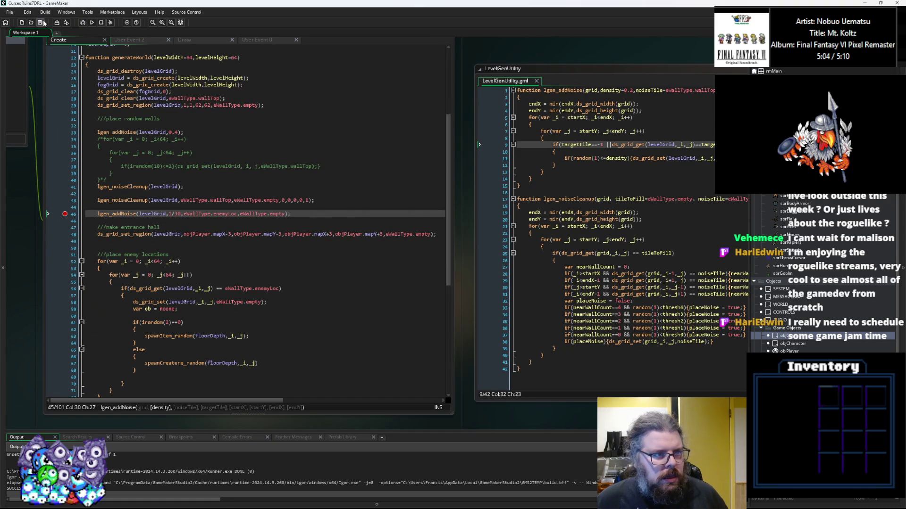
{"action": "left_click", "coordinate": [82, 22]}
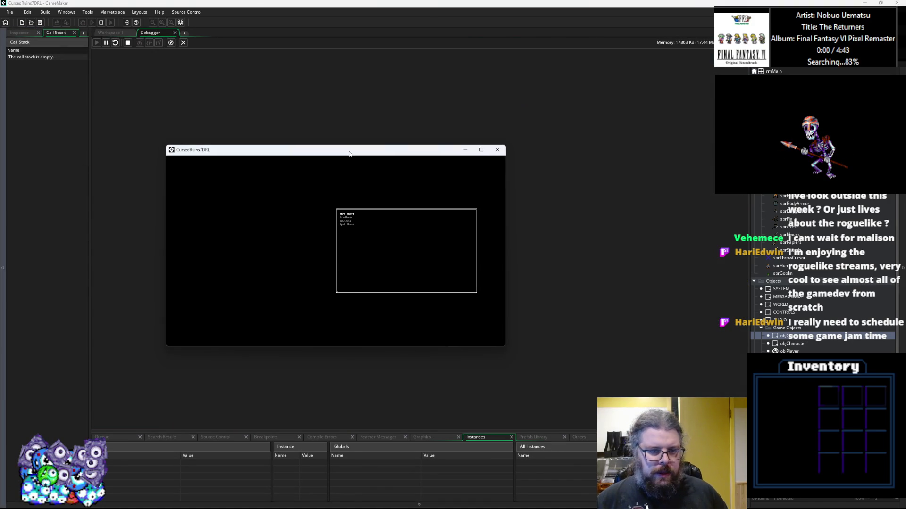
At the paused breakpoint, step into lgen_addNoise and back out, resume, and re-set the line 45 breakpoint
{"action": "left_click", "coordinate": [117, 83]}
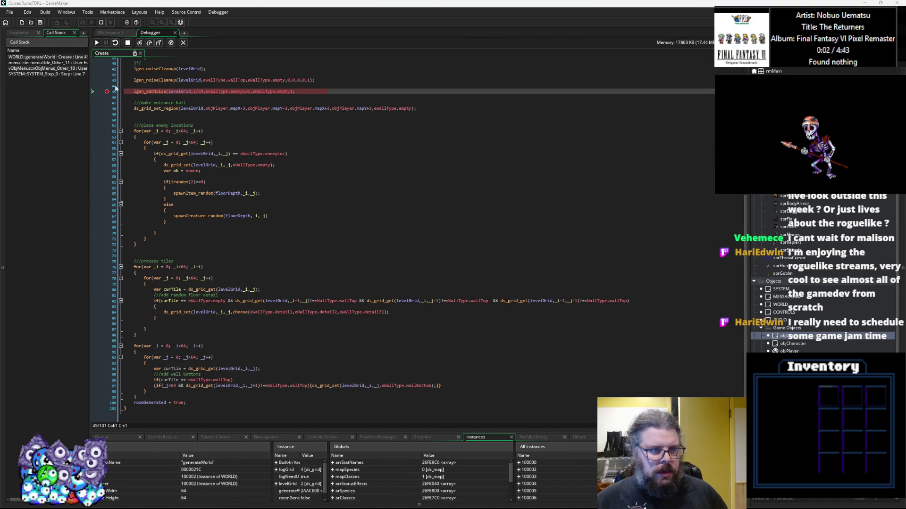
{"action": "left_click", "coordinate": [149, 42]}
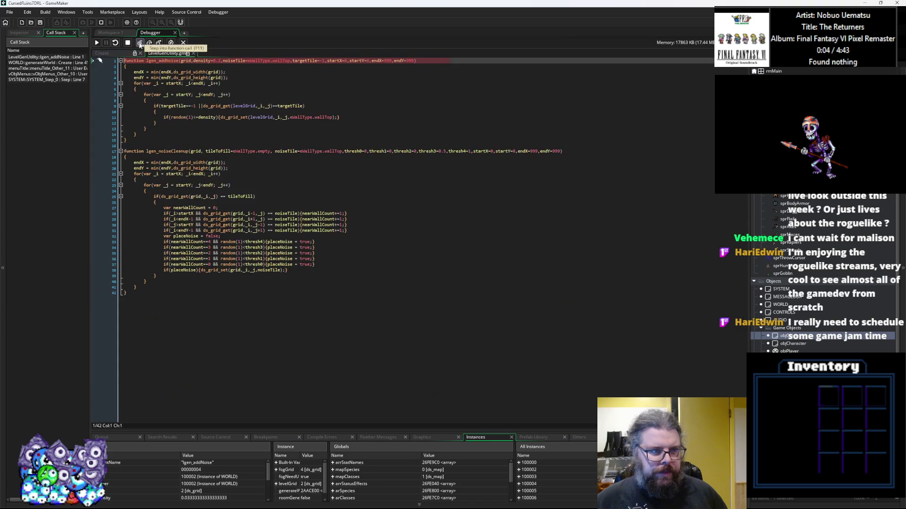
{"action": "left_click", "coordinate": [159, 43]}
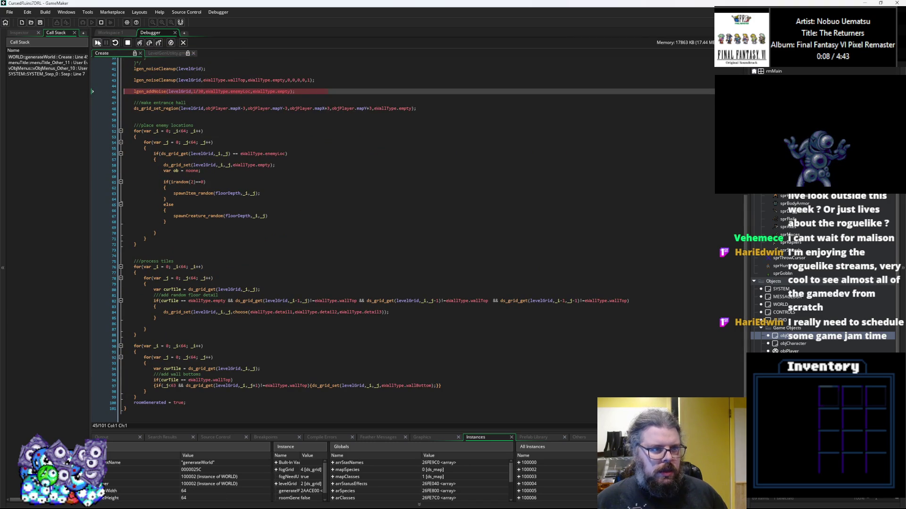
{"action": "left_click", "coordinate": [98, 43]}
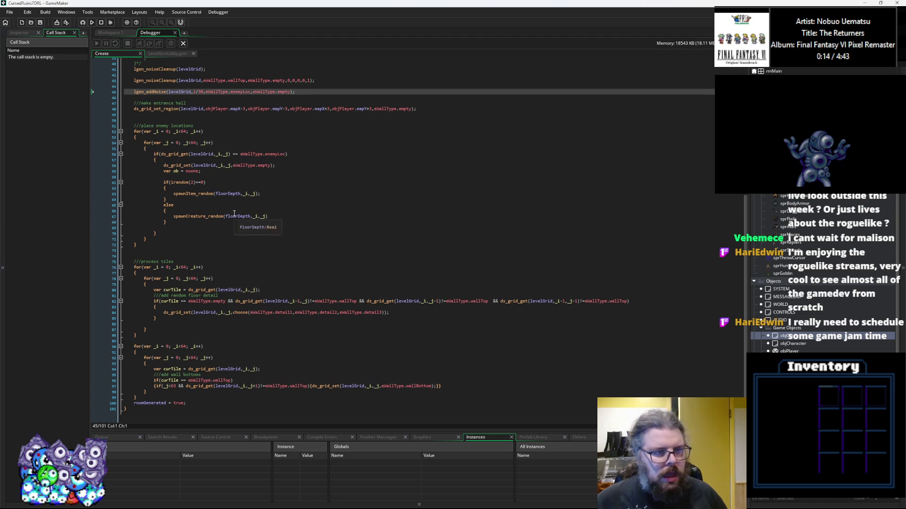
{"action": "left_click", "coordinate": [108, 91]}
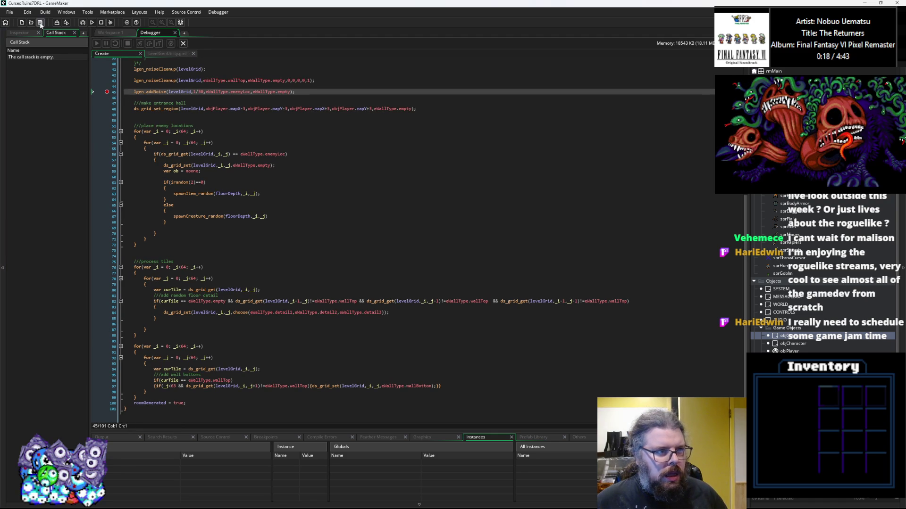
Relaunch in debug mode, start a New Game, and step into lgen_addNoise toward the target tile check
{"action": "left_click", "coordinate": [82, 23]}
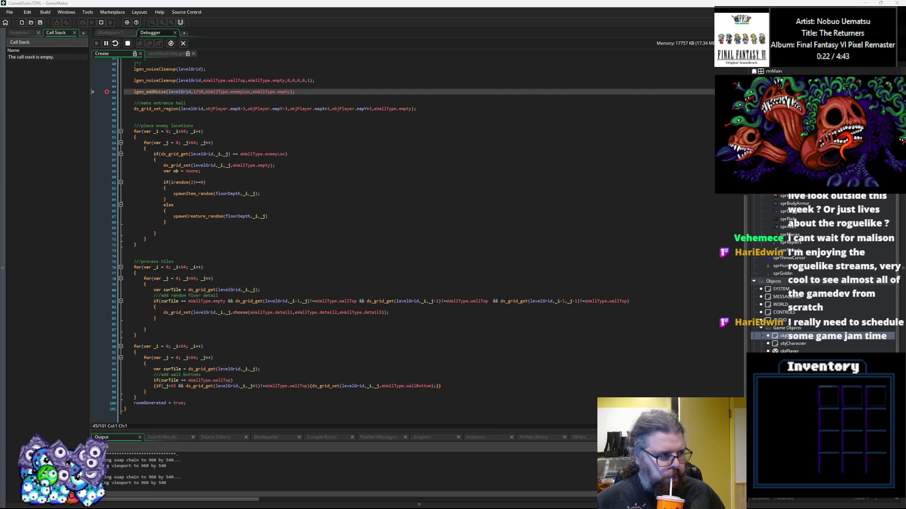
{"action": "left_click_drag", "start_coordinate": [216, 215], "coordinate": [351, 196]}
{"action": "key", "text": "Return"}
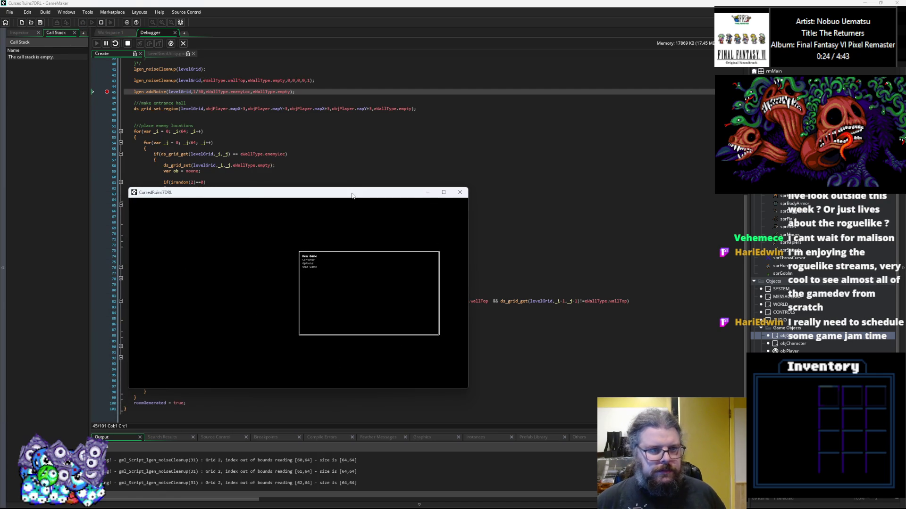
{"action": "left_click", "coordinate": [139, 43]}
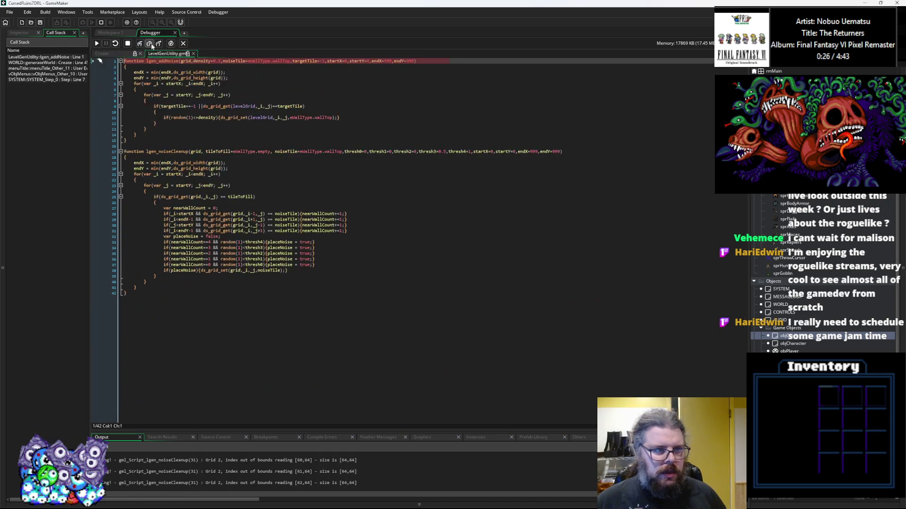
{"action": "left_click", "coordinate": [150, 43]}
{"action": "left_click", "coordinate": [149, 43]}
{"action": "left_click", "coordinate": [149, 43]}
{"action": "left_click", "coordinate": [149, 44]}
{"action": "left_click", "coordinate": [149, 44]}
Set a breakpoint on the line 11 density check and continue execution to it with F5
{"action": "mouse_move", "coordinate": [176, 106]}
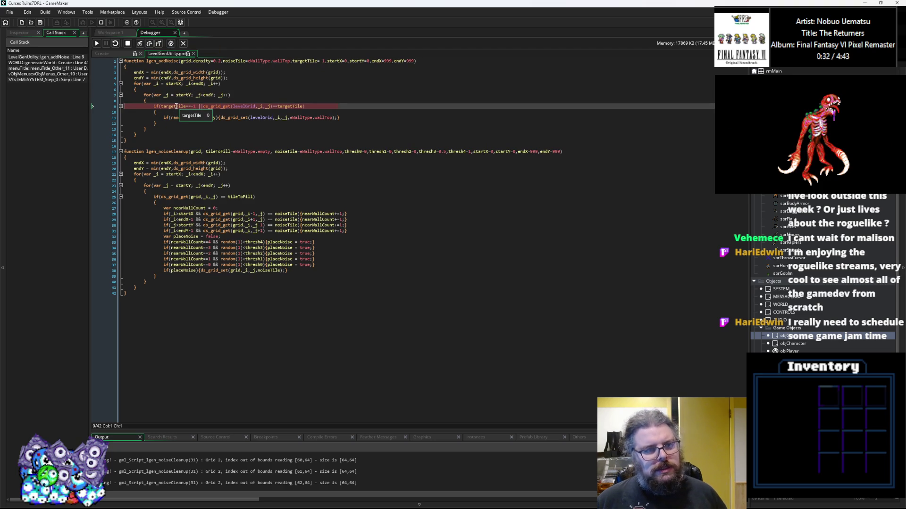
{"action": "mouse_move", "coordinate": [244, 106]}
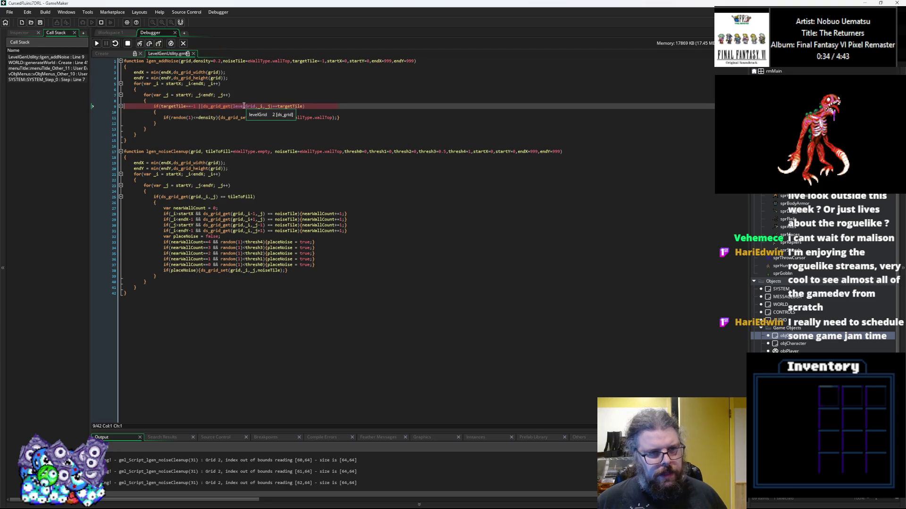
{"action": "mouse_move", "coordinate": [295, 108]}
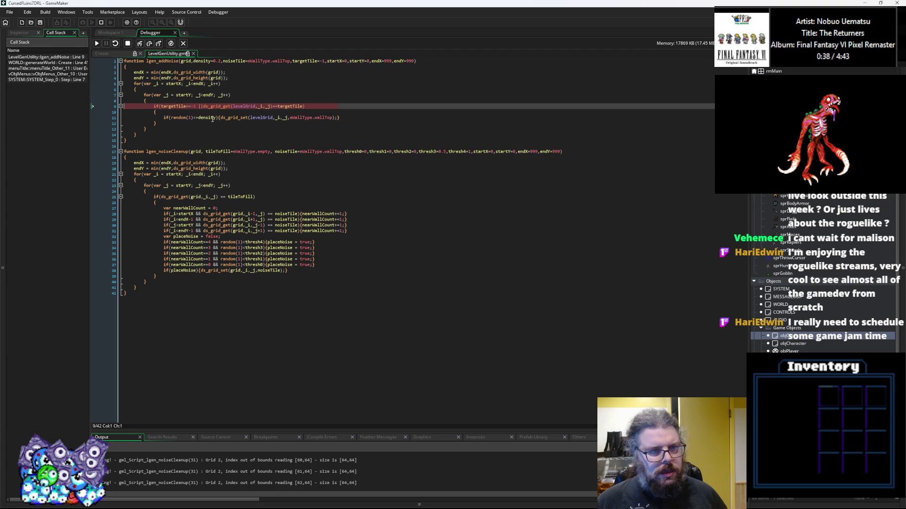
{"action": "left_click", "coordinate": [106, 117]}
{"action": "key", "text": "F5"}
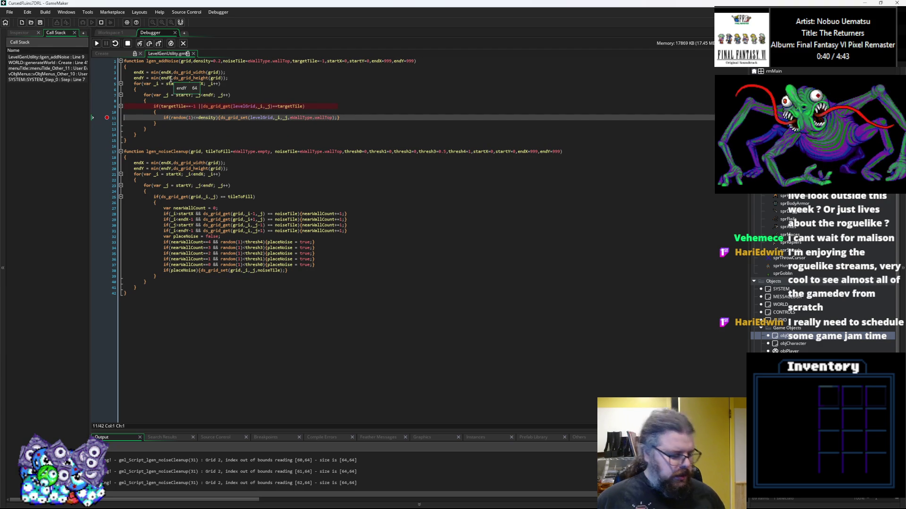
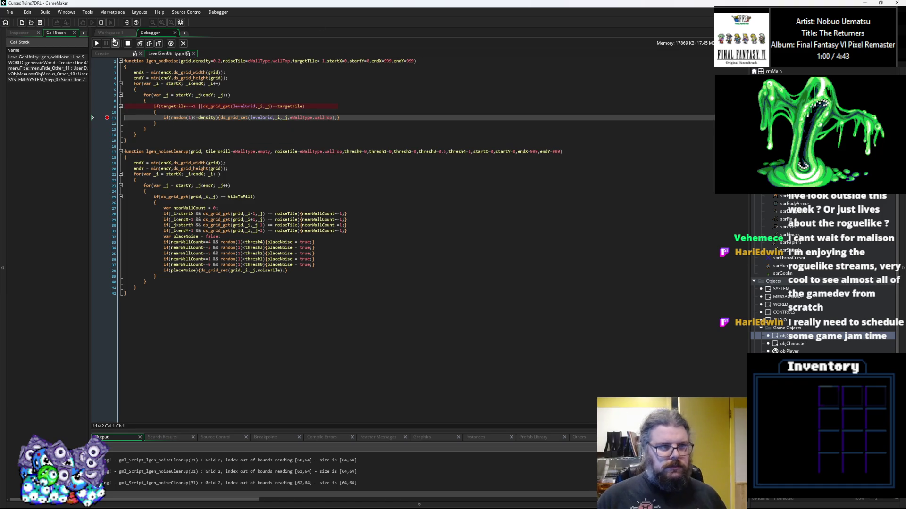
Resume past the breakpoint, stop the game, and check lgen_addNoise's noiseTile parameter
{"action": "left_click", "coordinate": [100, 44]}
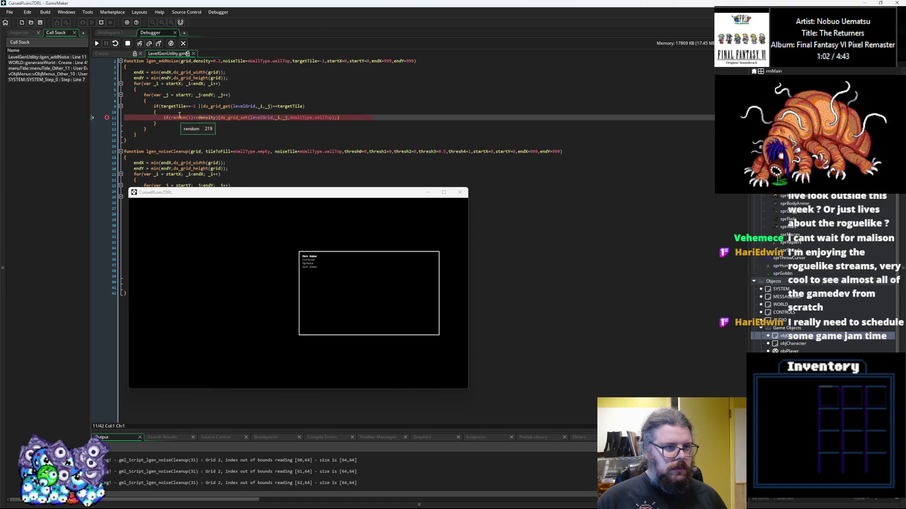
{"action": "left_click", "coordinate": [333, 117]}
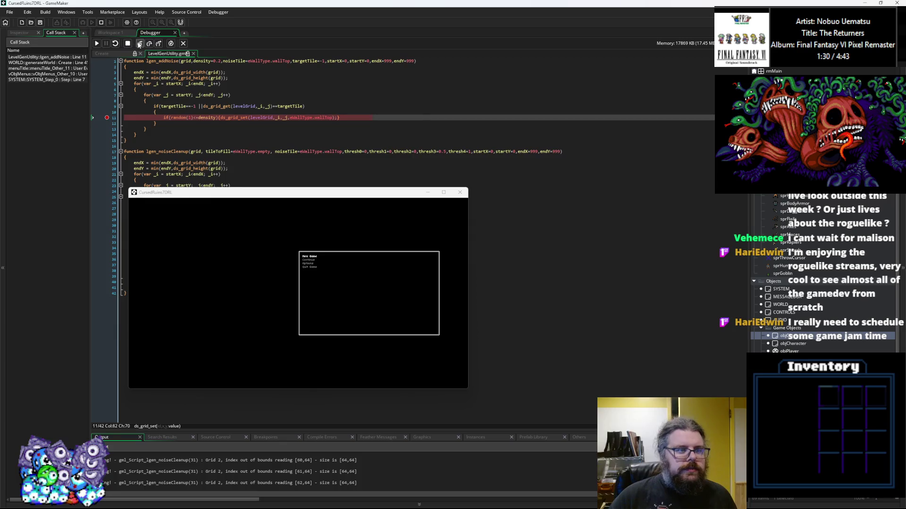
{"action": "left_click", "coordinate": [127, 44]}
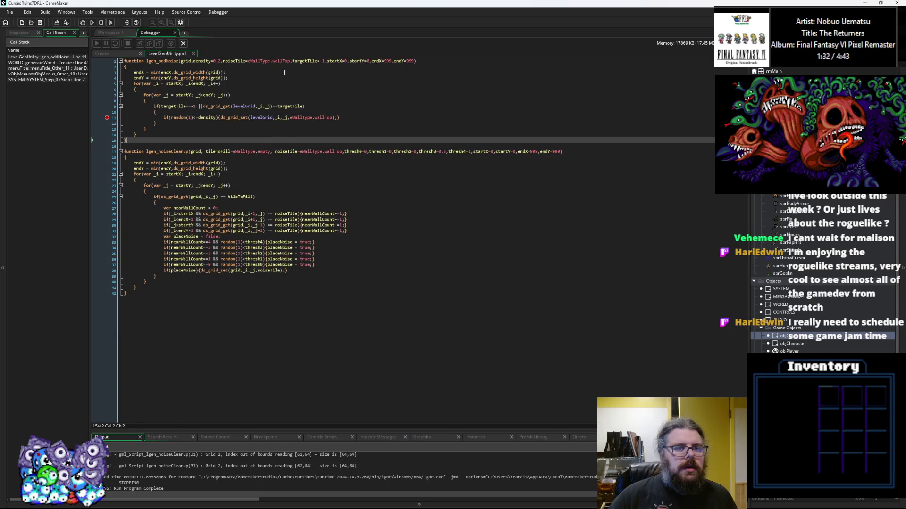
{"action": "left_click", "coordinate": [248, 62]}
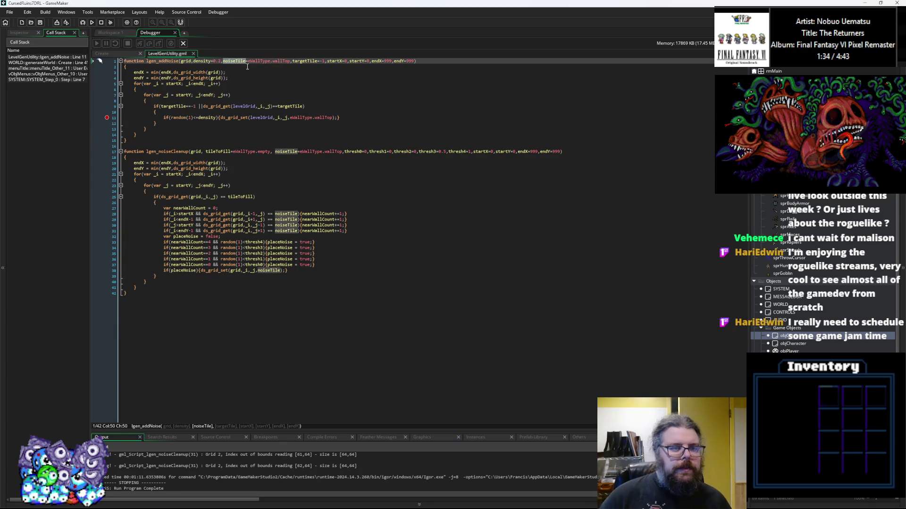
Replace eWallType.wallTop with noiseTile on line 11, then close the Debugger and rerun in debug
{"action": "left_click_drag", "start_coordinate": [333, 117], "coordinate": [291, 117]}
{"action": "type", "text": "noiseTile"}
{"action": "key", "text": "Down"}
{"action": "key", "text": "Down"}
{"action": "key", "text": "Down"}
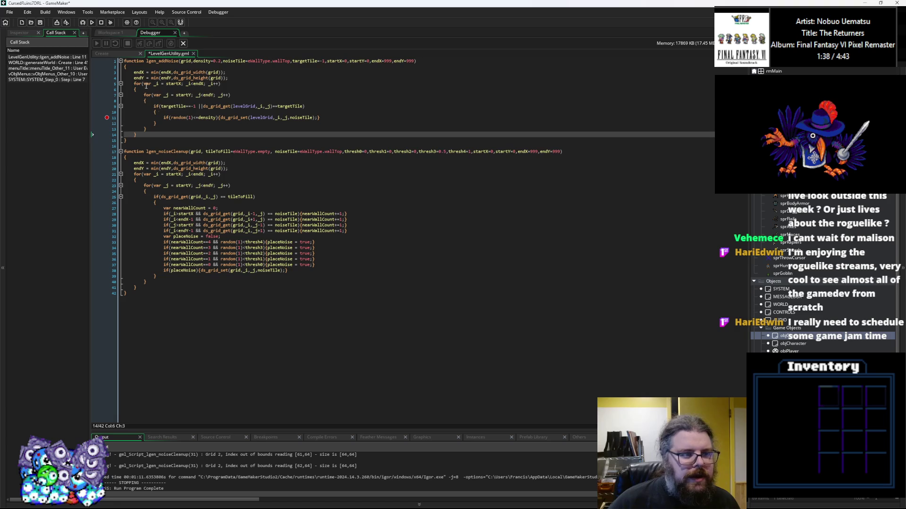
{"action": "left_click", "coordinate": [105, 118]}
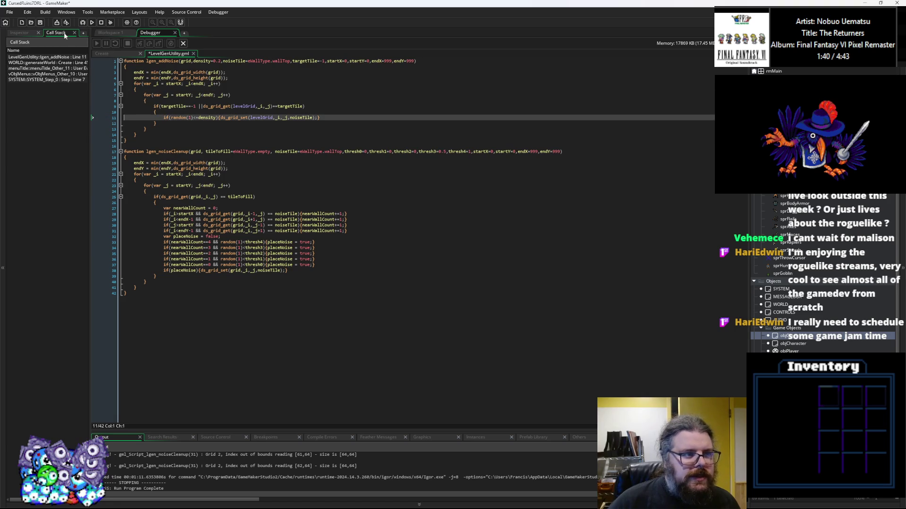
{"action": "left_click", "coordinate": [183, 43]}
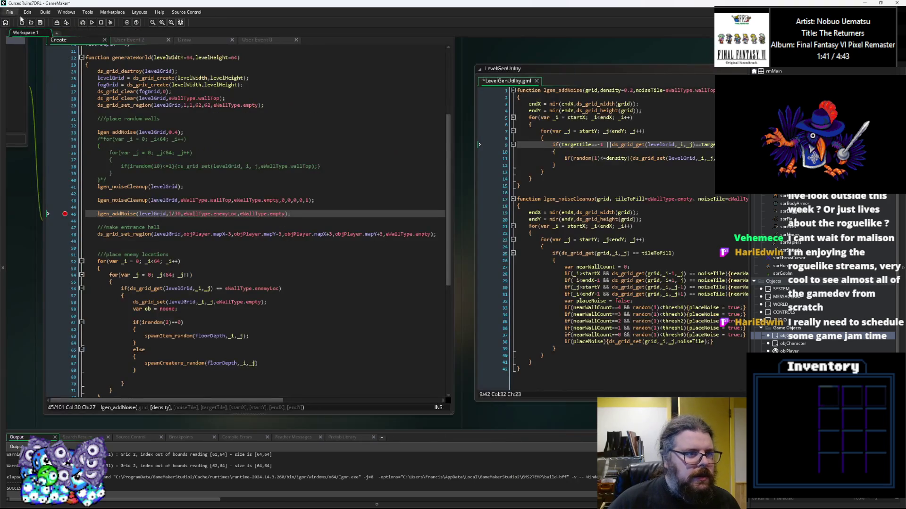
{"action": "left_click", "coordinate": [82, 23]}
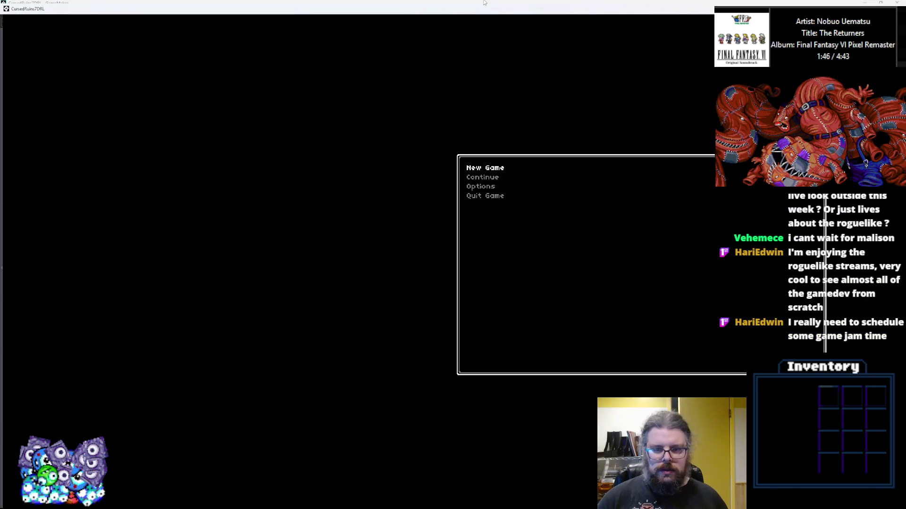
Start a New Game, continue past the breakpoint, and reveal the whole cave map with F1
{"action": "key", "text": "Return"}
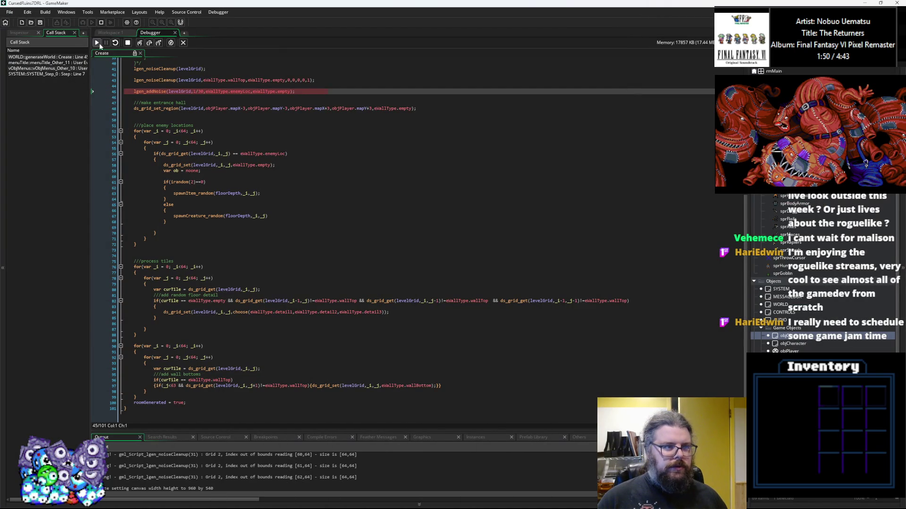
{"action": "left_click", "coordinate": [98, 43]}
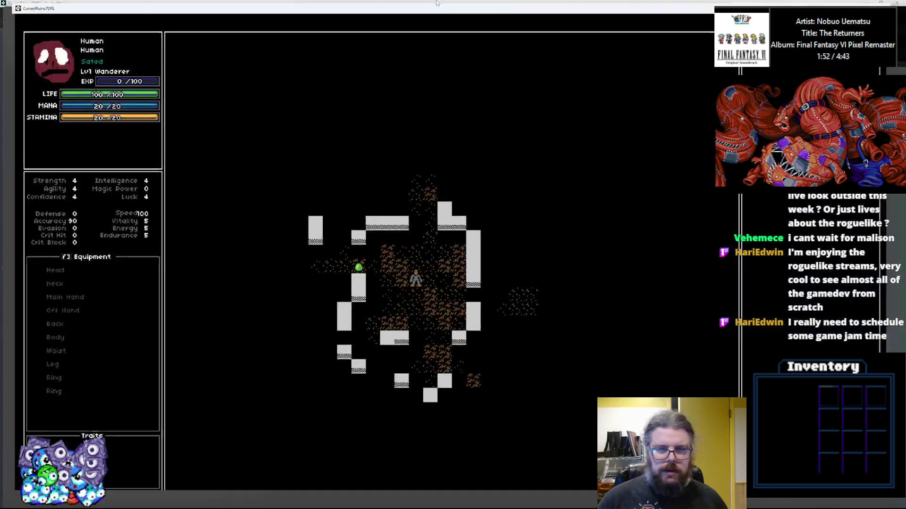
{"action": "key", "text": "F1"}
Walk the player up and left through the cave until beside a slime
{"action": "key", "text": "Right"}
{"action": "key", "text": "Up"}
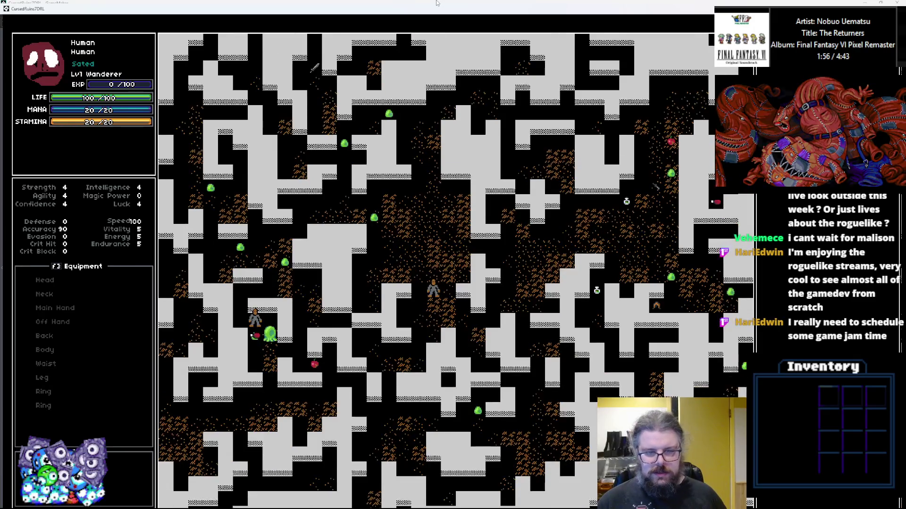
{"action": "key", "text": "Up"}
{"action": "key", "text": "Left"}
{"action": "key", "text": "Left"}
{"action": "key", "text": "Left"}
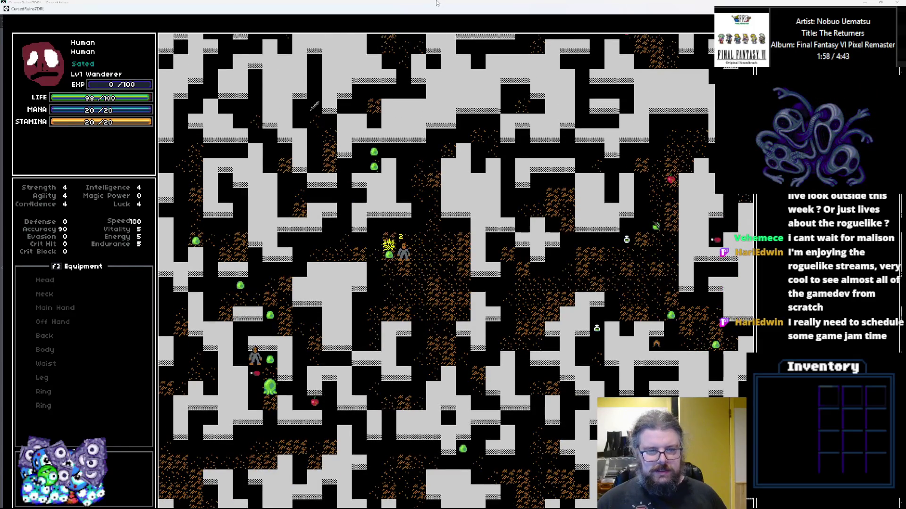
{"action": "key", "text": "Up"}
{"action": "key", "text": "Left"}
{"action": "key", "text": "Left"}
{"action": "key", "text": "Left"}
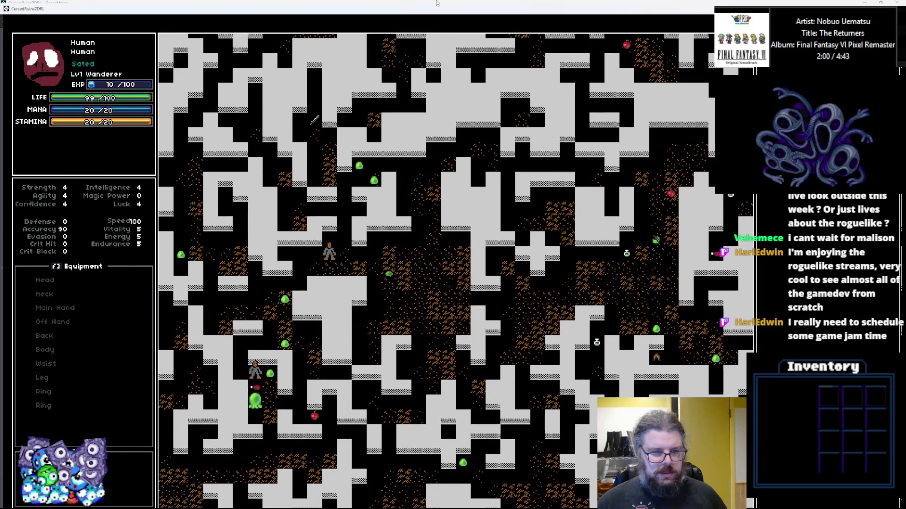
{"action": "key", "text": "Down"}
{"action": "key", "text": "Down"}
{"action": "key", "text": "Left"}
{"action": "key", "text": "Left"}
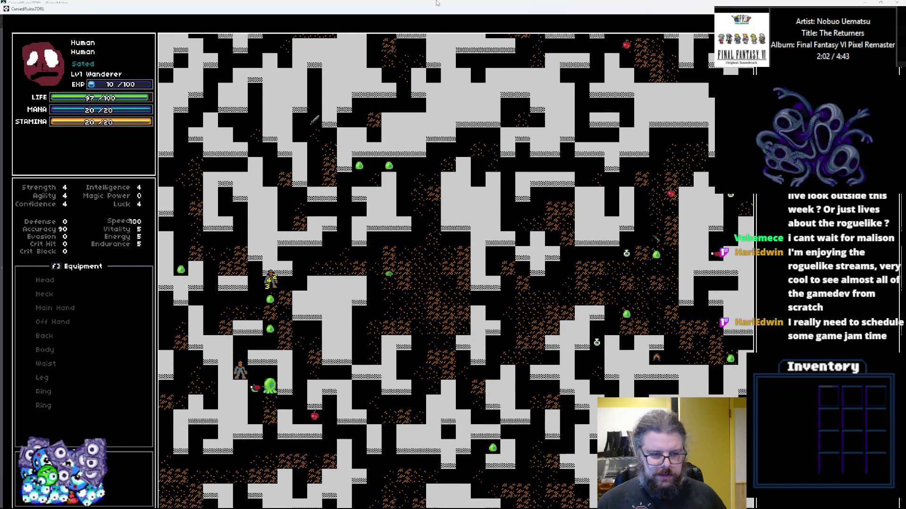
Fight the slimes below and to the right until the player's life drops to 0/100
{"action": "key", "text": "Down"}
{"action": "key", "text": "Down"}
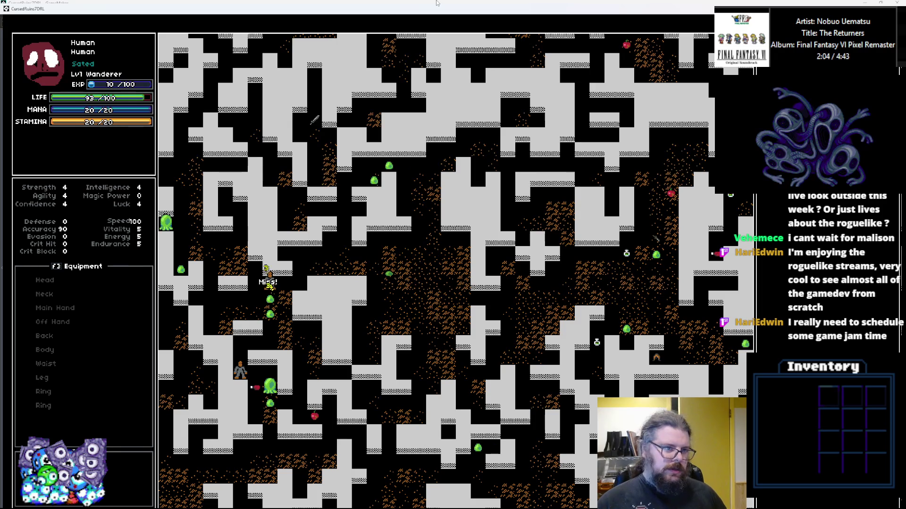
{"action": "key", "text": "Down"}
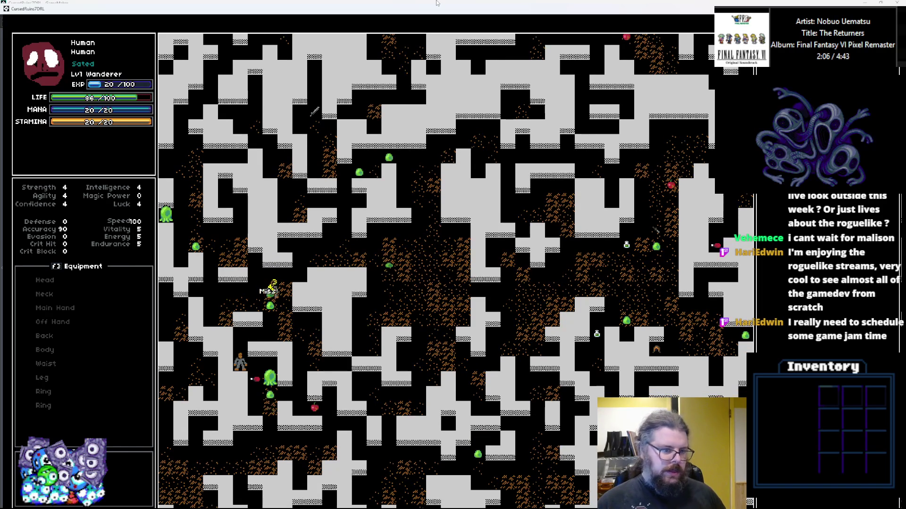
{"action": "key", "text": "Down"}
{"action": "key", "text": "Down"}
{"action": "key", "text": "Down"}
{"action": "key", "text": "Down"}
{"action": "key", "text": "Down"}
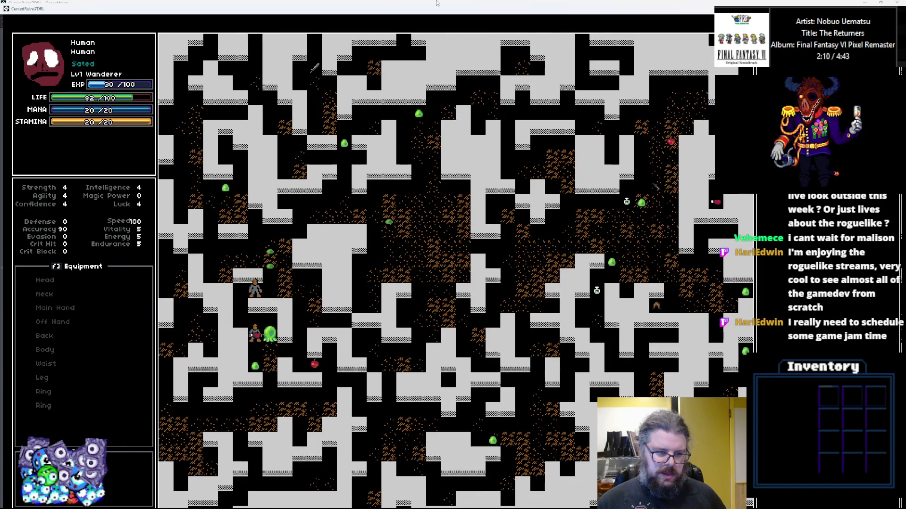
{"action": "key", "text": "Right"}
{"action": "key", "text": "Right"}
{"action": "key", "text": "Right"}
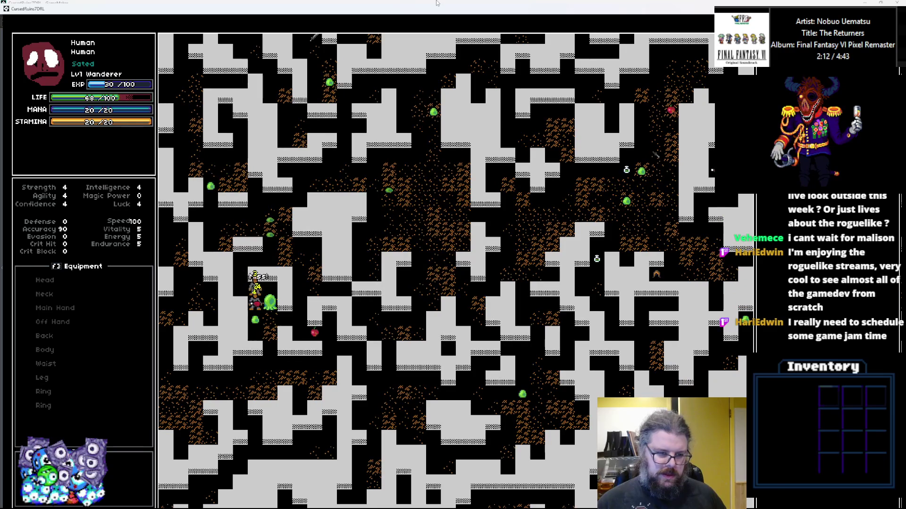
{"action": "key", "text": "Right"}
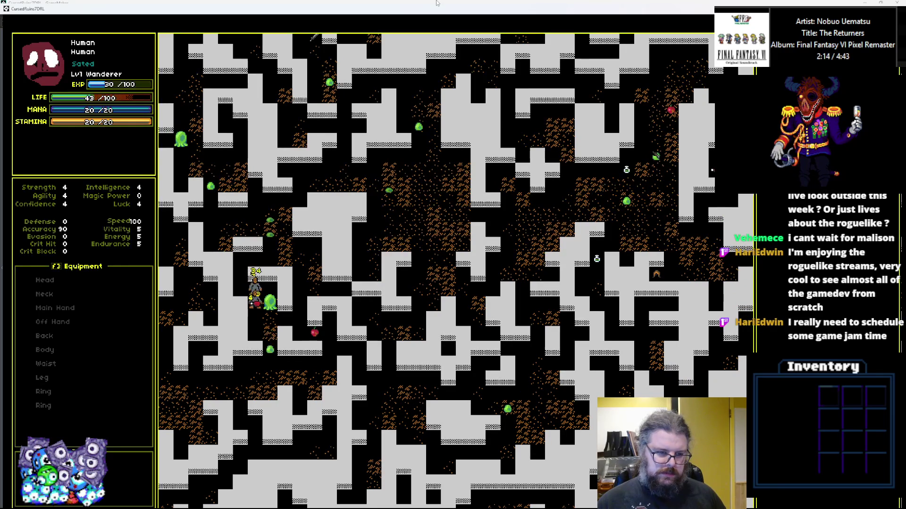
{"action": "key", "text": "Right"}
{"action": "key", "text": "Right"}
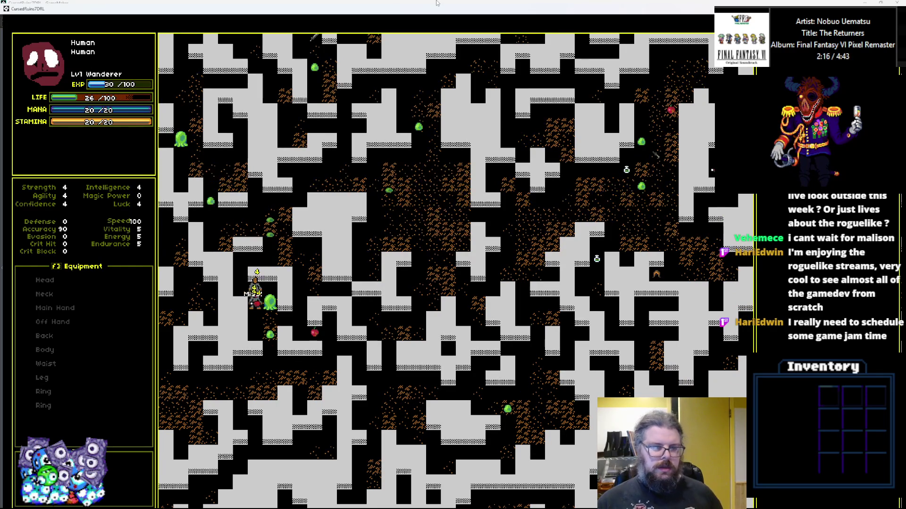
{"action": "key", "text": "Right"}
{"action": "key", "text": "Right"}
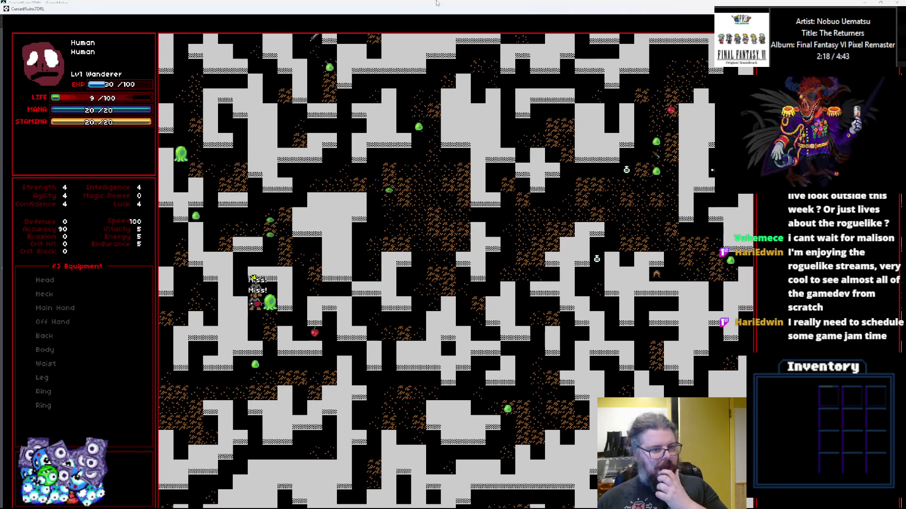
{"action": "key", "text": "Right"}
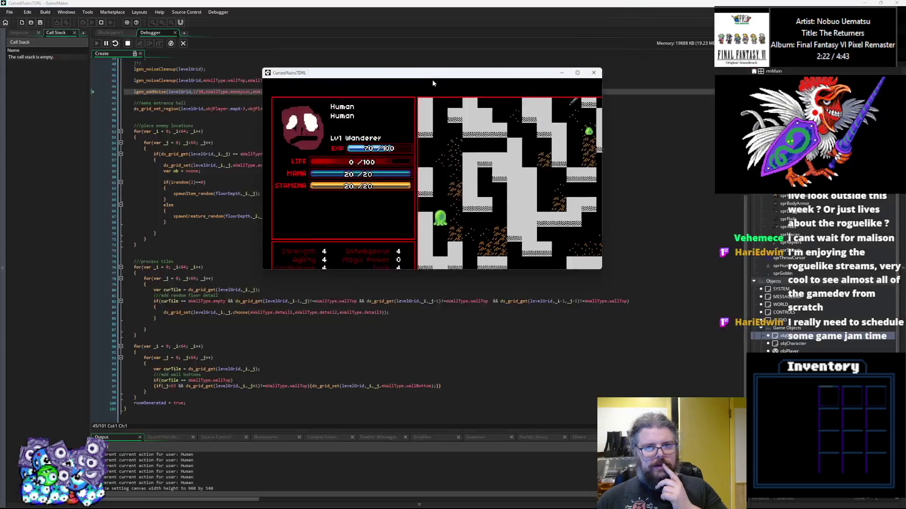
Exit the game and look over the Create event's enemy, creature and item spawning lines
{"action": "key", "text": "Escape"}
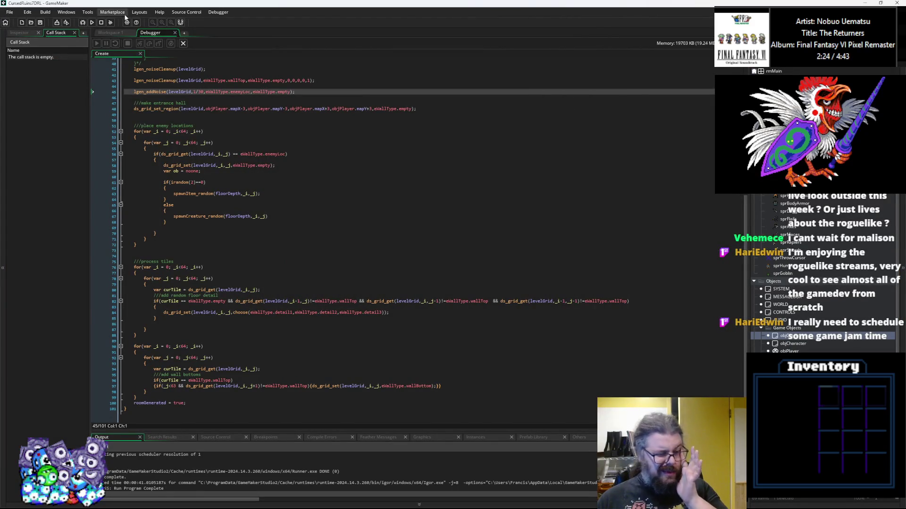
{"action": "scroll", "coordinate": [315, 264], "scroll_direction": "up", "scroll_amount": 5}
{"action": "scroll", "coordinate": [307, 250], "scroll_direction": "up", "scroll_amount": 7}
{"action": "left_click", "coordinate": [302, 238]}
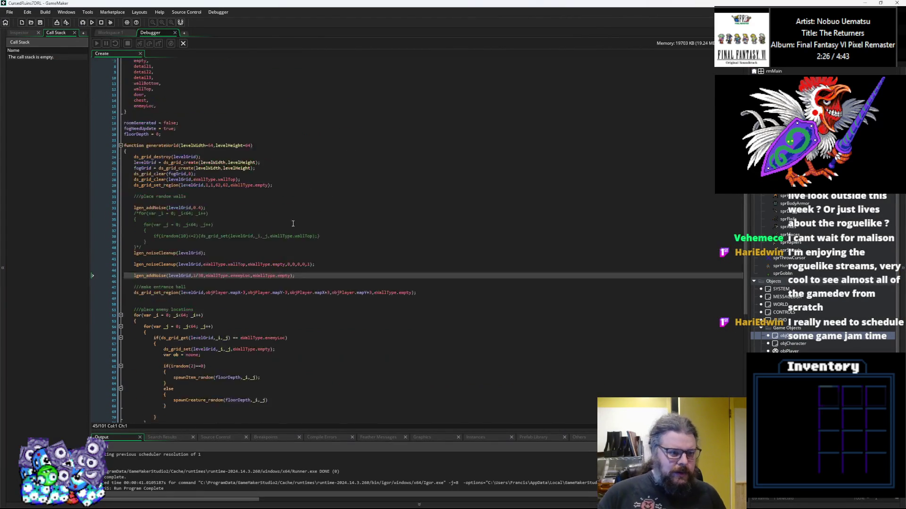
{"action": "scroll", "coordinate": [297, 297], "scroll_direction": "down", "scroll_amount": 4}
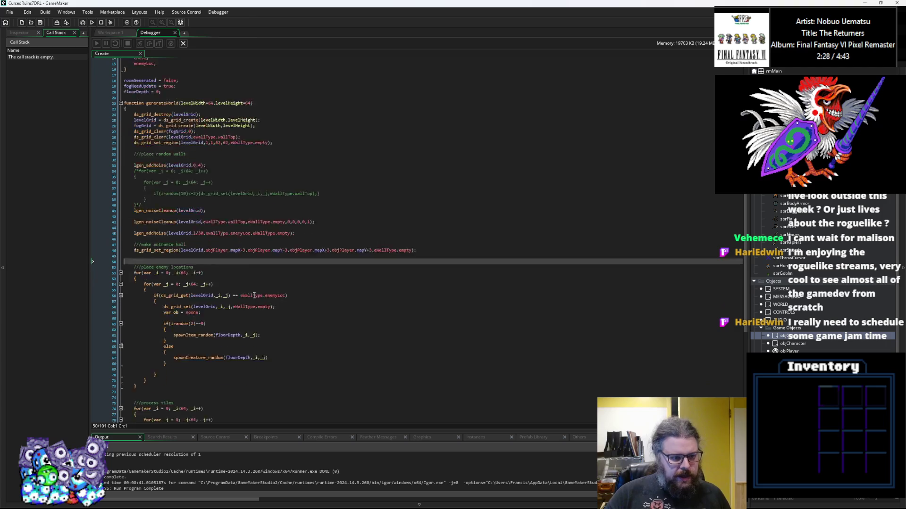
{"action": "left_click", "coordinate": [291, 303]}
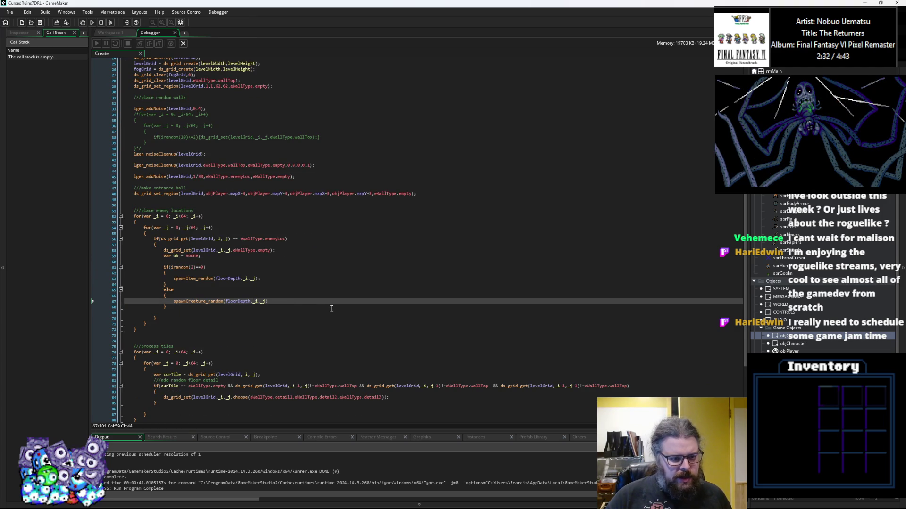
{"action": "left_click", "coordinate": [307, 279]}
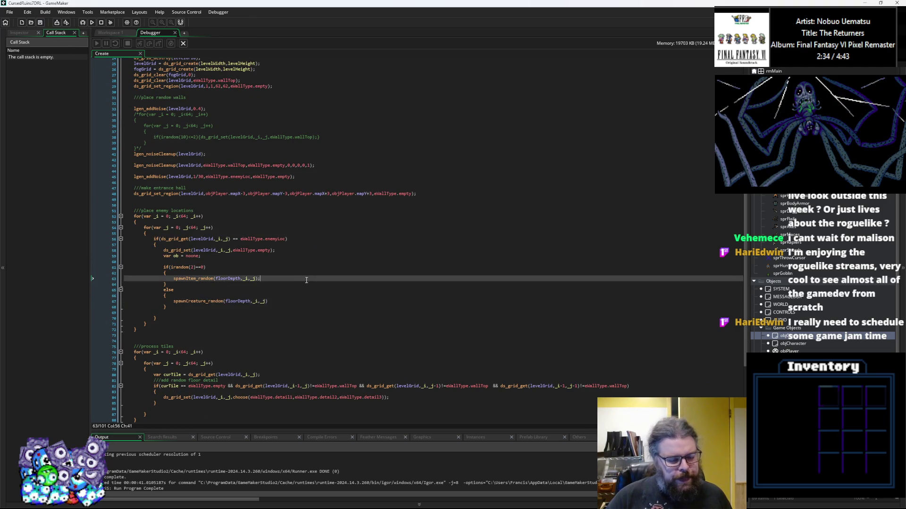
{"action": "scroll", "coordinate": [307, 285], "scroll_direction": "down", "scroll_amount": 1}
{"action": "scroll", "coordinate": [305, 283], "scroll_direction": "down", "scroll_amount": 4}
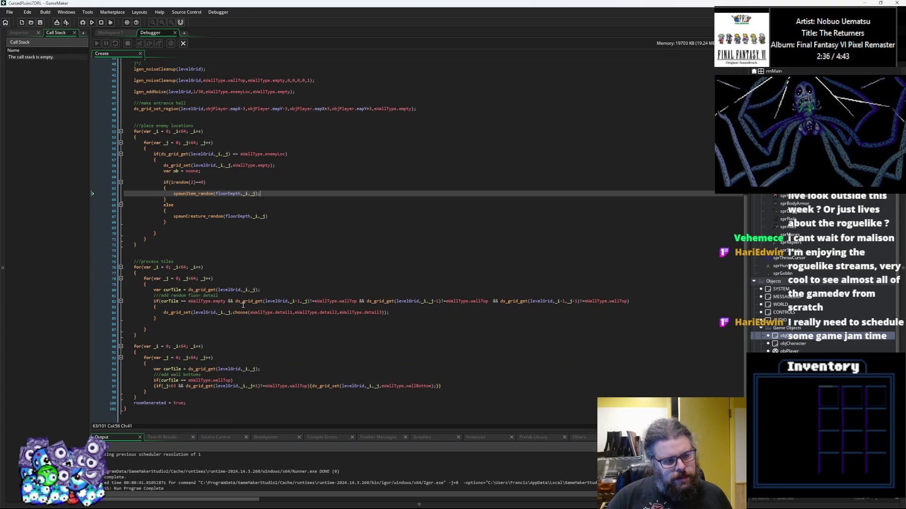
Close the debugger, scroll Create to the //process tiles loop, and go to LevelGenUtility's end
{"action": "left_click", "coordinate": [183, 43]}
{"action": "scroll", "coordinate": [302, 212], "scroll_direction": "down", "scroll_amount": 1}
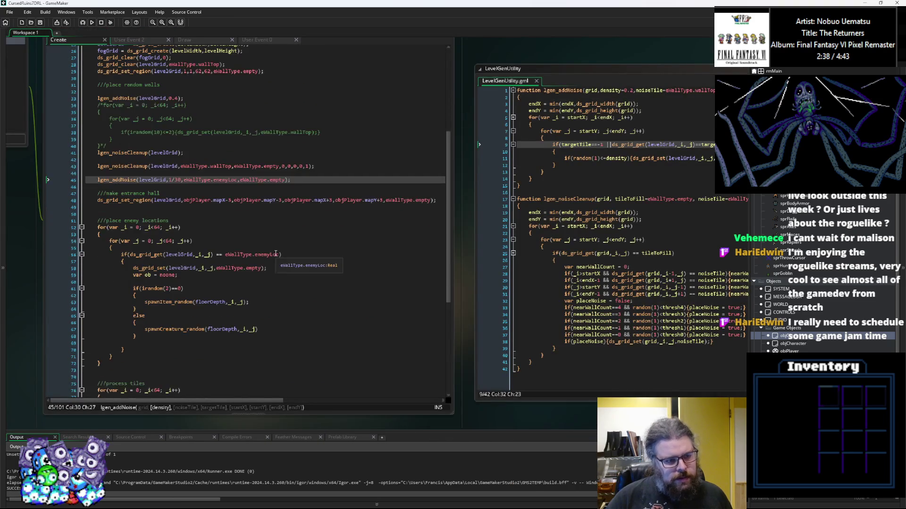
{"action": "left_click", "coordinate": [340, 227]}
{"action": "scroll", "coordinate": [283, 245], "scroll_direction": "down", "scroll_amount": 8}
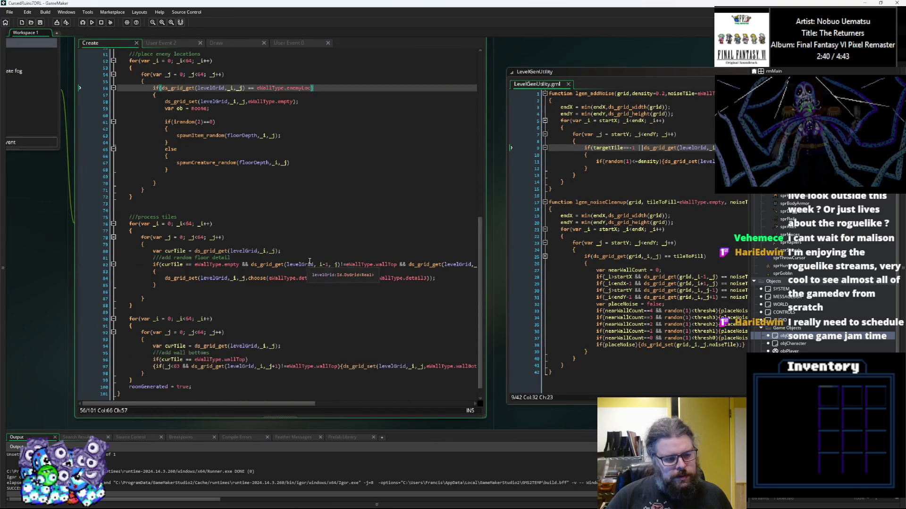
{"action": "left_click", "coordinate": [259, 259]}
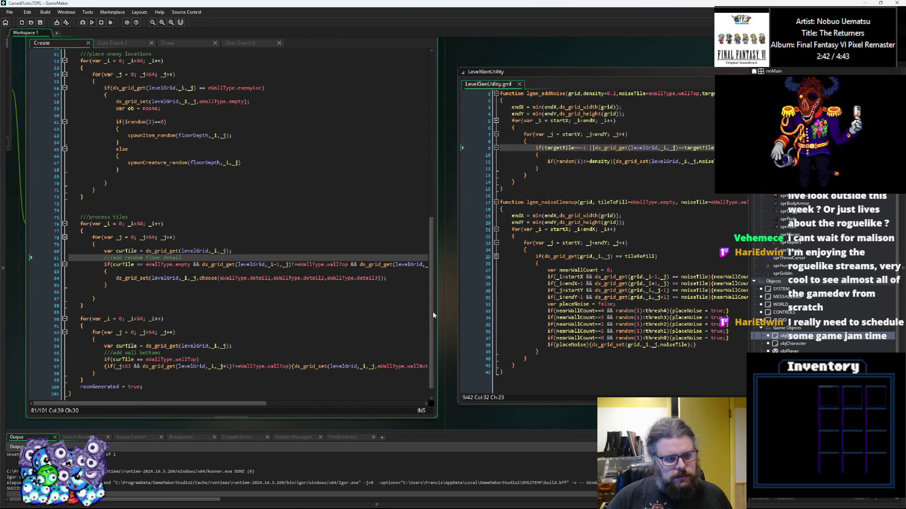
{"action": "left_click", "coordinate": [524, 380]}
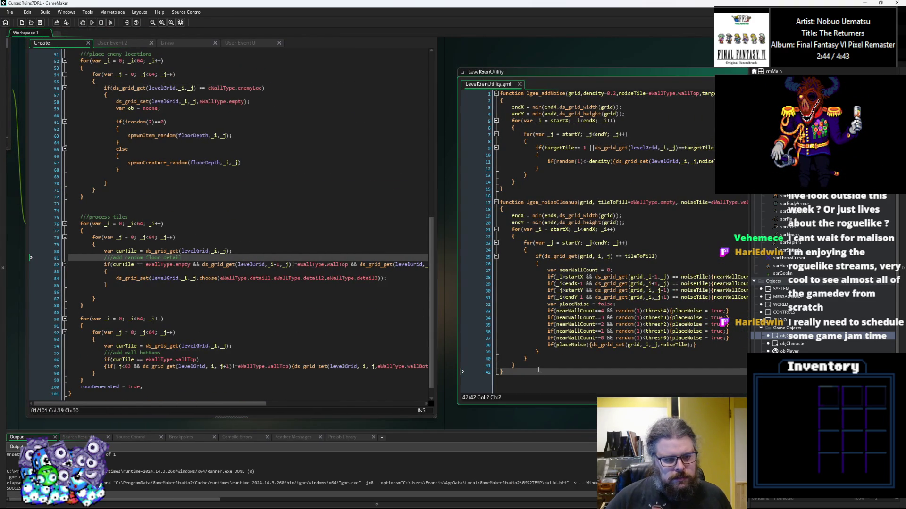
{"action": "key", "text": "Return"}
{"action": "key", "text": "Return"}
{"action": "key", "text": "Return"}
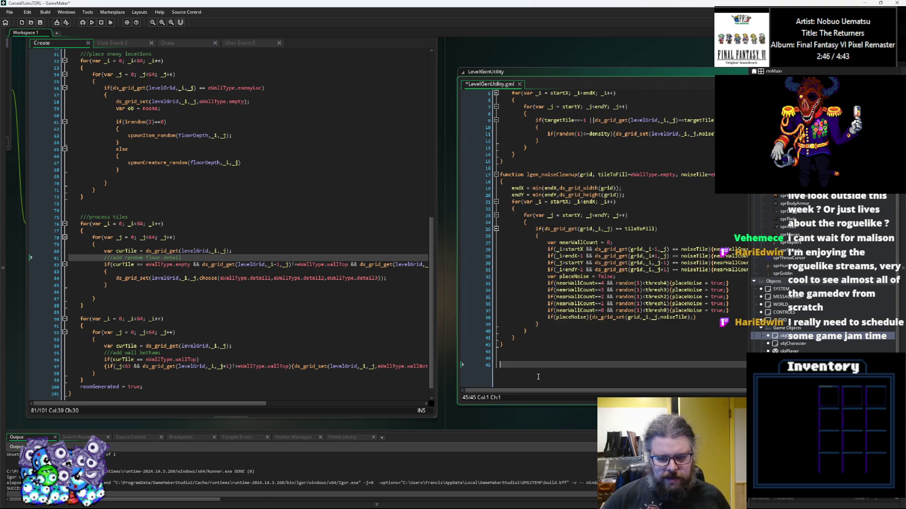
{"action": "key", "text": "BackSpace"}
{"action": "type", "text": "function"}
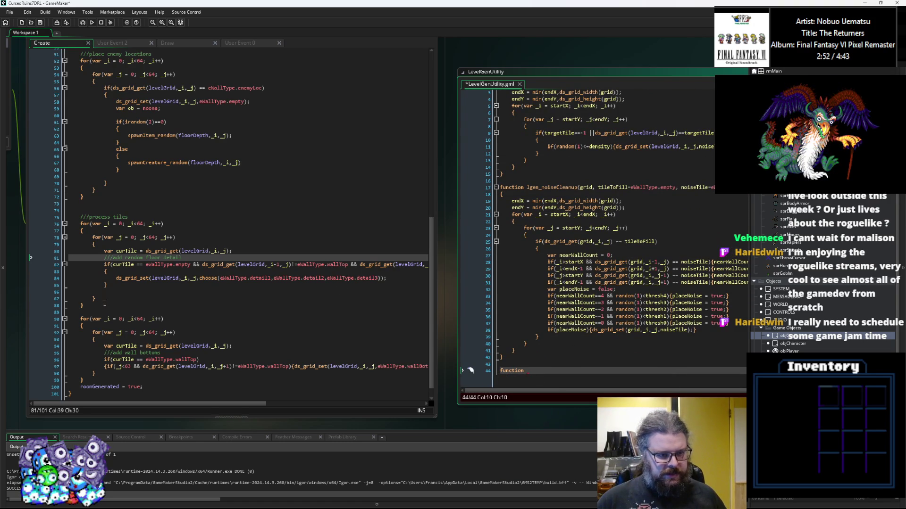
{"action": "left_click_drag", "start_coordinate": [104, 305], "coordinate": [81, 224]}
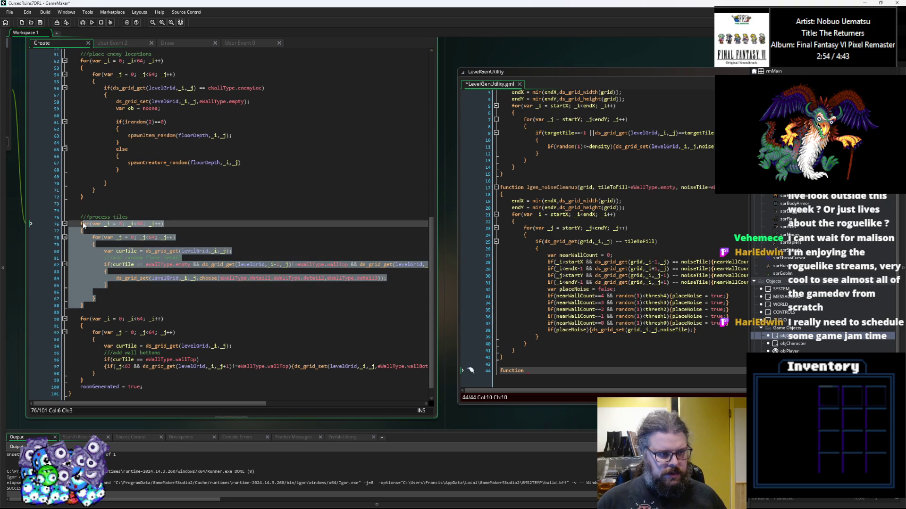
{"action": "left_click", "coordinate": [139, 292]}
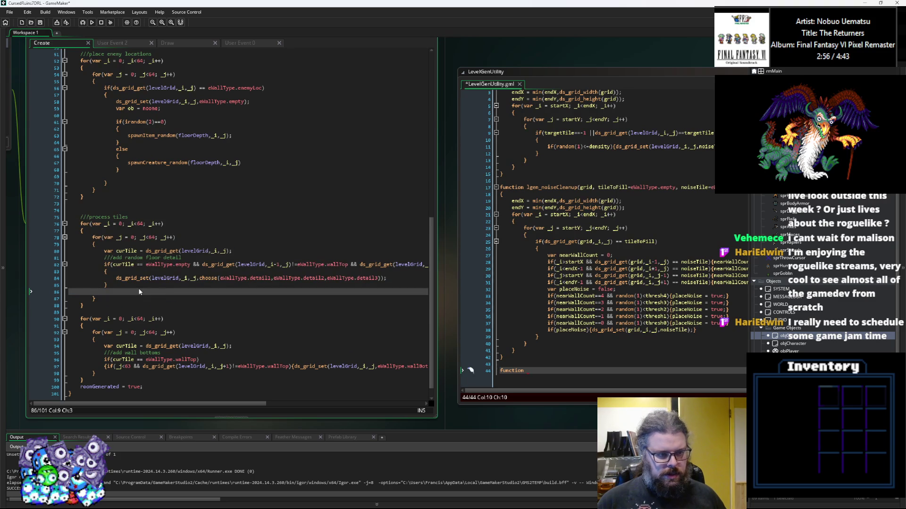
{"action": "left_click", "coordinate": [570, 368]}
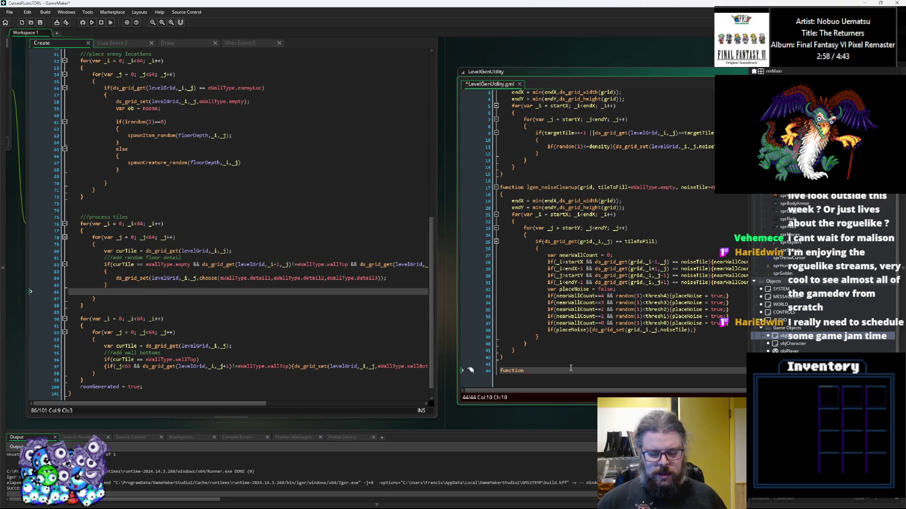
{"action": "type", "text": "l"}
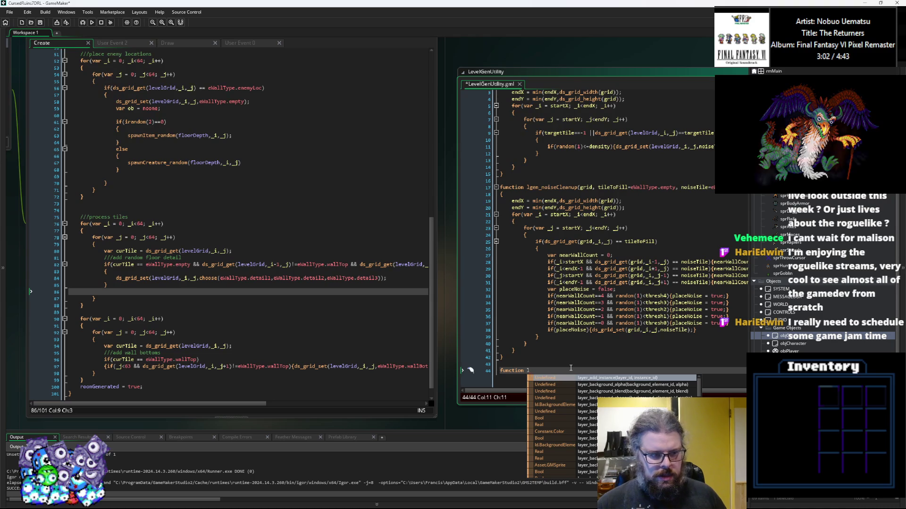
{"action": "key", "text": "BackSpace"}
{"action": "key", "text": "BackSpace"}
{"action": "key", "text": "BackSpace"}
{"action": "key", "text": "BackSpace"}
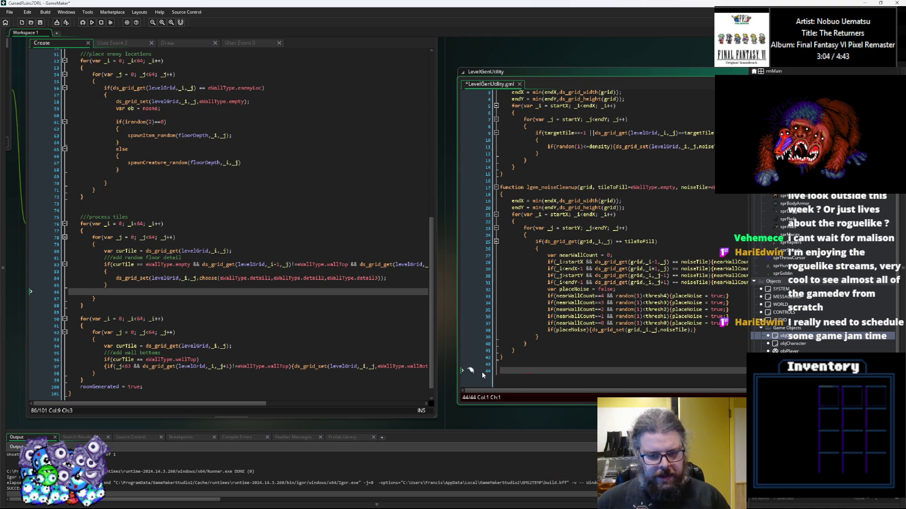
{"action": "left_click", "coordinate": [162, 277]}
{"action": "key", "text": "Down"}
{"action": "key", "text": "Down"}
{"action": "key", "text": "Down"}
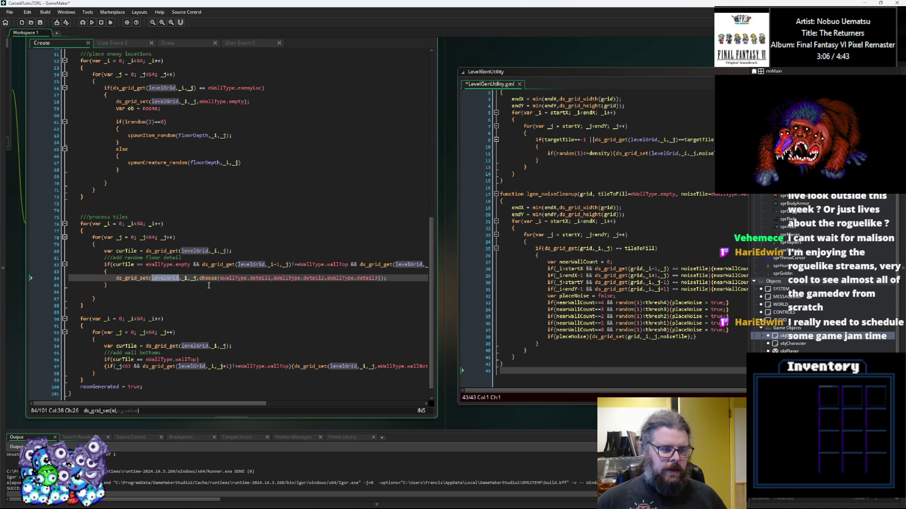
{"action": "scroll", "coordinate": [258, 289], "scroll_direction": "down", "scroll_amount": 3}
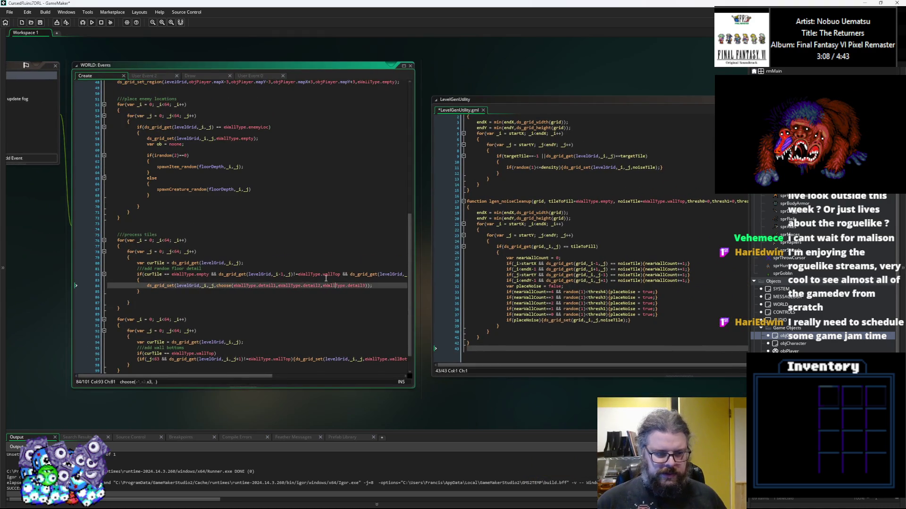
Widen the Create event editor and delete the empty line 86 in the tiles loop
{"action": "left_click", "coordinate": [335, 283]}
{"action": "scroll", "coordinate": [334, 283], "scroll_direction": "up", "scroll_amount": 3}
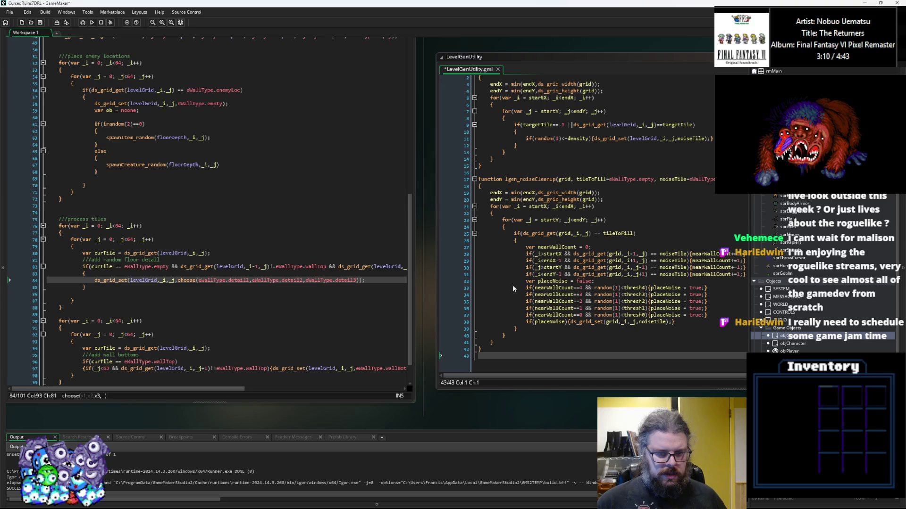
{"action": "mouse_move", "coordinate": [415, 294]}
{"action": "left_mouse_down"}
{"action": "mouse_move", "coordinate": [715, 297]}
{"action": "mouse_move", "coordinate": [414, 296]}
{"action": "mouse_move", "coordinate": [431, 295]}
{"action": "left_mouse_up"}
{"action": "left_click", "coordinate": [110, 294]}
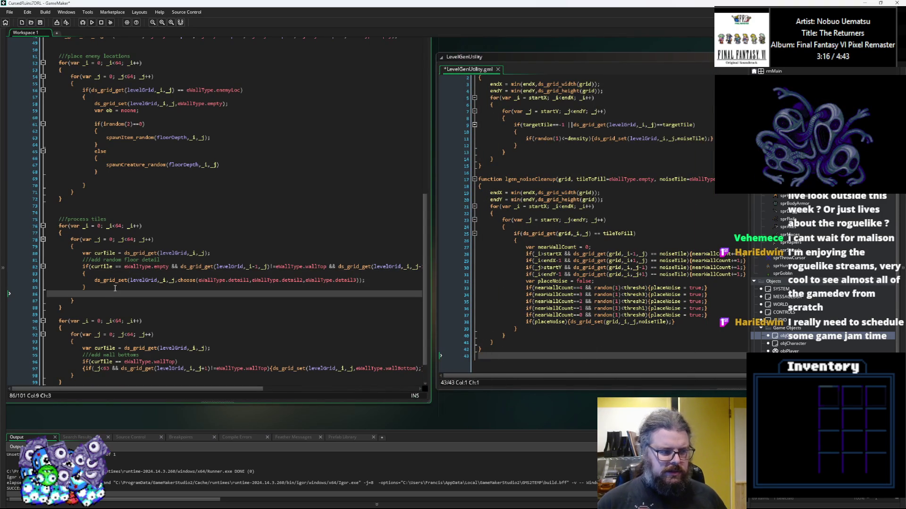
{"action": "key", "text": "BackSpace"}
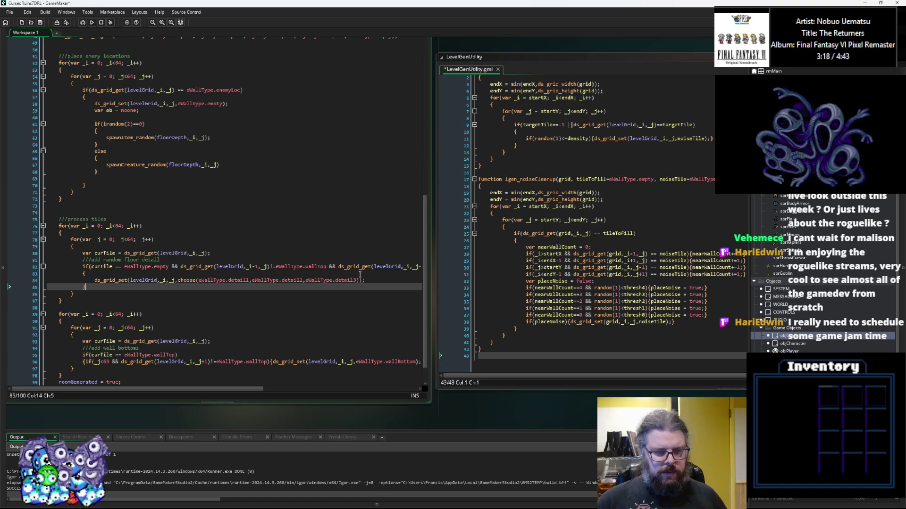
Add a new empty line after the last function in LevelGenUtility
{"action": "left_click", "coordinate": [189, 295]}
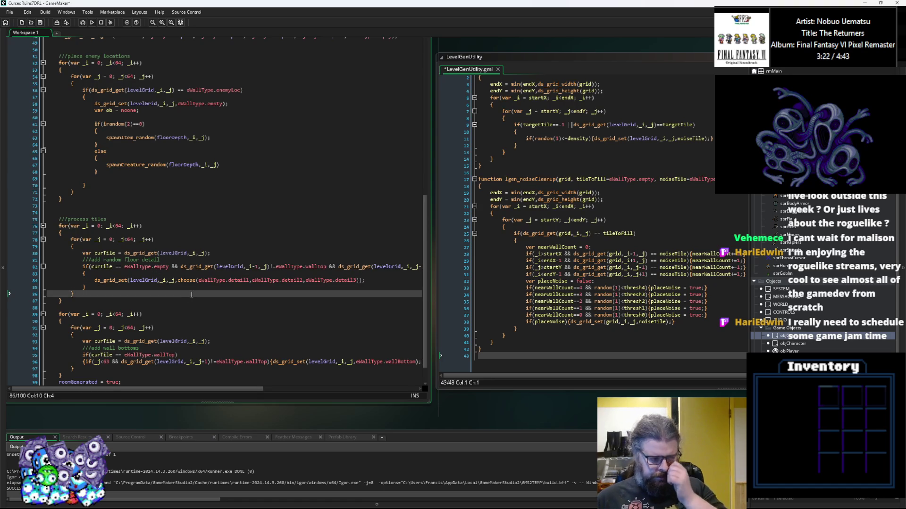
{"action": "key", "text": "Down"}
{"action": "key", "text": "Down"}
{"action": "key", "text": "Down"}
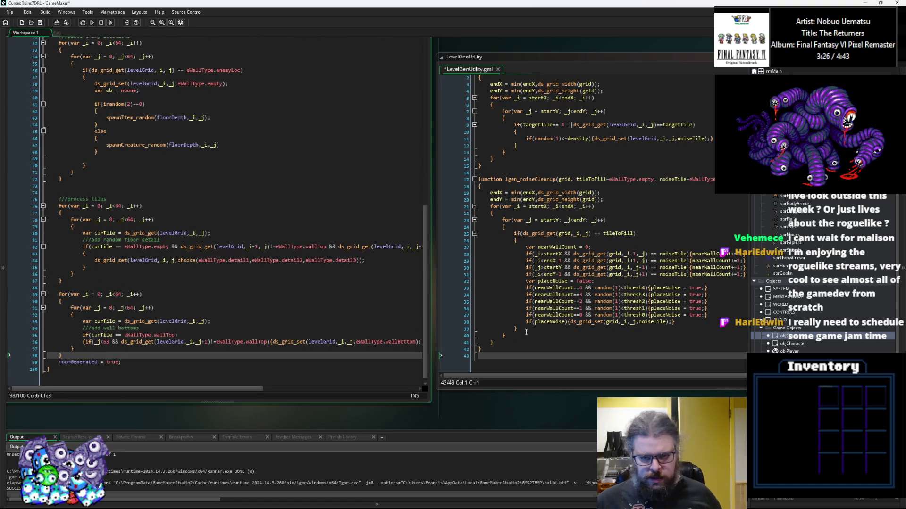
{"action": "left_click", "coordinate": [530, 350]}
{"action": "left_click", "coordinate": [544, 368]}
{"action": "key", "text": "Return"}
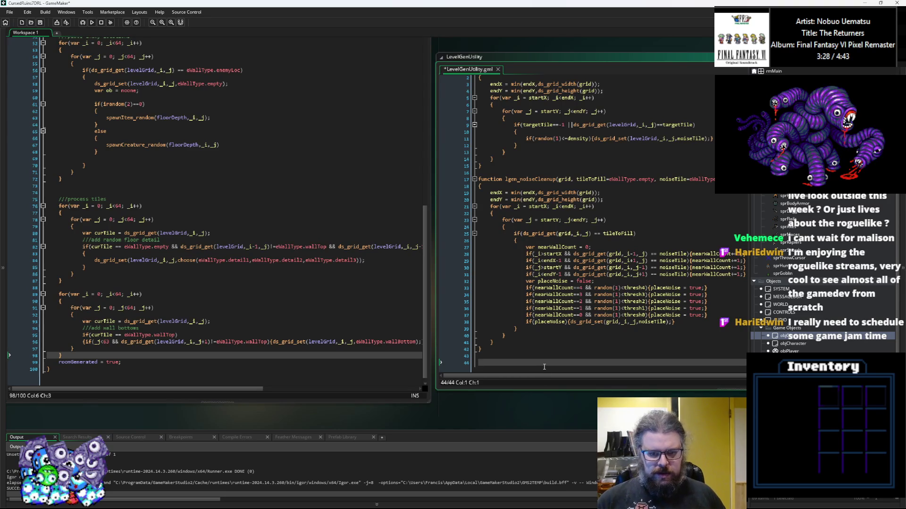
Type the lgen_processTiles() function header with an opening brace and empty body line
{"action": "type", "text": "function p"}
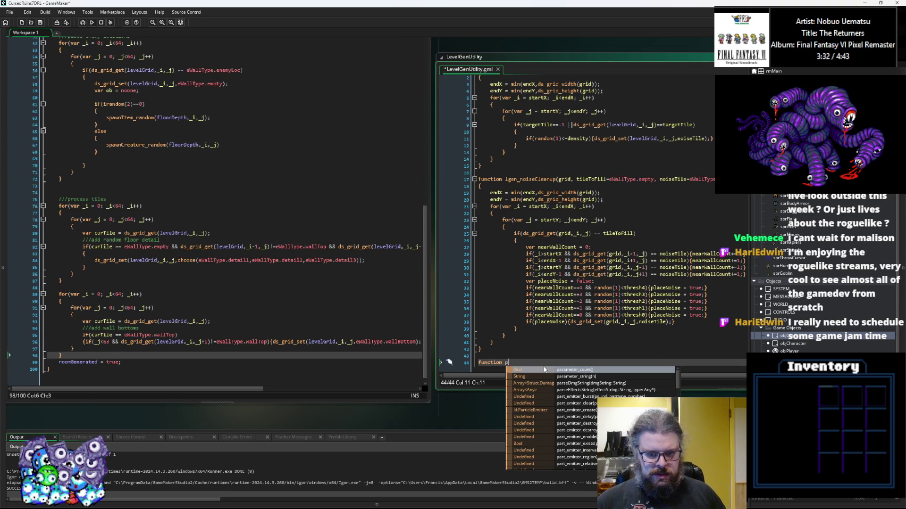
{"action": "key", "text": "BackSpace"}
{"action": "type", "text": "lgen_proc"}
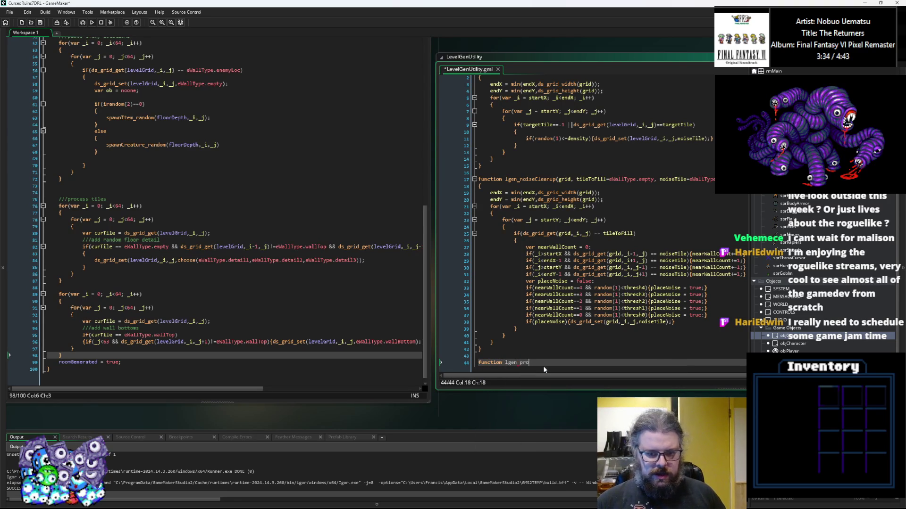
{"action": "type", "text": "essTiles()"}
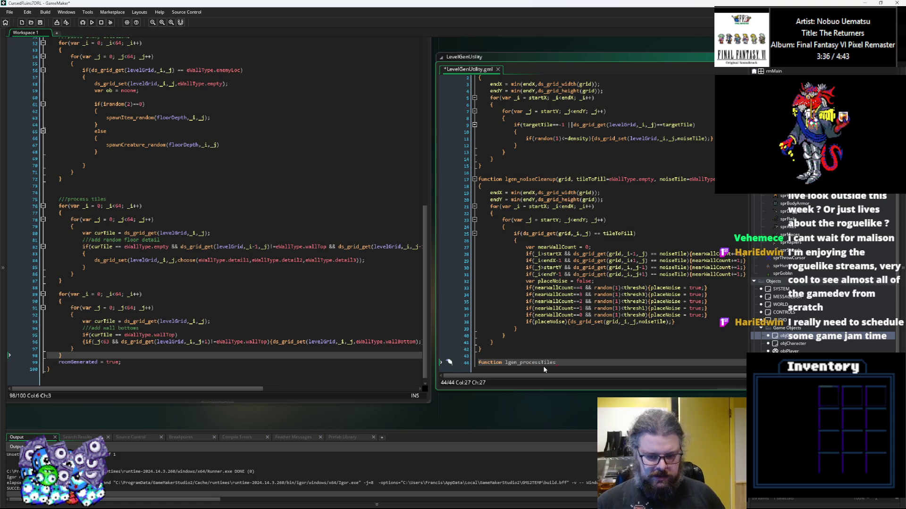
{"action": "key", "text": "Return"}
{"action": "type", "text": "{"}
{"action": "key", "text": "Return"}
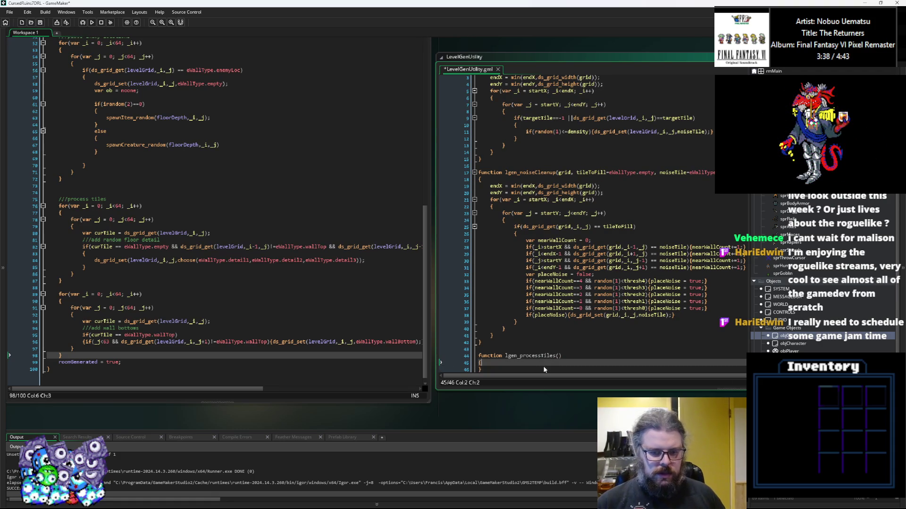
Add grid plus the startX=0, startY=0, endX=999, endY=999 parameters copied from lgen_noiseCleanup
{"action": "scroll", "coordinate": [595, 329], "scroll_direction": "down", "scroll_amount": 2}
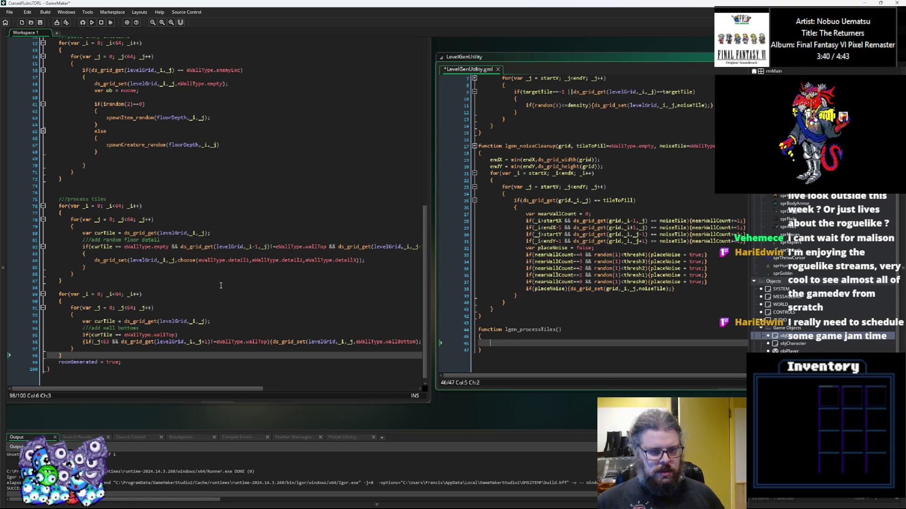
{"action": "left_click", "coordinate": [393, 288]}
{"action": "left_click", "coordinate": [559, 329]}
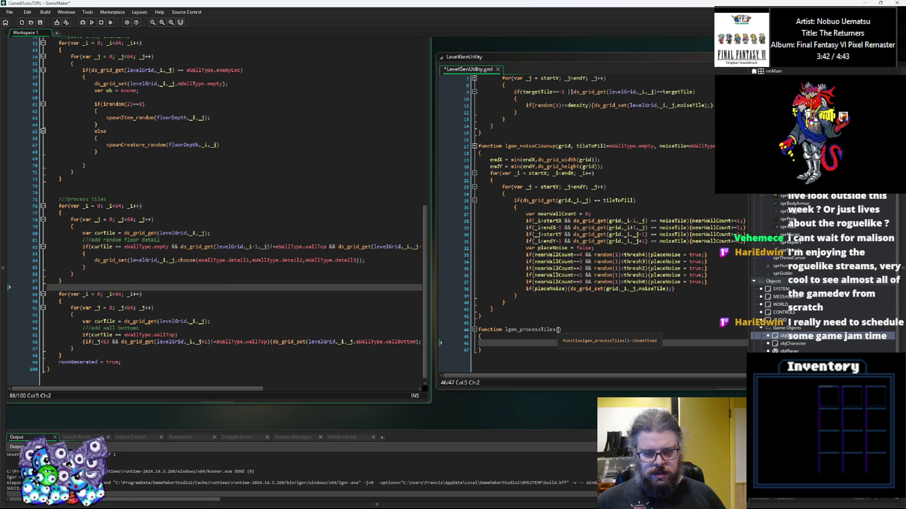
{"action": "scroll", "coordinate": [559, 330], "scroll_direction": "up", "scroll_amount": 1}
{"action": "type", "text": "grid"}
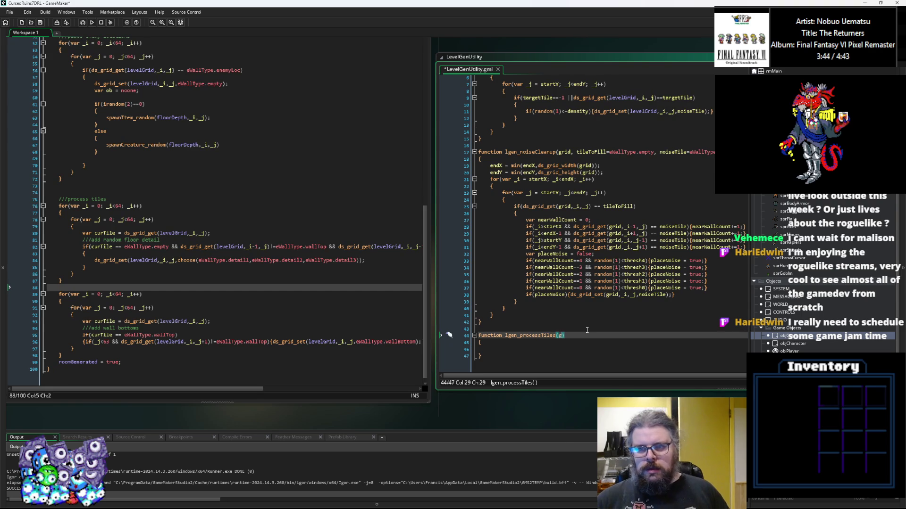
{"action": "type", "text": ","}
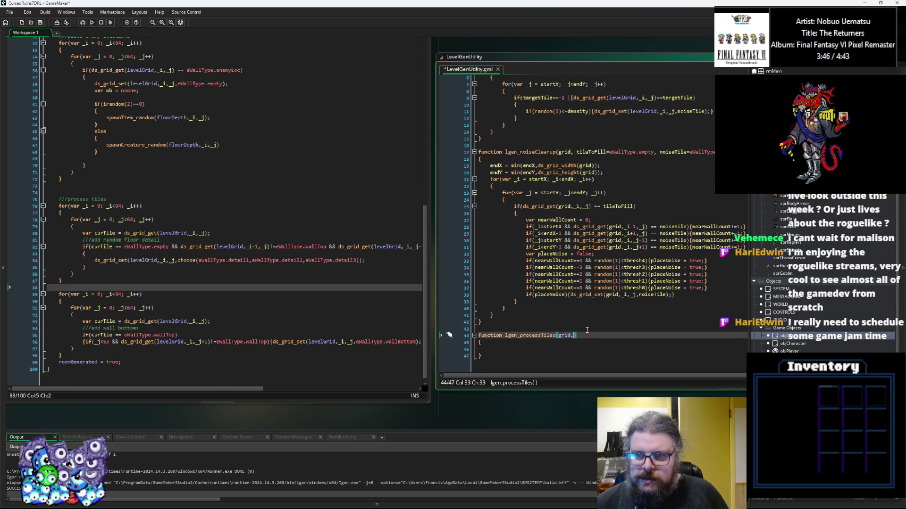
{"action": "left_click", "coordinate": [619, 294]}
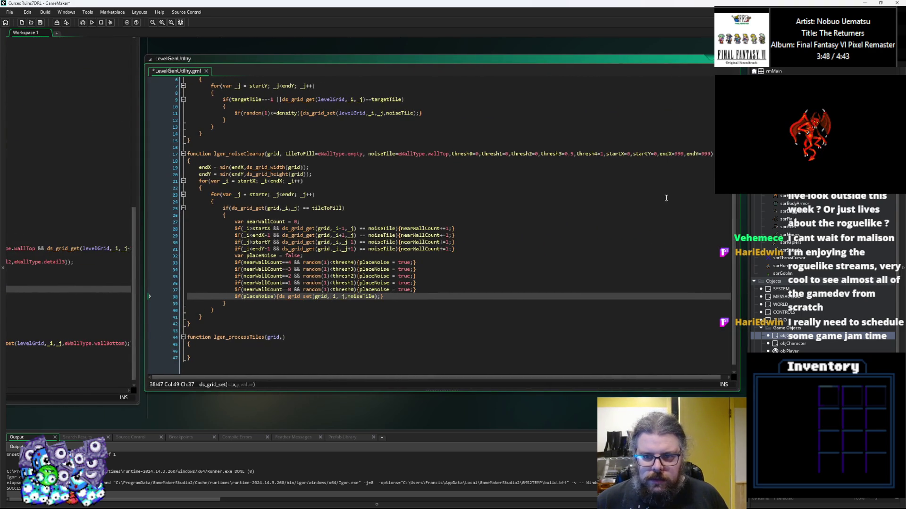
{"action": "left_click_drag", "start_coordinate": [712, 153], "coordinate": [606, 153]}
{"action": "left_click", "coordinate": [283, 338]}
{"action": "type", "text": "startX=0,startY=0,endX=999,endY=999"}
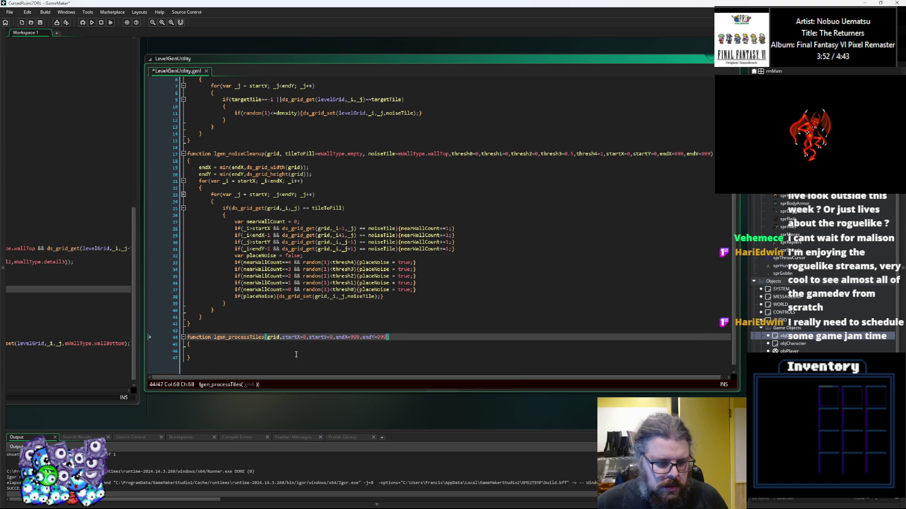
Paste lgen_noiseCleanup's endX and endY grid-size min() clamp lines into the function body
{"action": "left_click", "coordinate": [296, 354]}
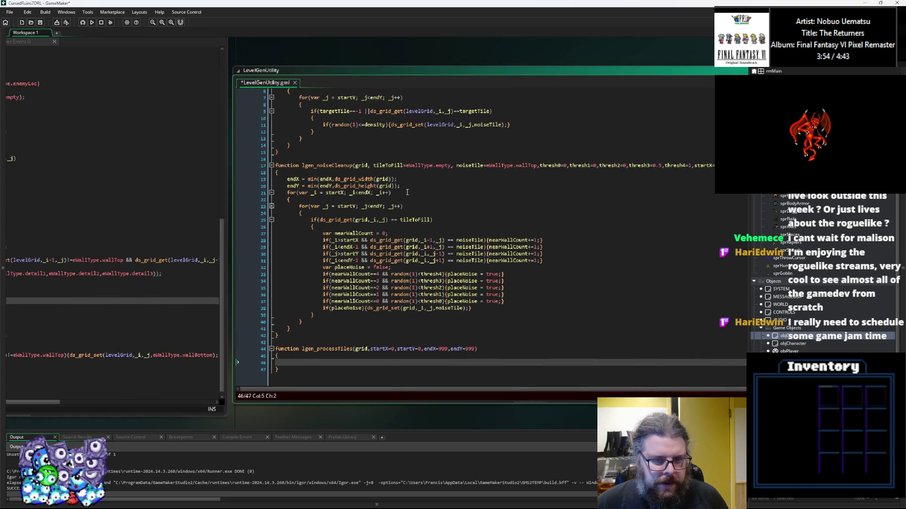
{"action": "left_click", "coordinate": [302, 180]}
{"action": "left_click", "coordinate": [293, 358]}
{"action": "key", "text": "Down"}
{"action": "type", "text": "endX = min(endX,ds_grid_width(grid)); \tendY = min(endY,ds_grid_height(grid));"}
{"action": "left_click", "coordinate": [207, 335]}
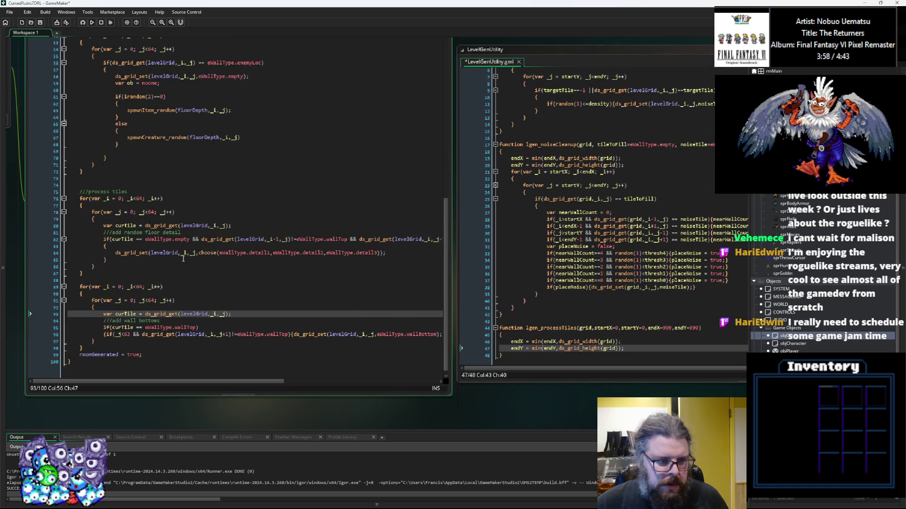
Copy the Create event's process tiles loop and paste it into LevelGenUtility
{"action": "left_click_drag", "start_coordinate": [99, 271], "coordinate": [78, 200]}
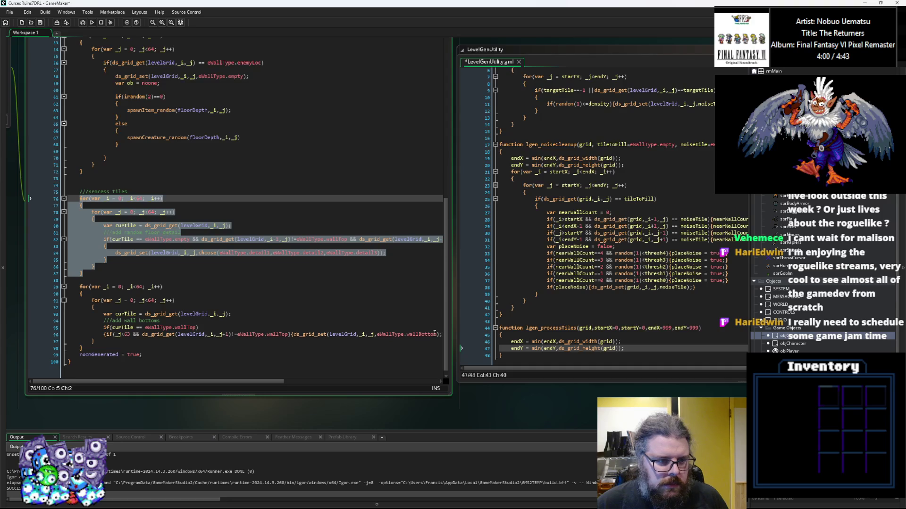
{"action": "left_click", "coordinate": [392, 311]}
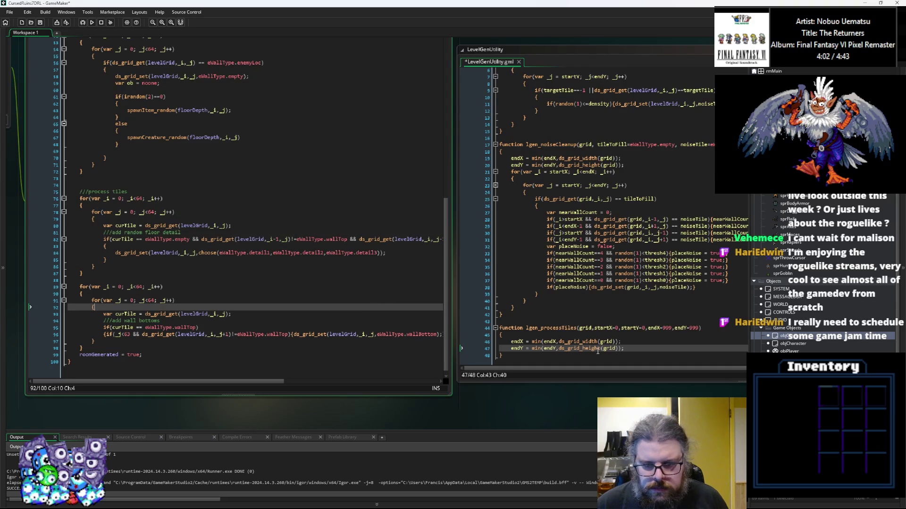
{"action": "scroll", "coordinate": [598, 352], "scroll_direction": "down", "scroll_amount": 1}
{"action": "key", "text": "Return"}
{"action": "key", "text": "Return"}
{"action": "key", "text": "ctrl+v"}
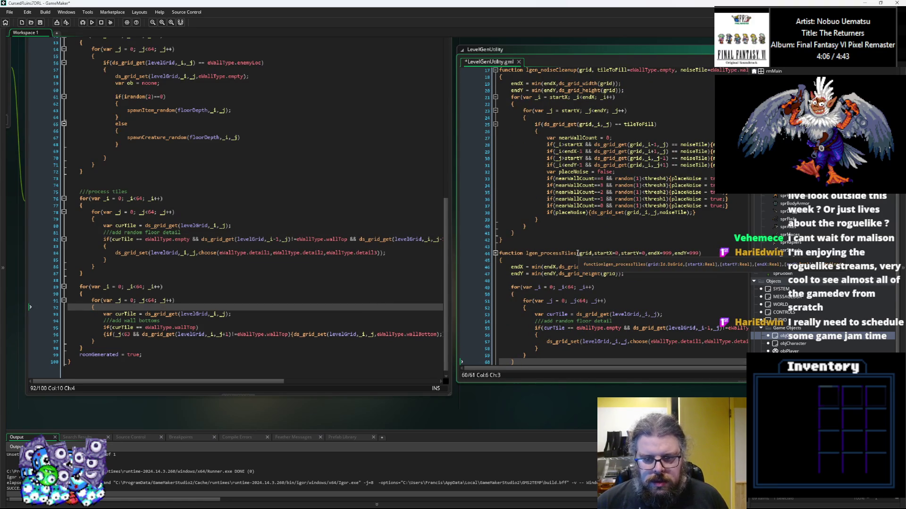
Rename the pasted function lgen_floorDetail and add a floorDetailTiles=[] parameter
{"action": "left_click_drag", "start_coordinate": [577, 254], "coordinate": [541, 254]}
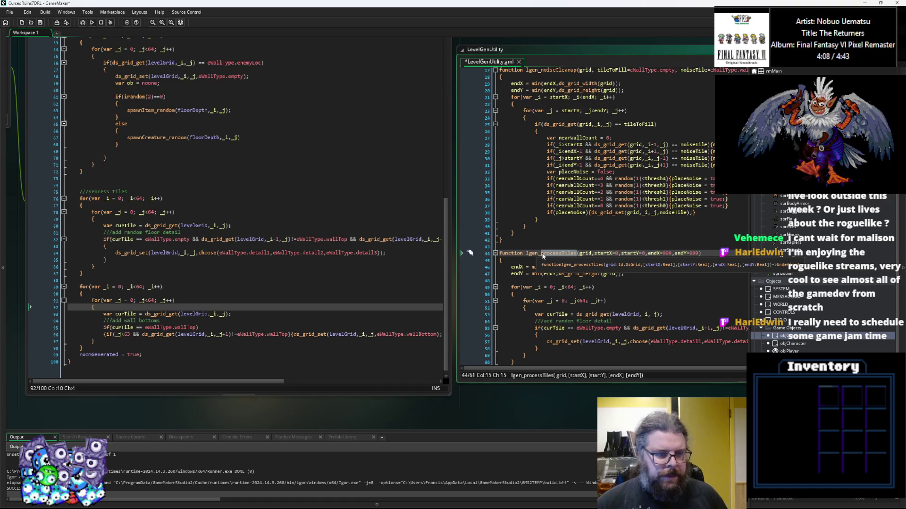
{"action": "type", "text": "ti"}
{"action": "key", "text": "BackSpace"}
{"action": "key", "text": "BackSpace"}
{"action": "type", "text": "floorDetail"}
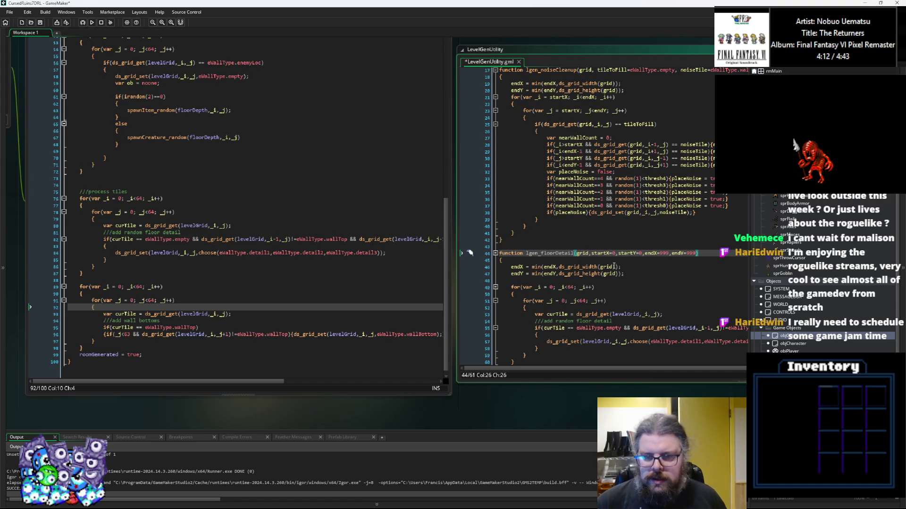
{"action": "left_click", "coordinate": [637, 284]}
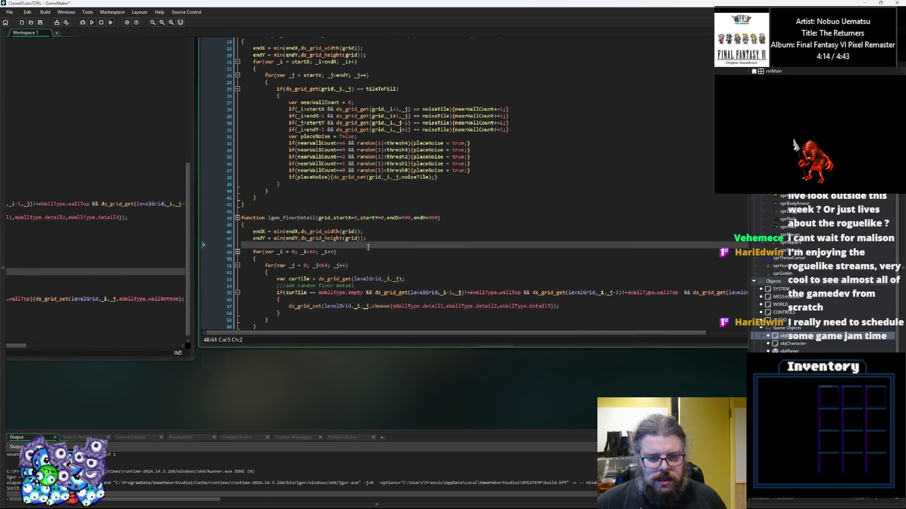
{"action": "left_click", "coordinate": [319, 232]}
{"action": "type", "text": ","}
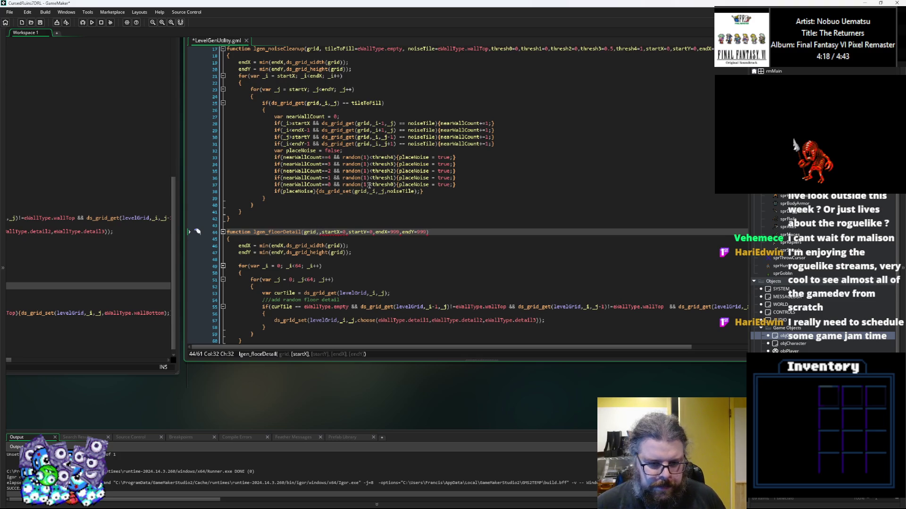
{"action": "type", "text": "floorDetail"}
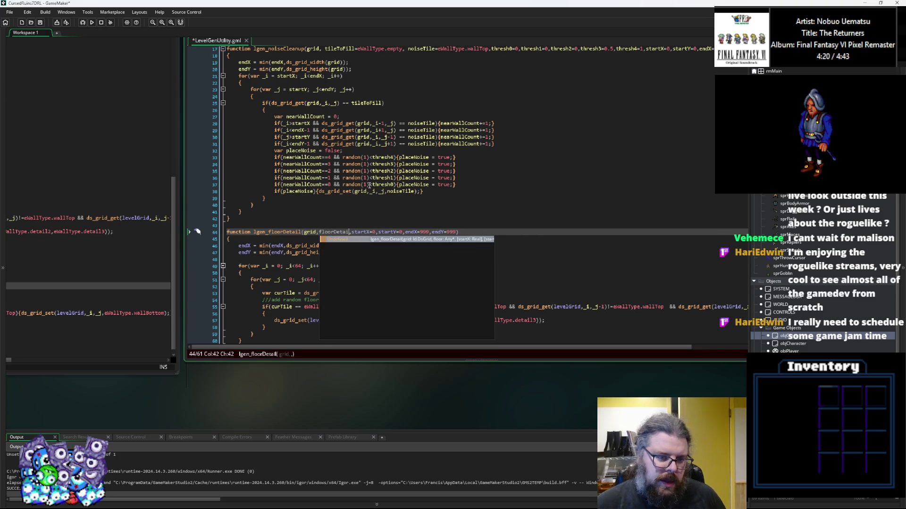
{"action": "type", "text": "Tiles=[]"}
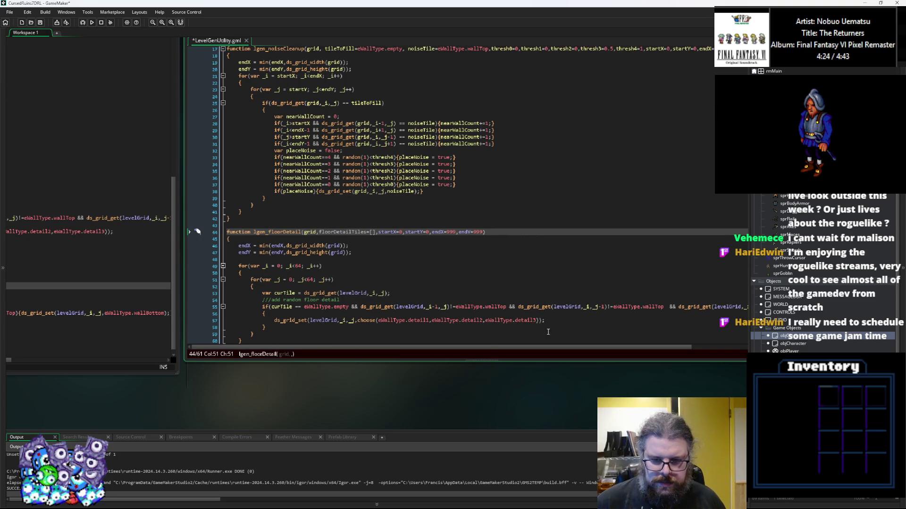
Default floorDetailTiles to the three detail tile types from the choose() call
{"action": "left_click_drag", "start_coordinate": [536, 320], "coordinate": [378, 321]}
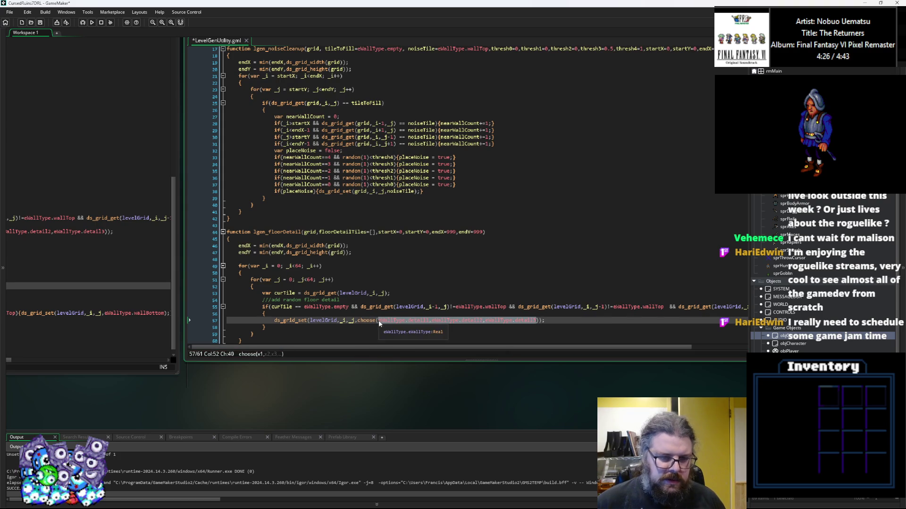
{"action": "key", "text": "ctrl+c"}
{"action": "left_click", "coordinate": [373, 232]}
{"action": "key", "text": "ctrl+v"}
{"action": "left_click", "coordinate": [364, 320]}
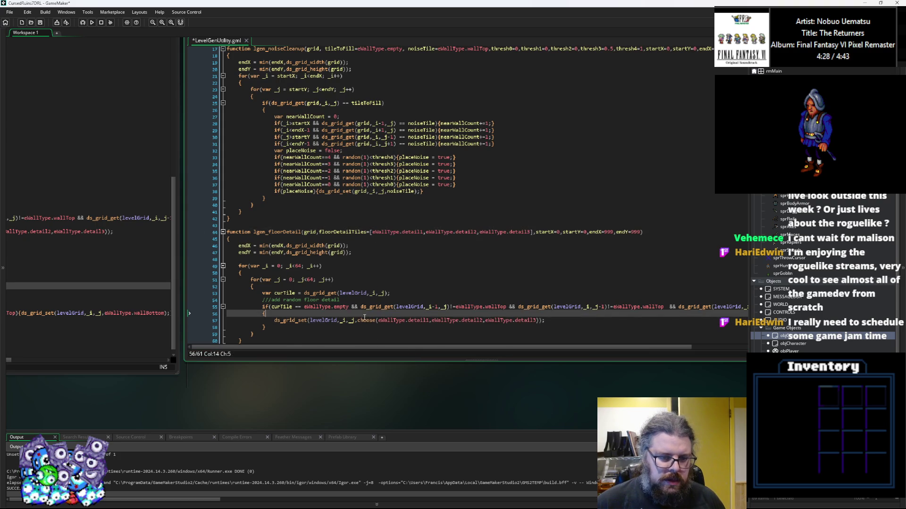
{"action": "mouse_move", "coordinate": [367, 318]}
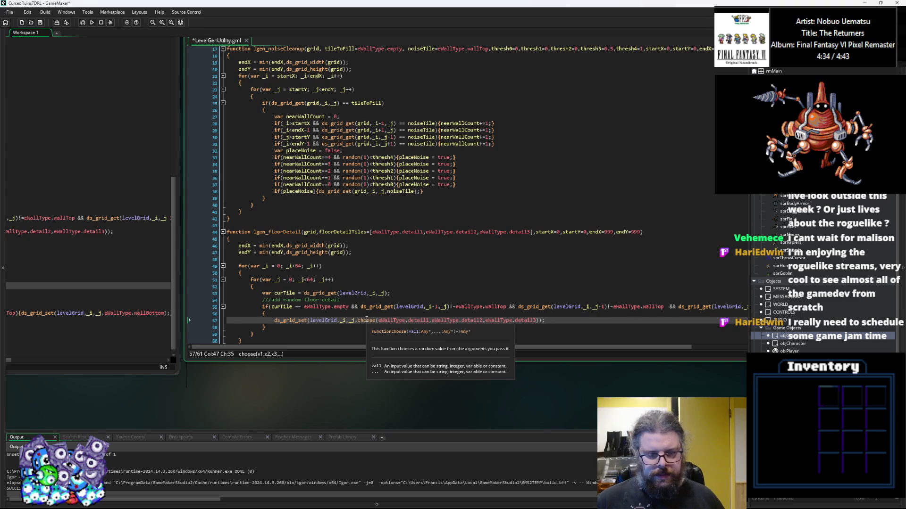
{"action": "left_click", "coordinate": [328, 273]}
{"action": "scroll", "coordinate": [328, 264], "scroll_direction": "down", "scroll_amount": 1}
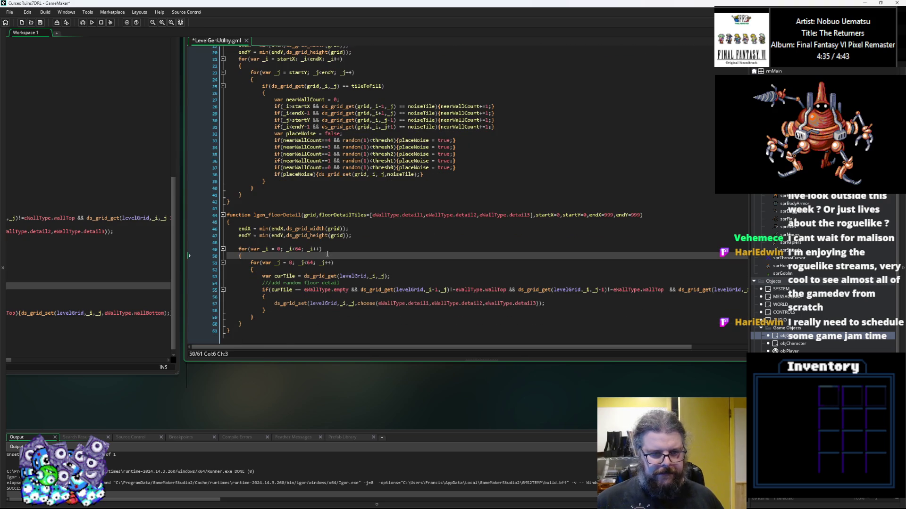
Make the outer and inner loops start at startX and startY
{"action": "double_click", "coordinate": [353, 215]}
{"action": "left_click", "coordinate": [358, 246]}
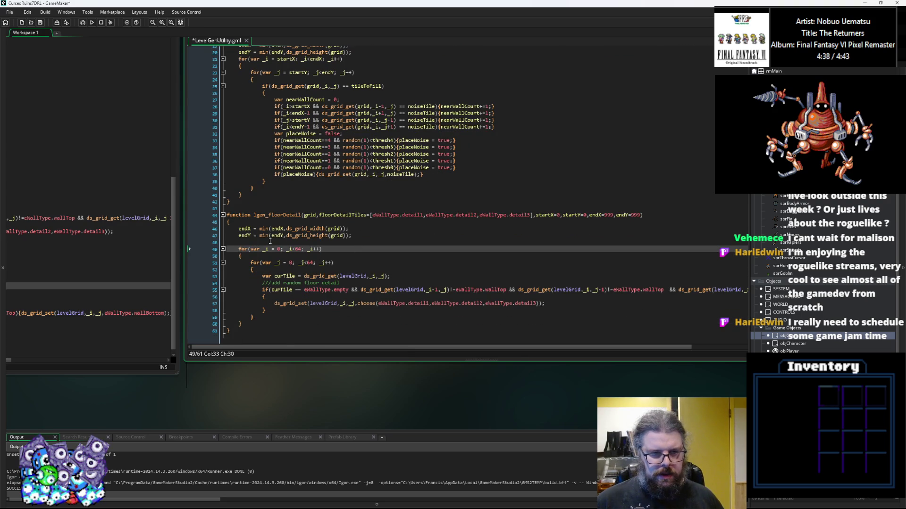
{"action": "left_click", "coordinate": [277, 229]}
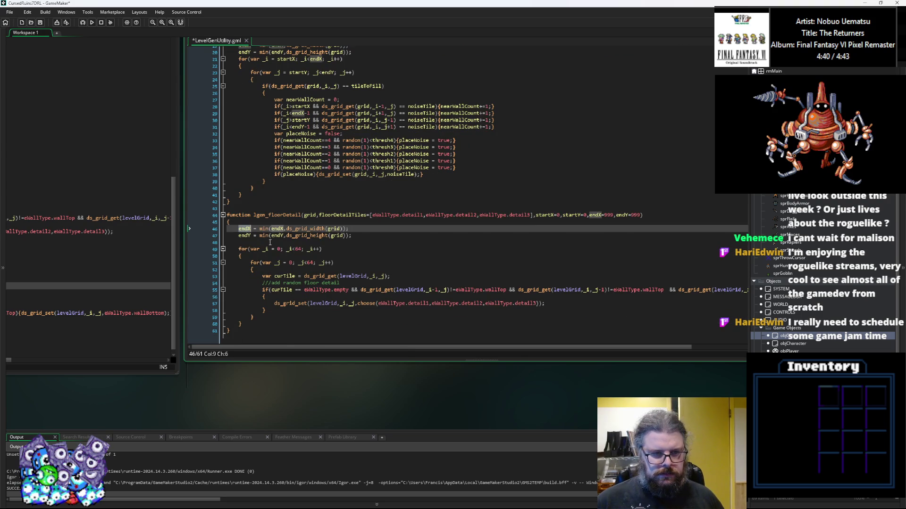
{"action": "double_click", "coordinate": [543, 215]}
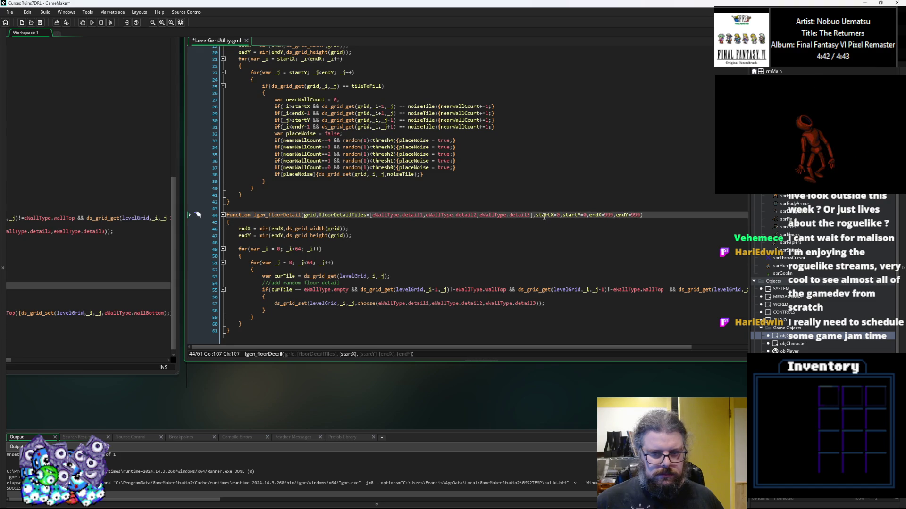
{"action": "double_click", "coordinate": [279, 249]}
{"action": "key", "text": "ctrl+v"}
{"action": "double_click", "coordinate": [291, 263]}
{"action": "key", "text": "ctrl+v"}
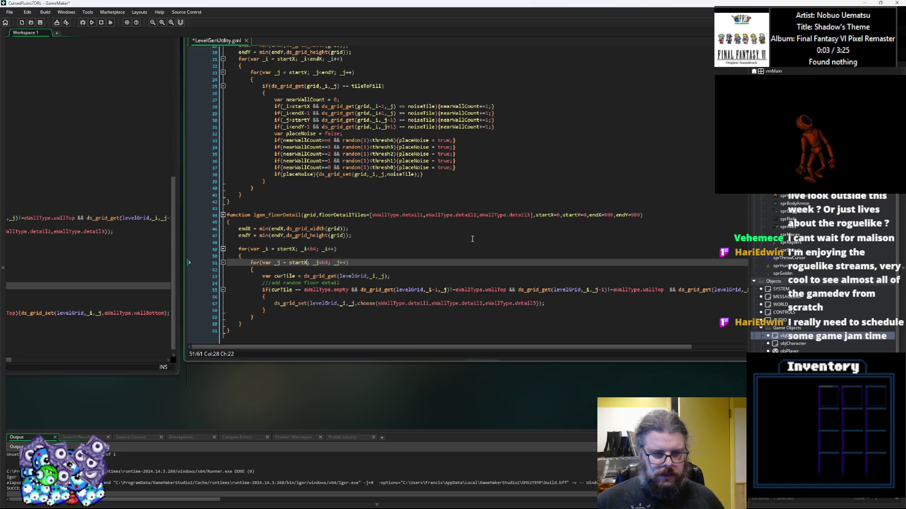
{"action": "key", "text": "BackSpace"}
{"action": "type", "text": "Y"}
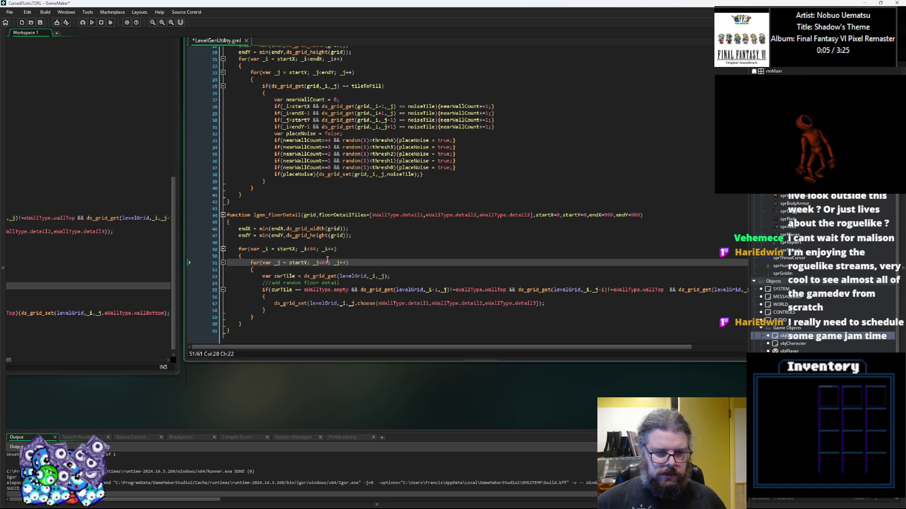
Make the outer and inner loops stop at endX and endY instead of 64
{"action": "double_click", "coordinate": [595, 215]}
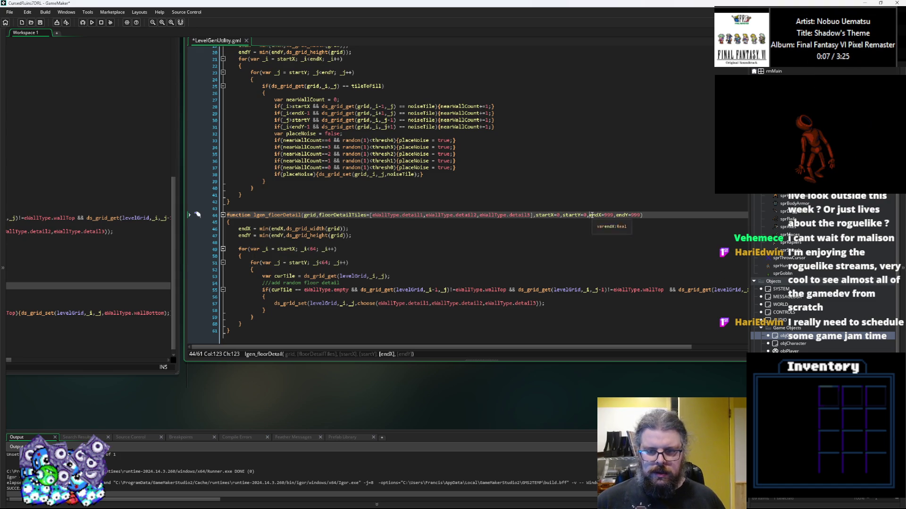
{"action": "key", "text": "ctrl+c"}
{"action": "double_click", "coordinate": [314, 249]}
{"action": "key", "text": "ctrl+v"}
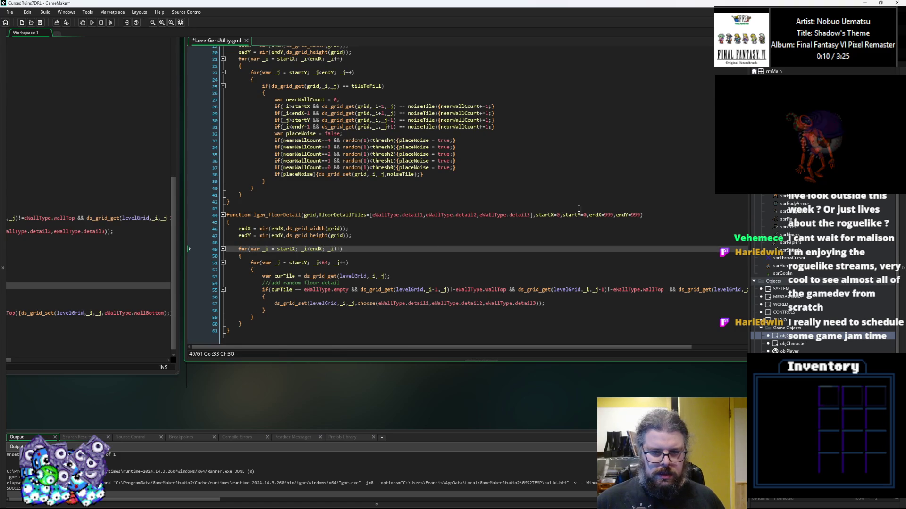
{"action": "double_click", "coordinate": [627, 216]}
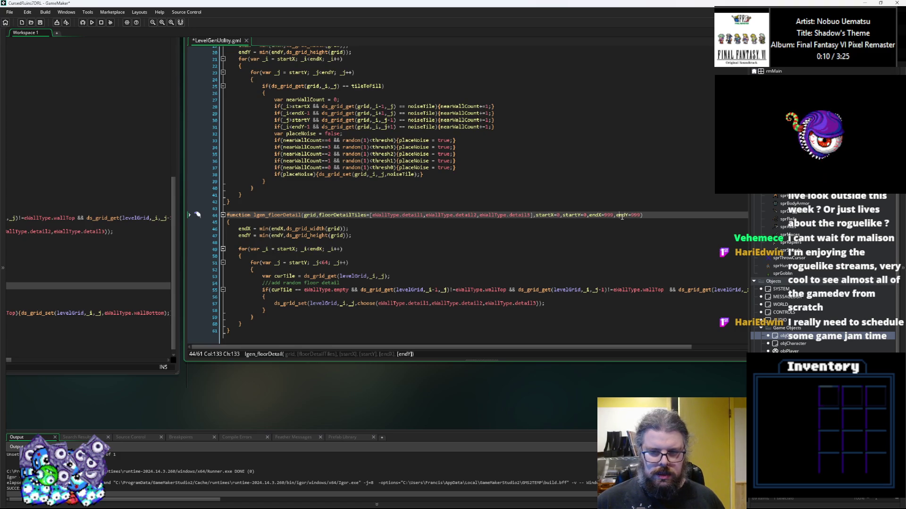
{"action": "key", "text": "ctrl+c"}
{"action": "double_click", "coordinate": [325, 262]}
{"action": "key", "text": "ctrl+v"}
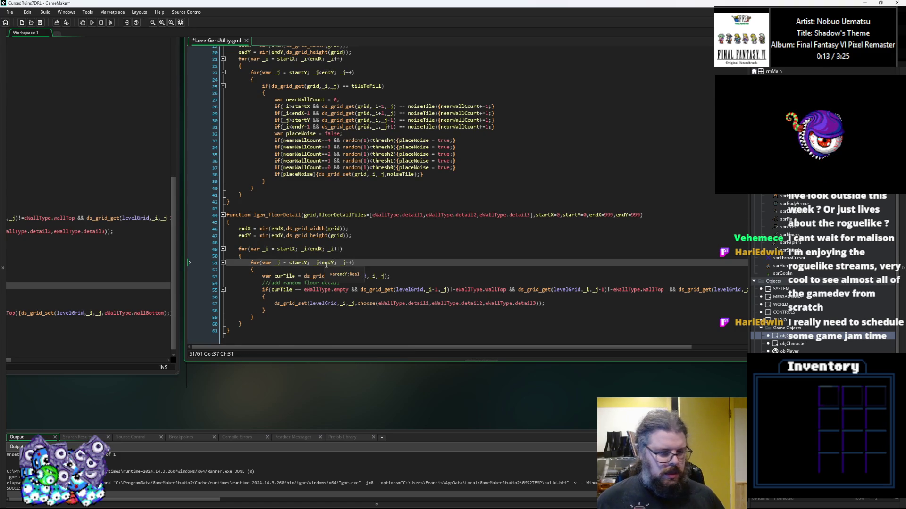
{"action": "left_click", "coordinate": [363, 290]}
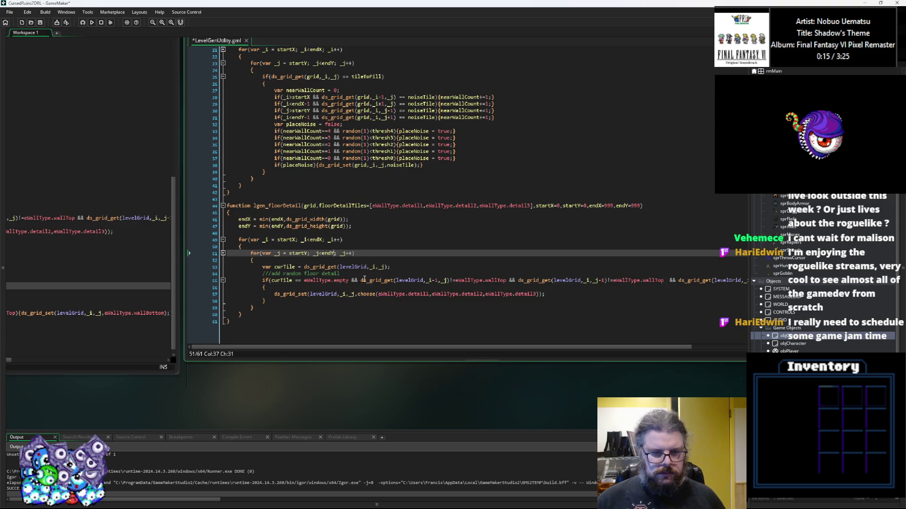
Use grid instead of levelGrid on line 53, in ds_grid_set, and line 55's first check
{"action": "double_click", "coordinate": [310, 211]}
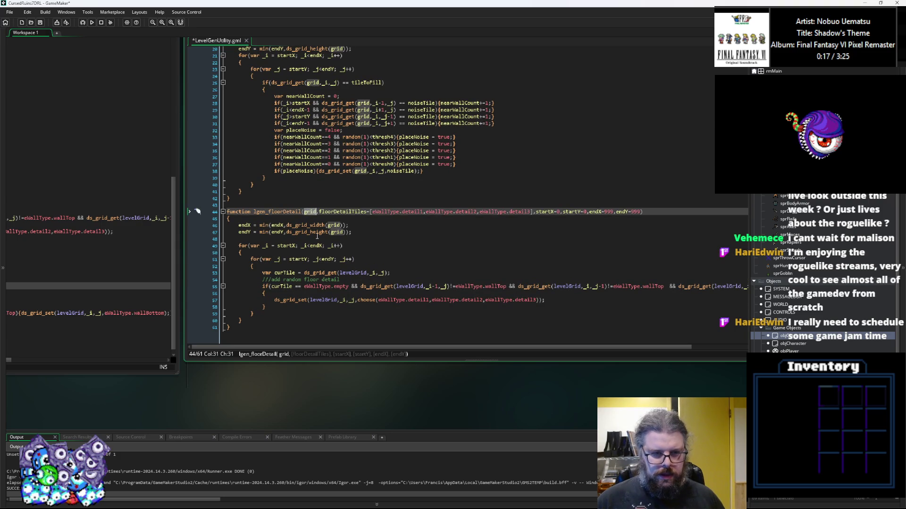
{"action": "key", "text": "ctrl+c"}
{"action": "double_click", "coordinate": [353, 273]}
{"action": "key", "text": "ctrl+v"}
{"action": "double_click", "coordinate": [327, 300]}
{"action": "key", "text": "ctrl+v"}
{"action": "double_click", "coordinate": [408, 287]}
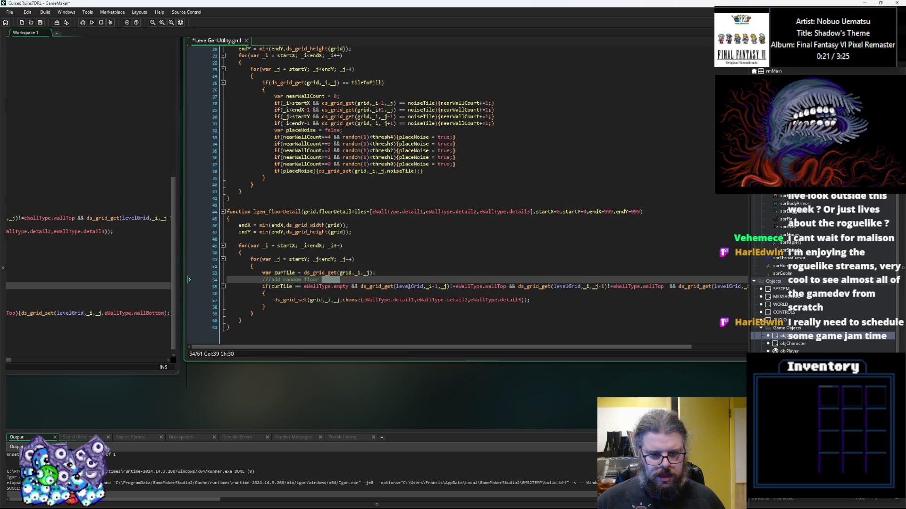
{"action": "key", "text": "ctrl+v"}
Replace the remaining levelGrid references on line 55 with grid and save the script
{"action": "double_click", "coordinate": [566, 286]}
{"action": "key", "text": "ctrl+v"}
{"action": "double_click", "coordinate": [696, 287]}
{"action": "key", "text": "ctrl+v"}
{"action": "left_click", "coordinate": [585, 307]}
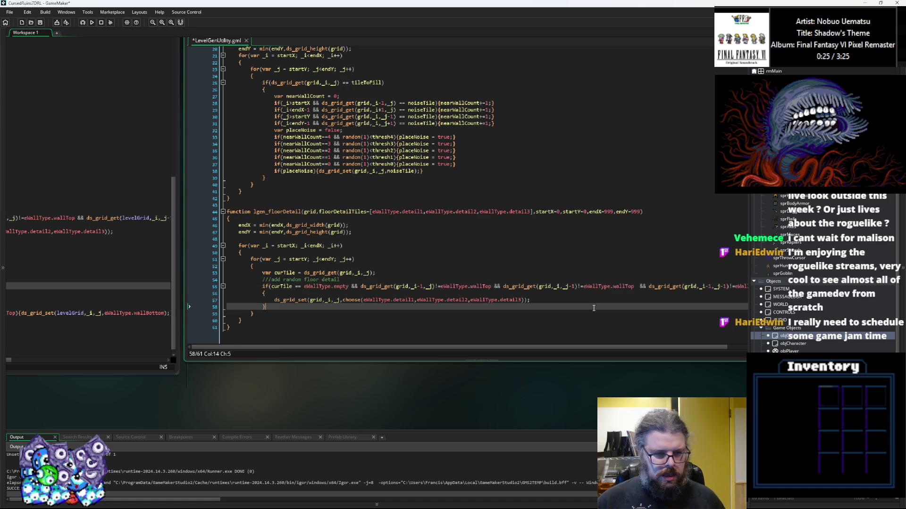
{"action": "left_click", "coordinate": [381, 274]}
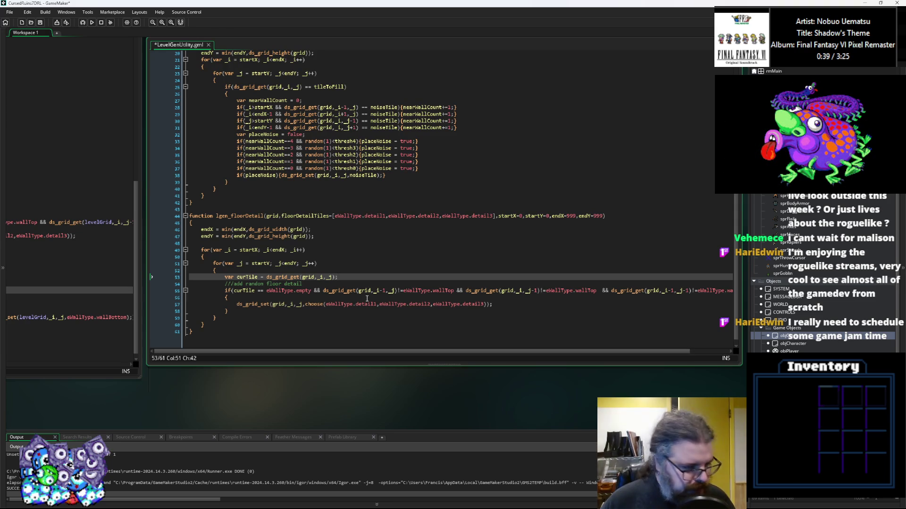
{"action": "left_click", "coordinate": [41, 22]}
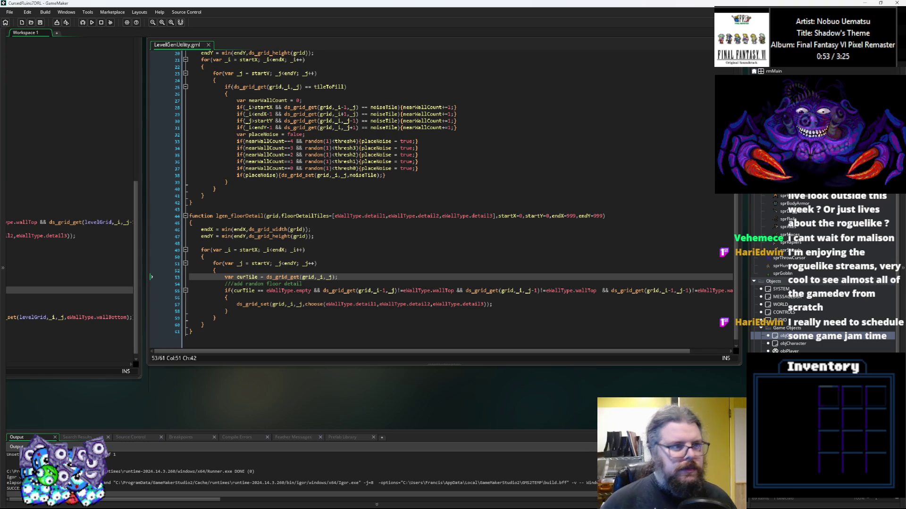
Review the endX bounds clamp at the top of lgen_floorDetail
{"action": "left_click", "coordinate": [328, 235]}
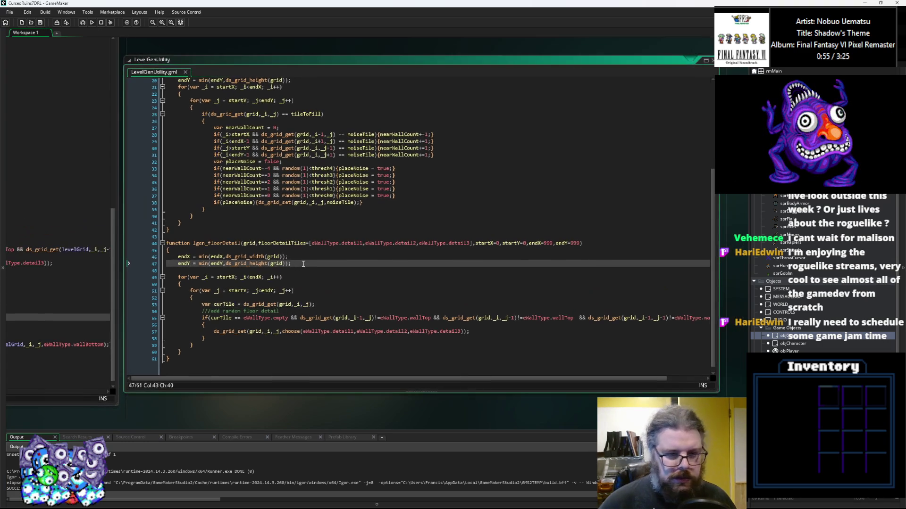
{"action": "key", "text": "Up"}
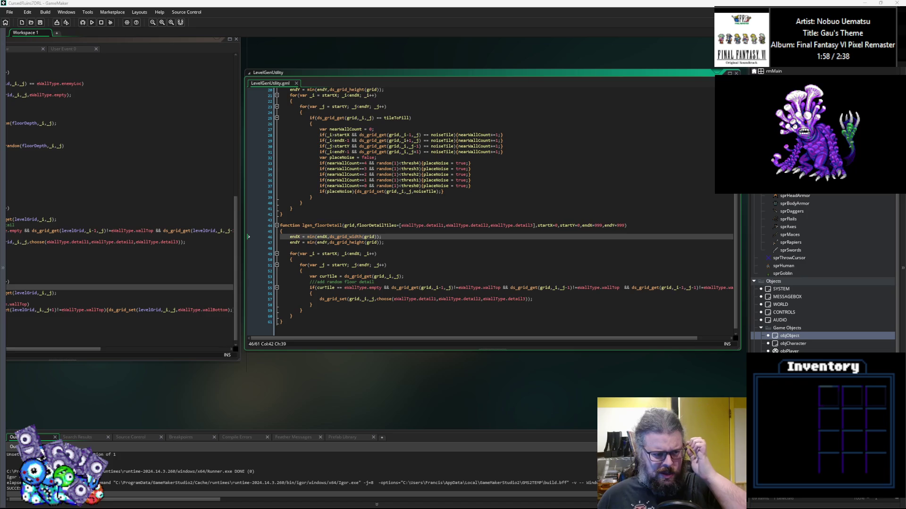
Return to the WORLD object's Create event code beside LevelGenUtility
{"action": "left_click", "coordinate": [122, 254]}
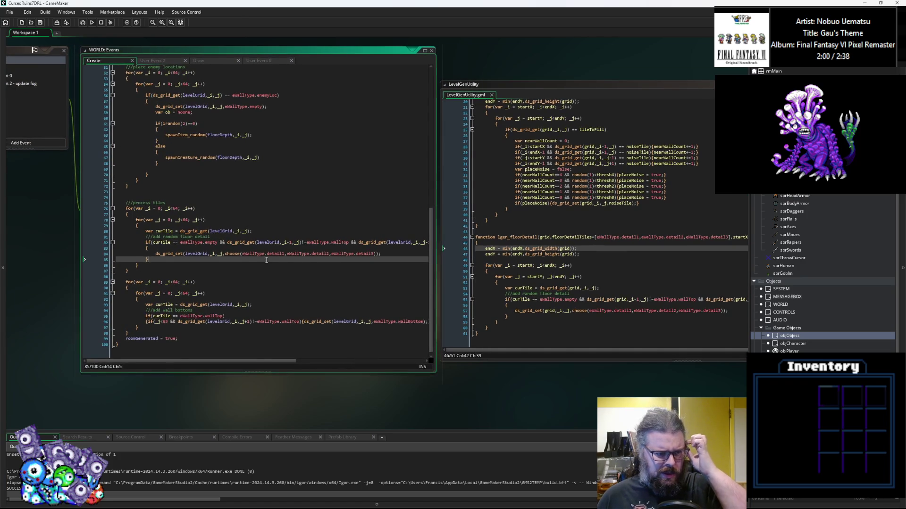
Check the entrance-hall call on line 48, then add a blank line after lgen_floorDetail's closing brace
{"action": "scroll", "coordinate": [266, 257], "scroll_direction": "up", "scroll_amount": 8}
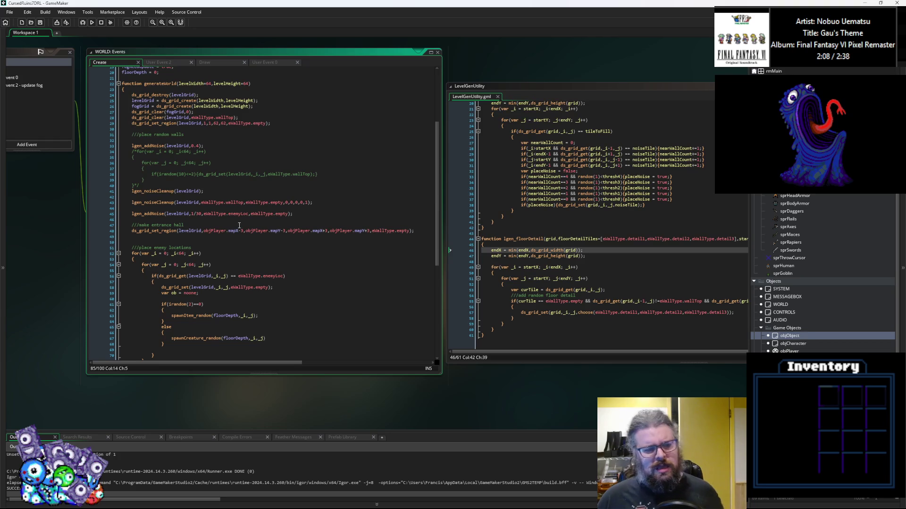
{"action": "left_click", "coordinate": [246, 230]}
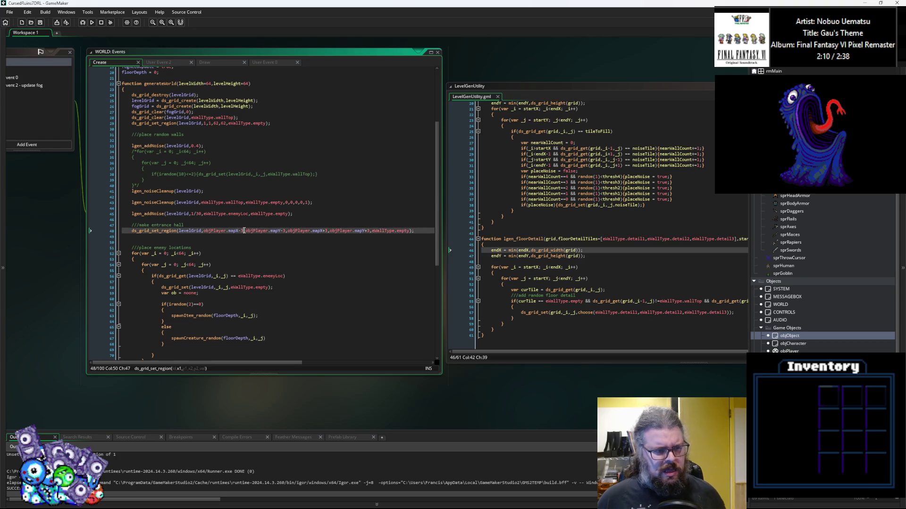
{"action": "left_click", "coordinate": [533, 339]}
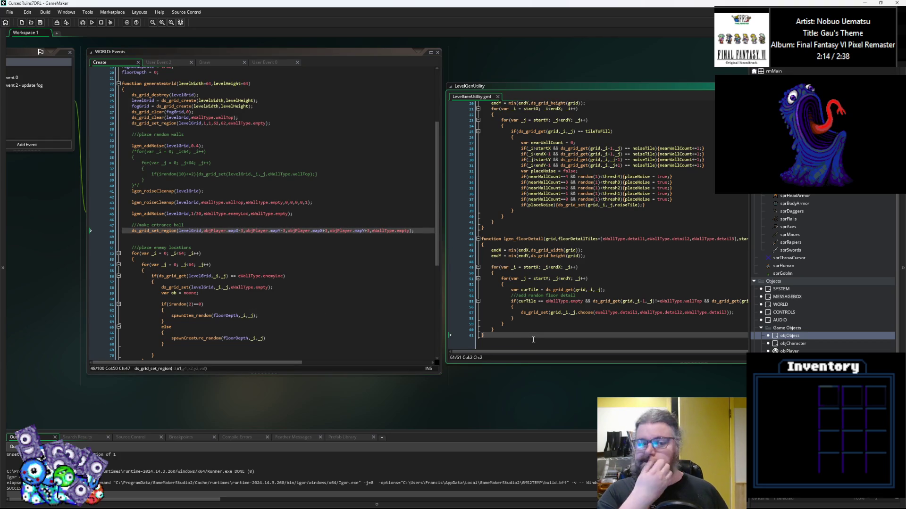
{"action": "key", "text": "Return"}
{"action": "key", "text": "Return"}
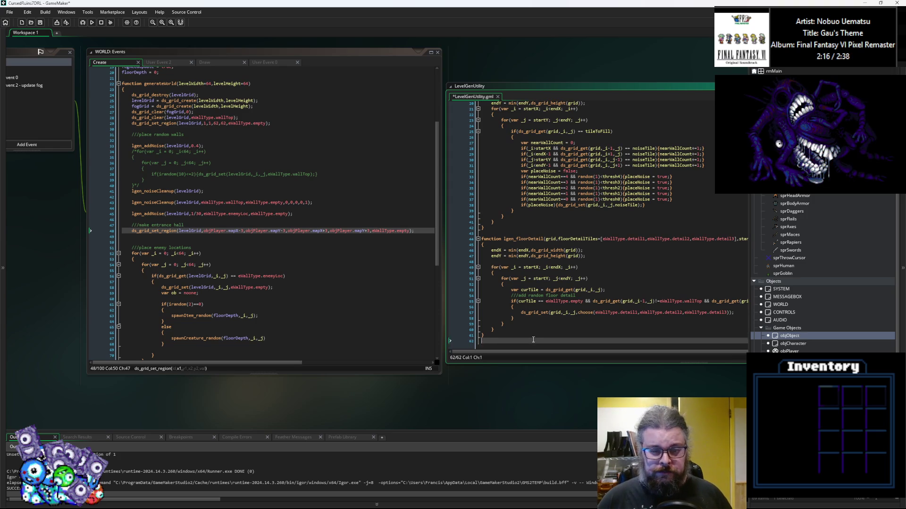
Declare function lgen_makeEntranceHall() with braces and close the line 48 call with ');'
{"action": "type", "text": "function "}
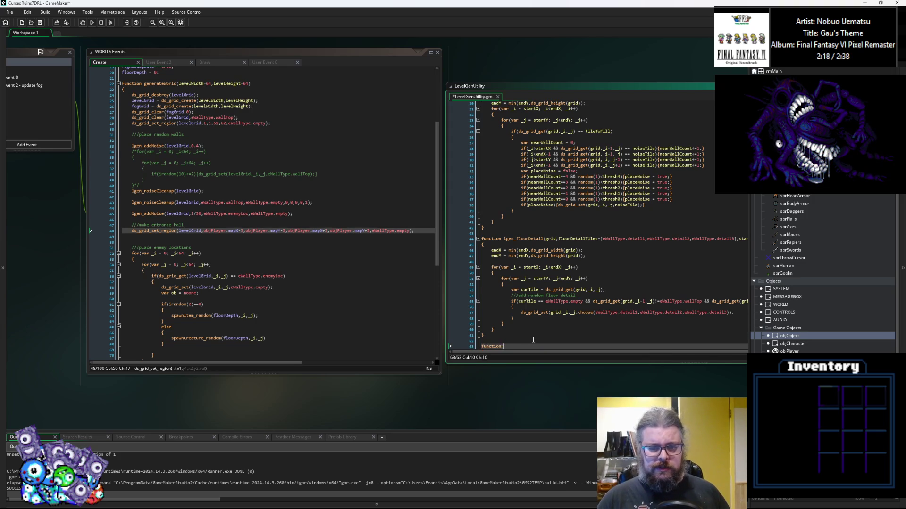
{"action": "type", "text": "lgen_"}
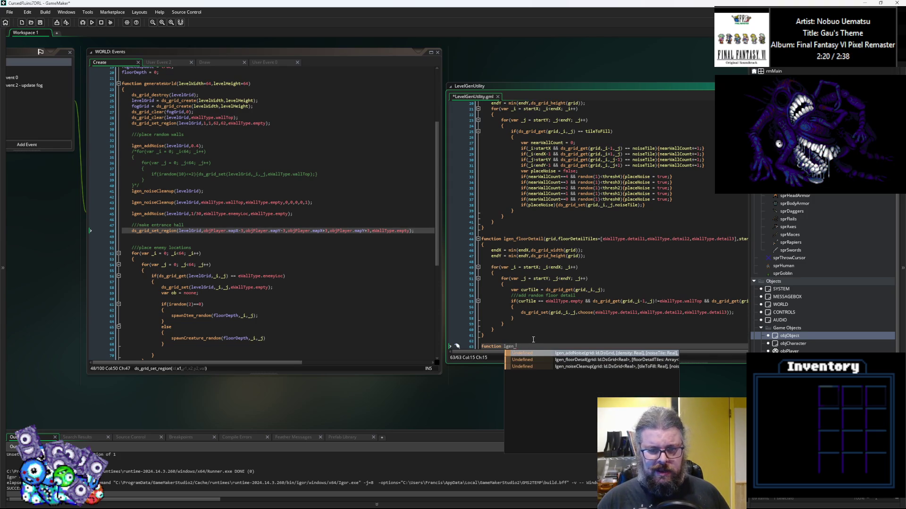
{"action": "type", "text": "en"}
{"action": "type", "text": "akeEntran"}
{"action": "type", "text": "all()"}
{"action": "key", "text": "Return"}
{"action": "type", "text": "{"}
{"action": "key", "text": "Return"}
{"action": "key", "text": "Return"}
{"action": "key", "text": "Up"}
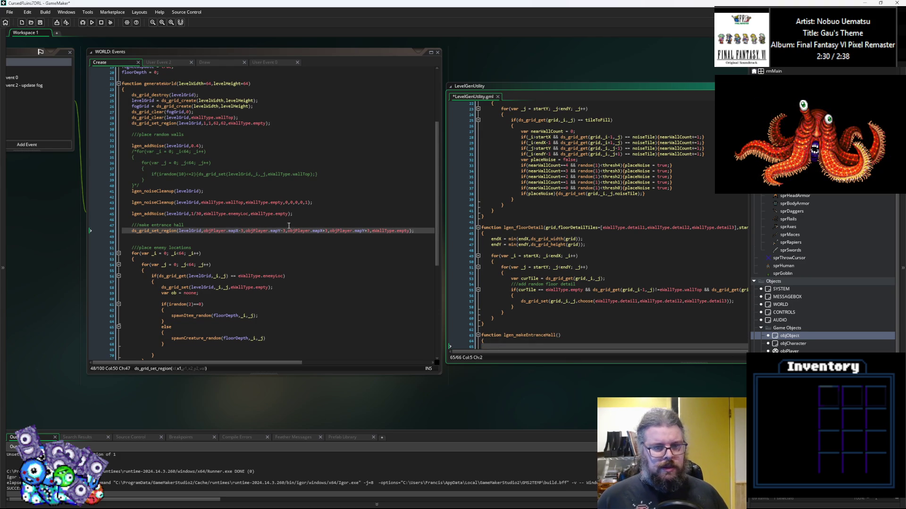
{"action": "left_click", "coordinate": [411, 231]}
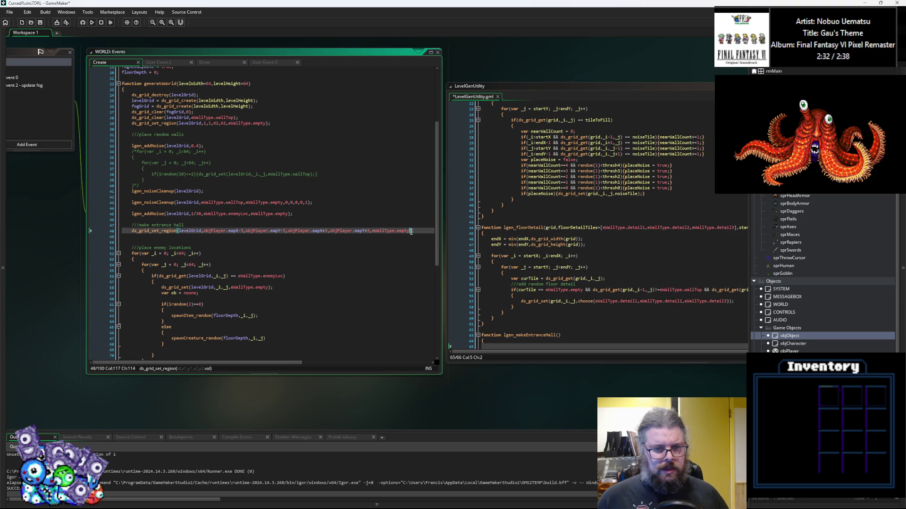
{"action": "type", "text": ");"}
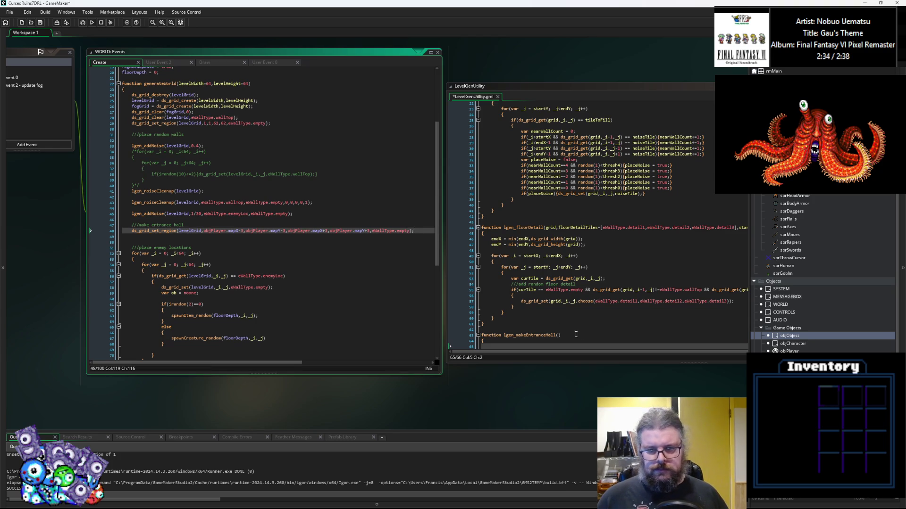
Add parameters grid, centerX, centerY, width, height=5 and floorType=eWallType.empty
{"action": "left_click", "coordinate": [574, 330]}
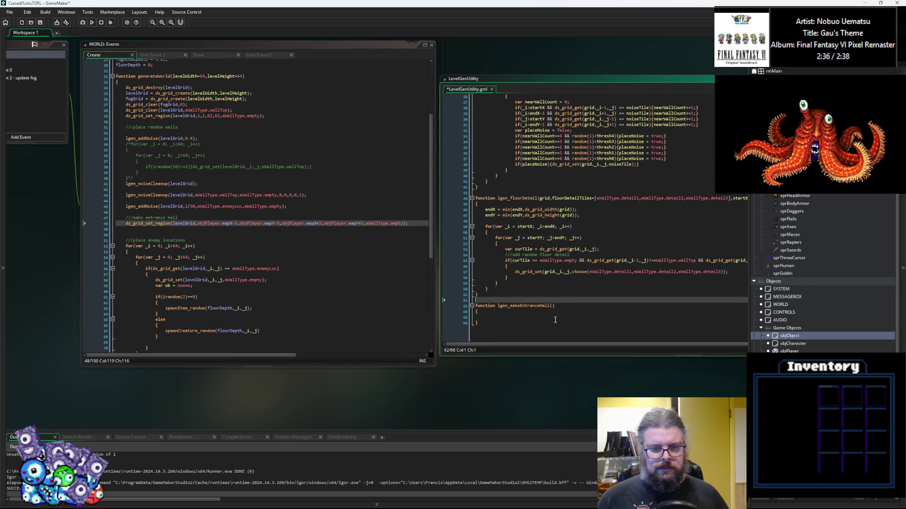
{"action": "left_click", "coordinate": [551, 310]}
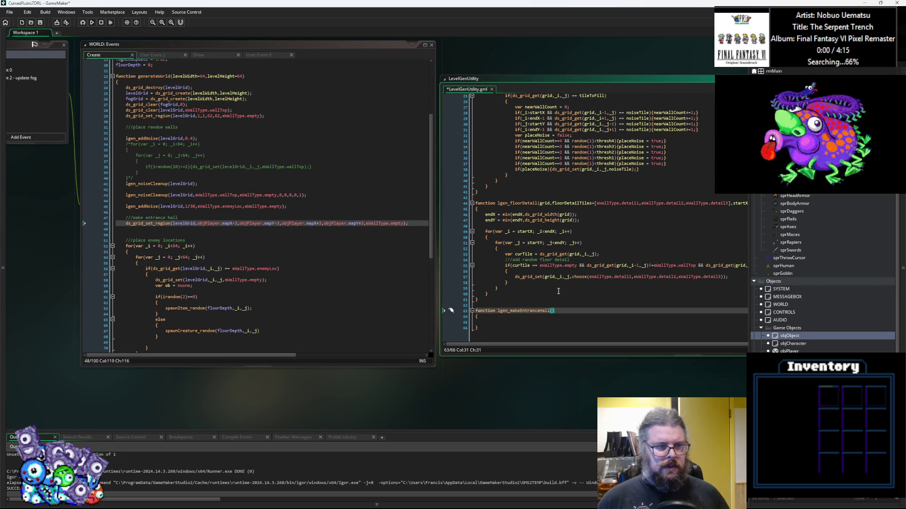
{"action": "type", "text": "grid,"}
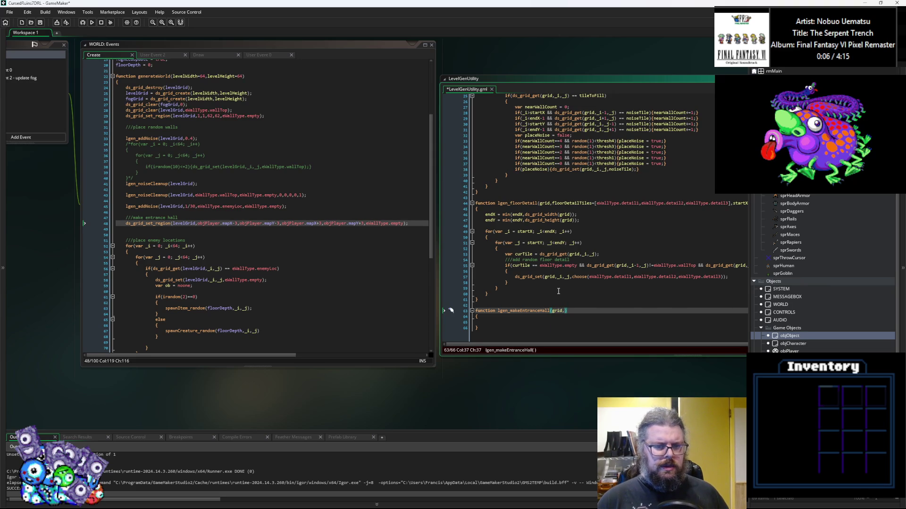
{"action": "type", "text": "centerX"}
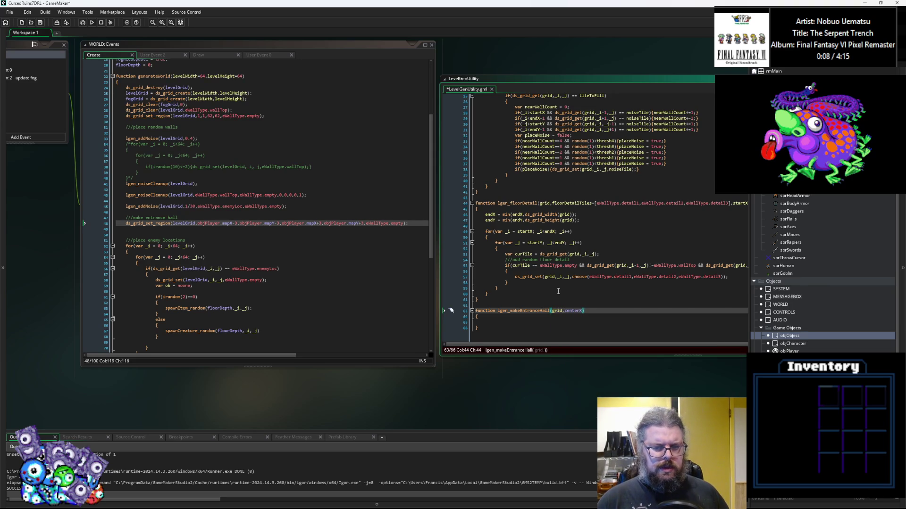
{"action": "type", "text": ",centerY,"}
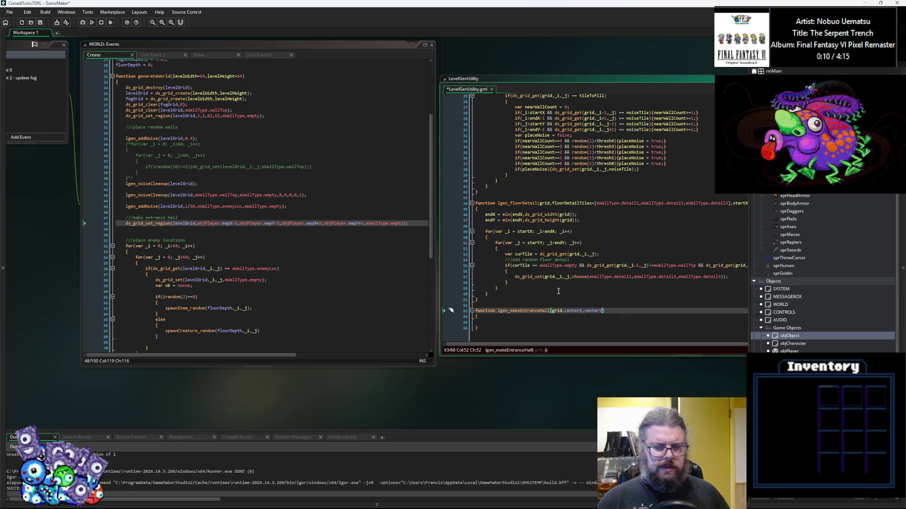
{"action": "type", "text": "width.height"}
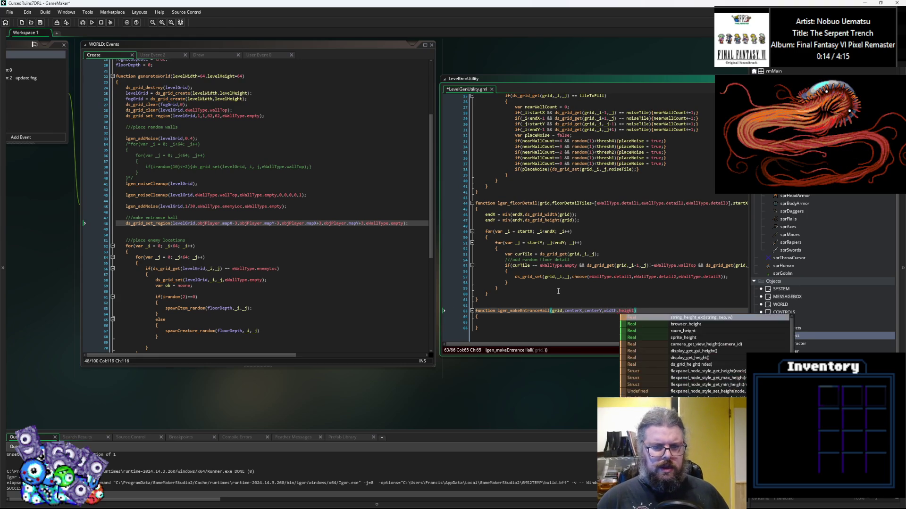
{"action": "type", "text": ","}
{"action": "type", "text": "floorTy"}
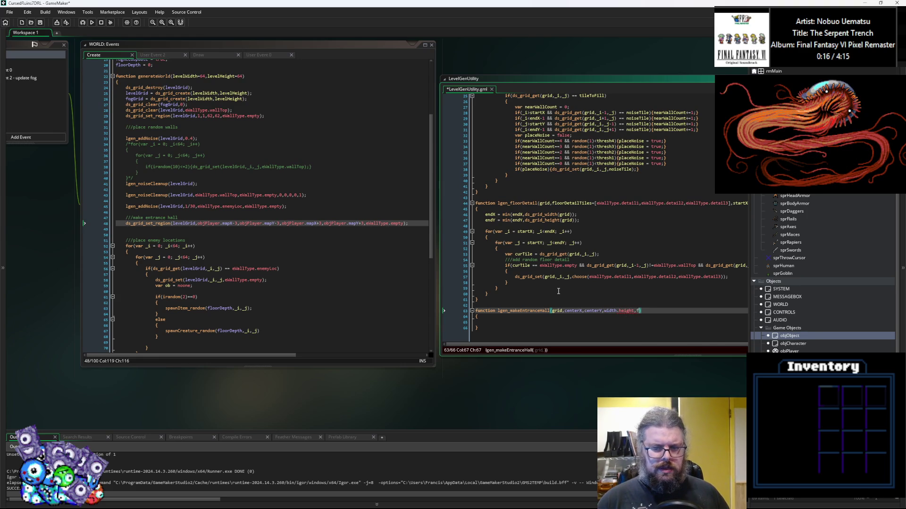
{"action": "type", "text": "pe"}
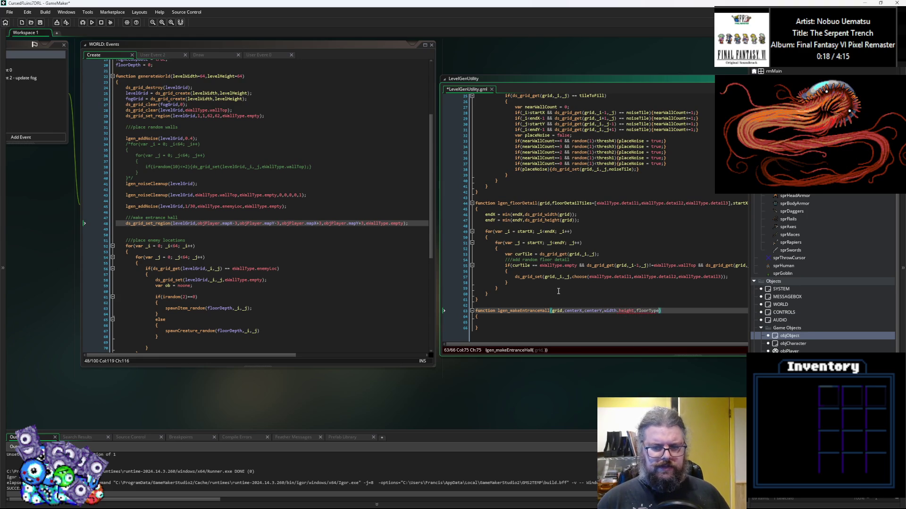
{"action": "type", "text": "=eWal"}
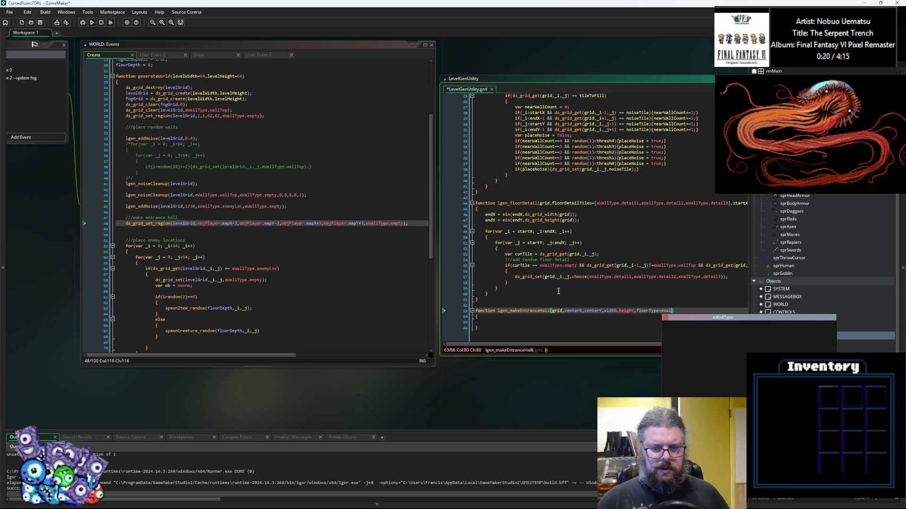
{"action": "type", "text": "lType.empty"}
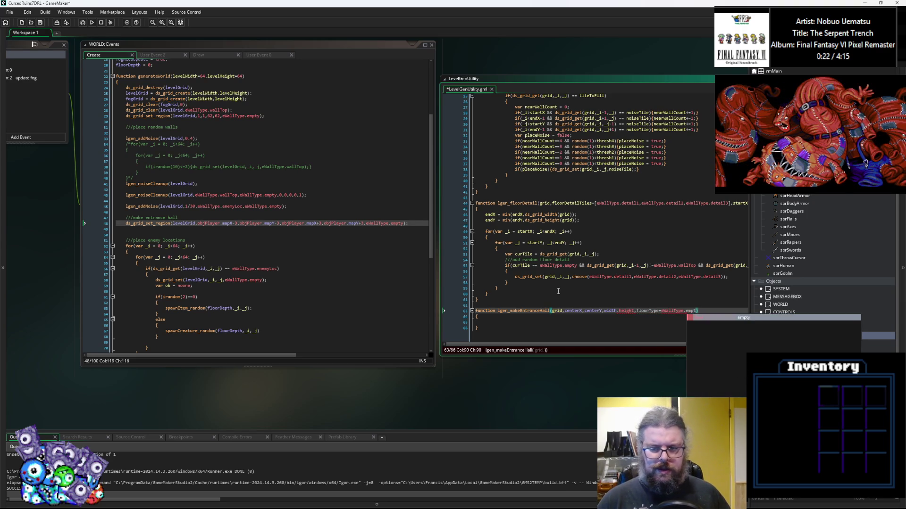
{"action": "key", "text": "Left"}
{"action": "key", "text": "Left"}
{"action": "key", "text": "Left"}
{"action": "key", "text": "Left"}
{"action": "key", "text": "Left"}
{"action": "key", "text": "Left"}
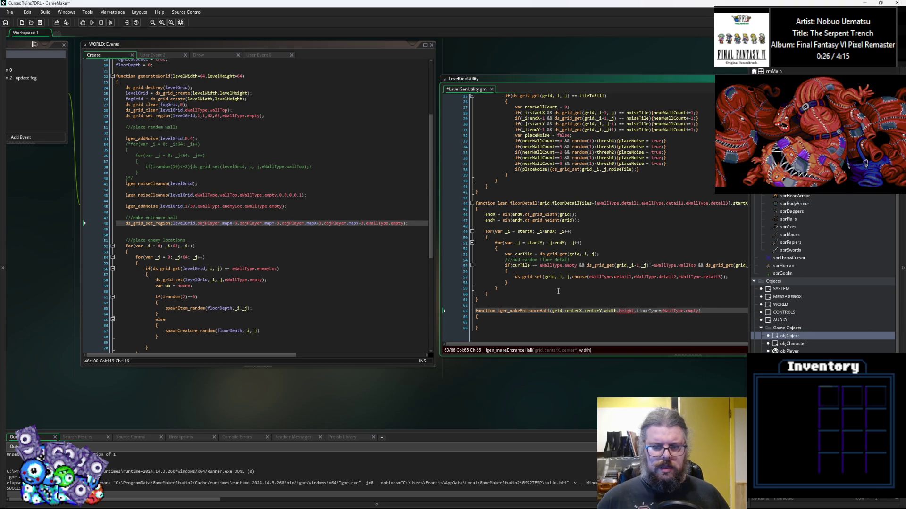
{"action": "type", "text": "="}
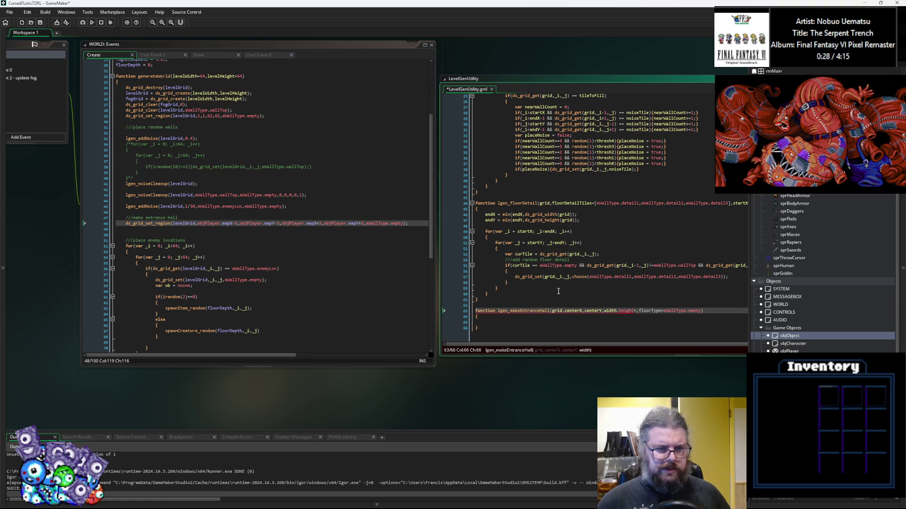
{"action": "type", "text": "4"}
{"action": "key", "text": "BackSpace"}
{"action": "type", "text": "5"}
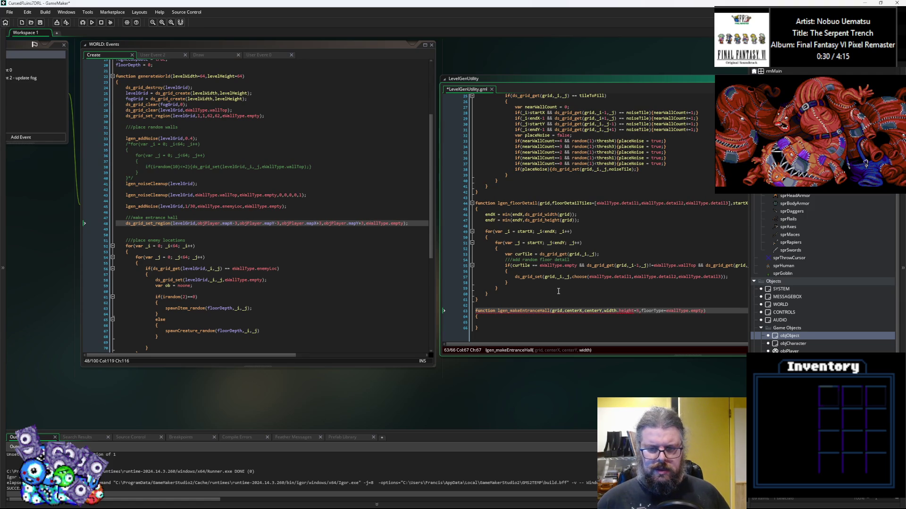
Give width a default of 6 and select the entrance-hall region call on line 48
{"action": "key", "text": "ctrl+Left"}
{"action": "key", "text": "Left"}
{"action": "type", "text": "="}
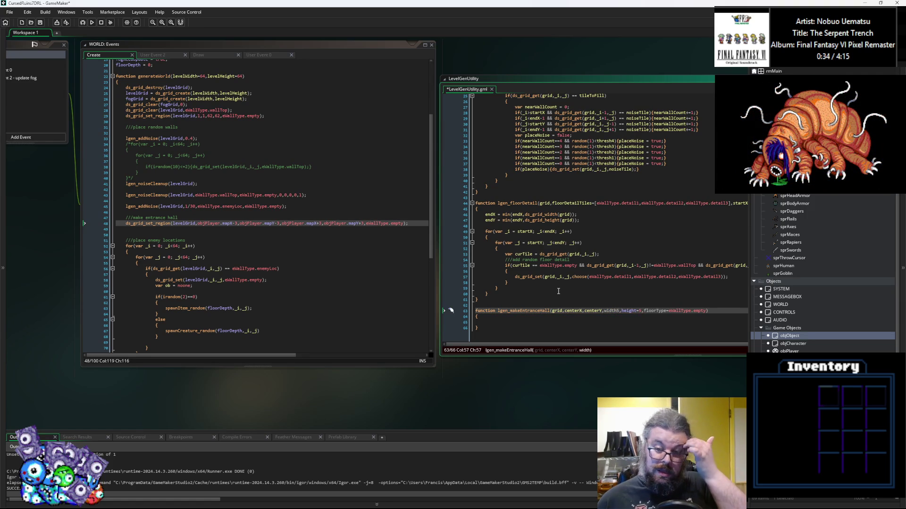
{"action": "type", "text": "="}
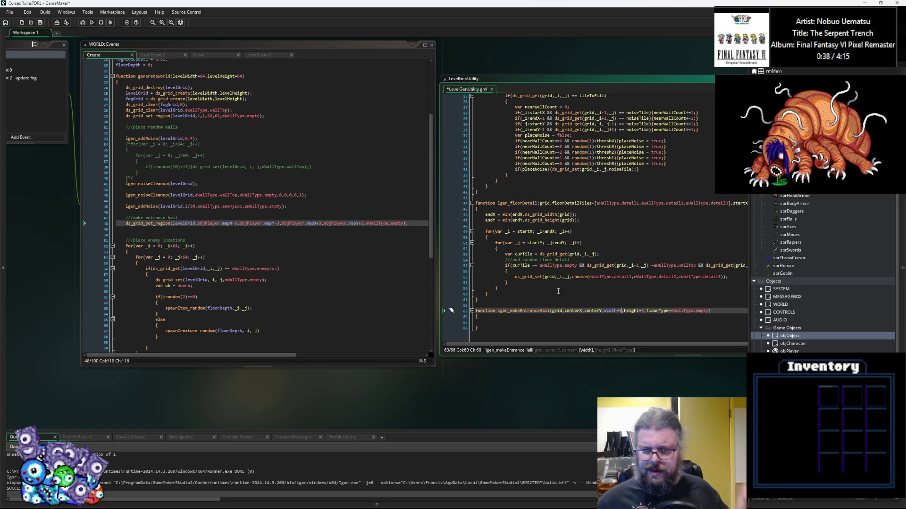
{"action": "key", "text": "Delete"}
{"action": "type", "text": "4"}
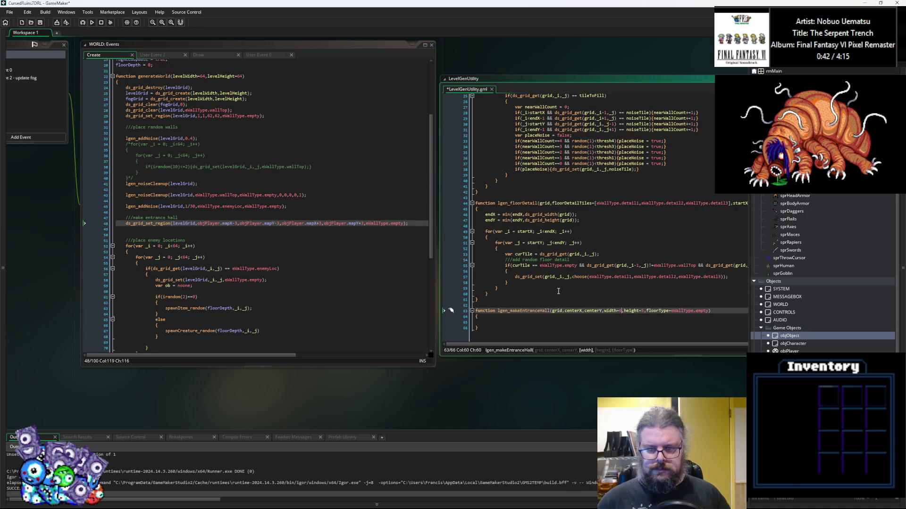
{"action": "key", "text": "Right"}
{"action": "key", "text": "ctrl+Right"}
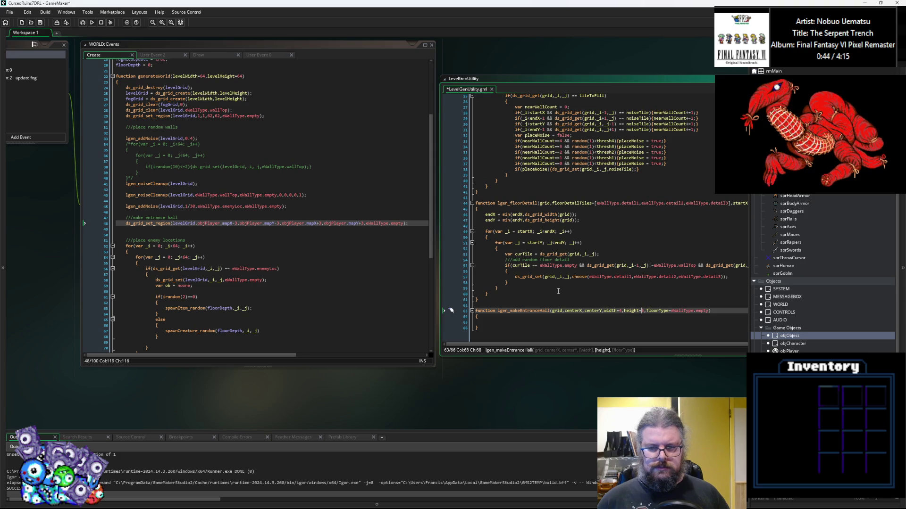
{"action": "key", "text": "Left"}
{"action": "key", "text": "Left"}
{"action": "key", "text": "Left"}
{"action": "key", "text": "BackSpace"}
{"action": "type", "text": "6"}
{"action": "key", "text": "Left"}
{"action": "key", "text": "Left"}
{"action": "key", "text": "Left"}
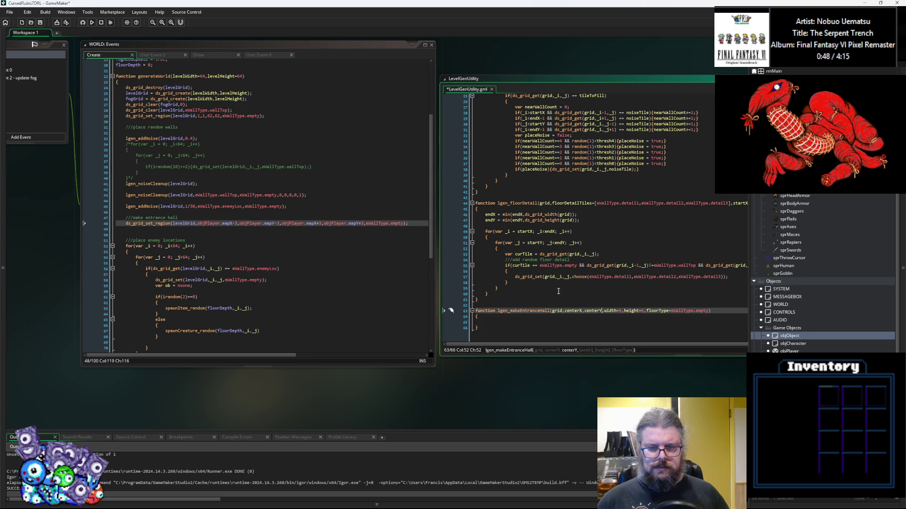
{"action": "key", "text": "Left"}
{"action": "key", "text": "Left"}
{"action": "key", "text": "Left"}
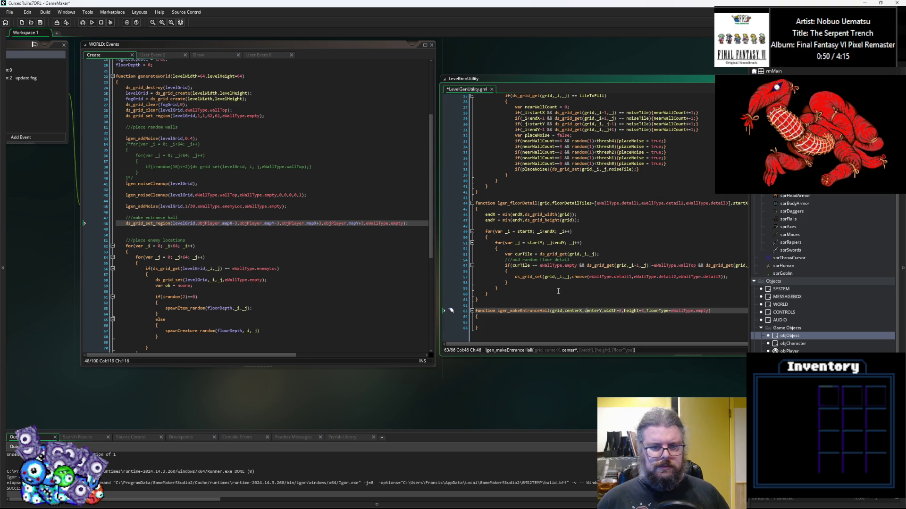
{"action": "key", "text": "Left"}
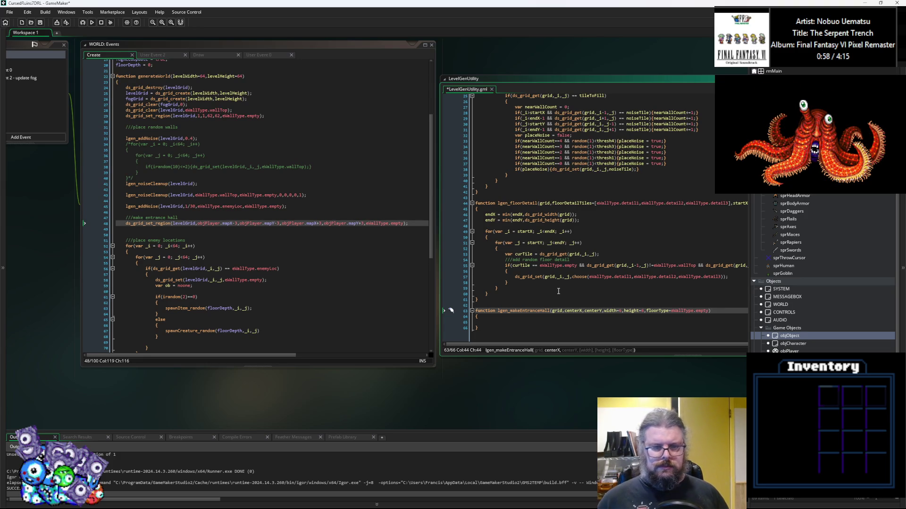
{"action": "left_click_drag", "start_coordinate": [420, 227], "coordinate": [122, 223]}
Paste the copied ds_grid_set_region line into the lgen_makeEntranceHall body
{"action": "key", "text": "ctrl+c"}
{"action": "left_click", "coordinate": [539, 323]}
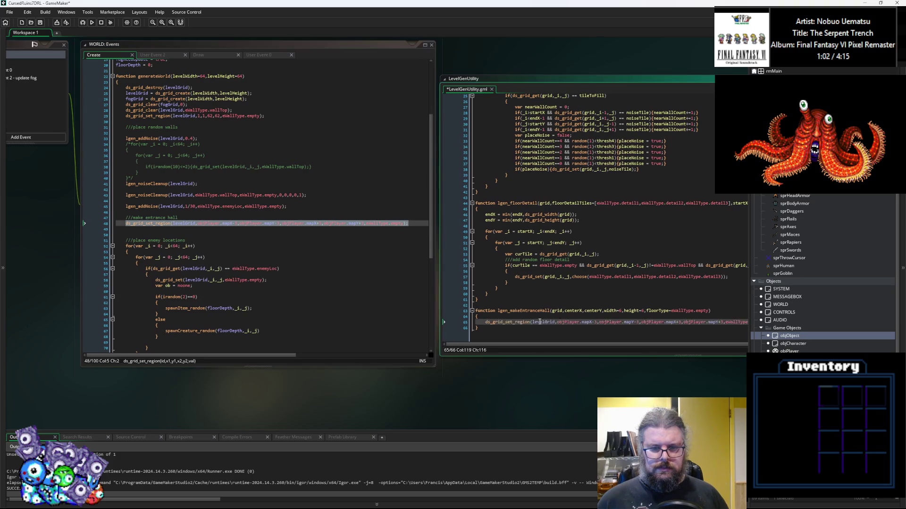
{"action": "key", "text": "ctrl+v"}
Append ',centerTile=eWallType.' to the parameters and return to the Create event's eWallType enum
{"action": "left_click", "coordinate": [679, 311]}
{"action": "type", "text": ",centerTile"}
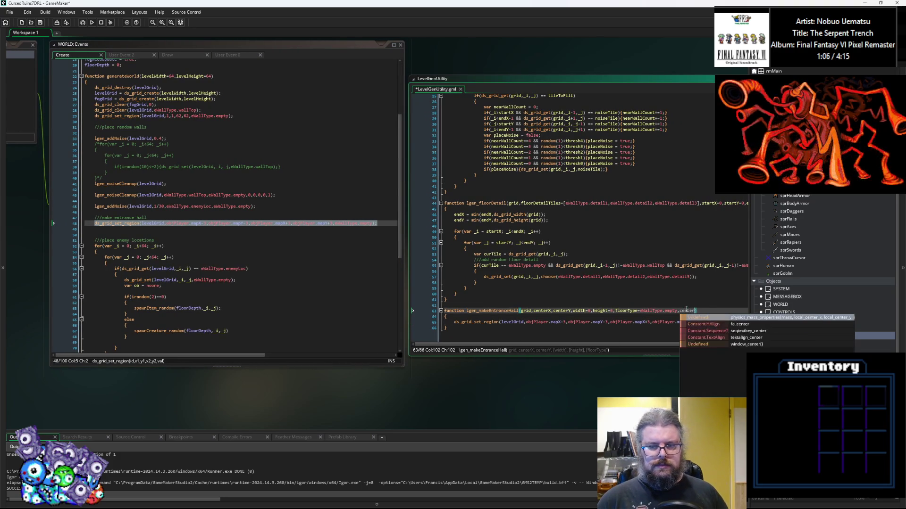
{"action": "type", "text": "=eWallType."}
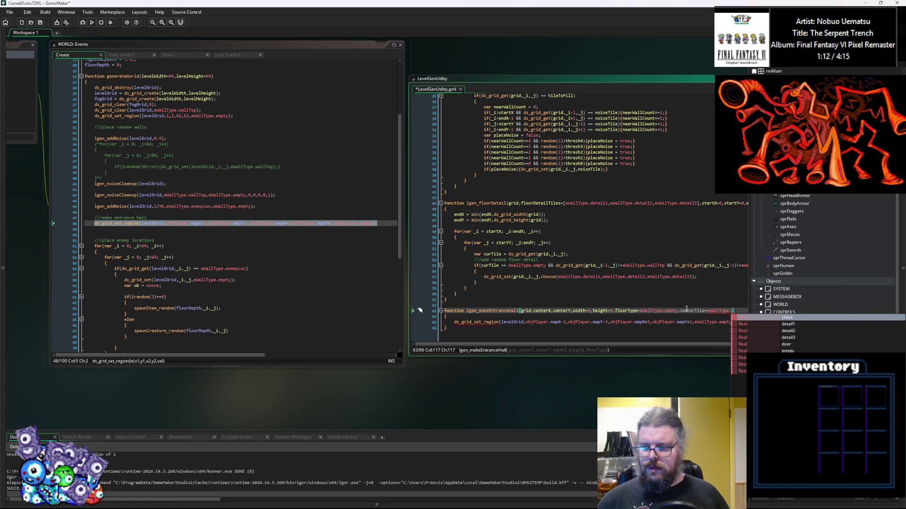
{"action": "key", "text": "Escape"}
{"action": "key", "text": "Up"}
{"action": "key", "text": "Up"}
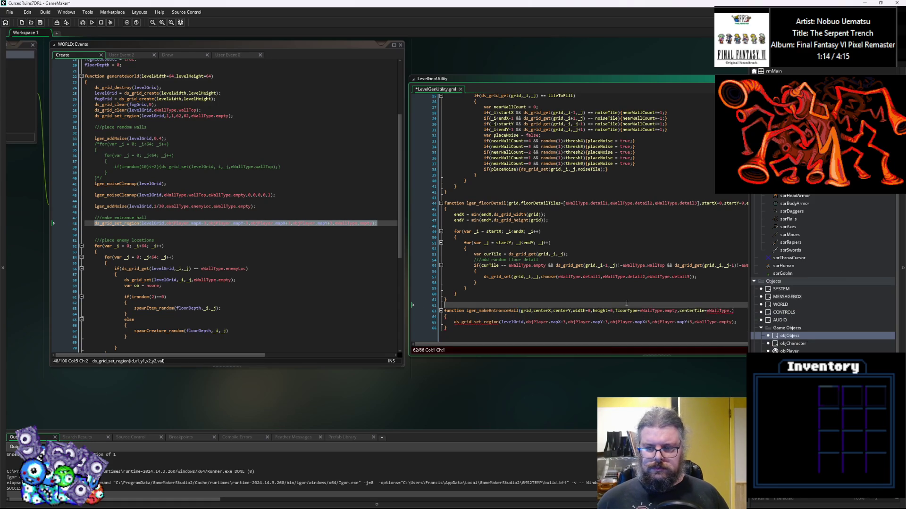
{"action": "scroll", "coordinate": [549, 283], "scroll_direction": "up", "scroll_amount": 8}
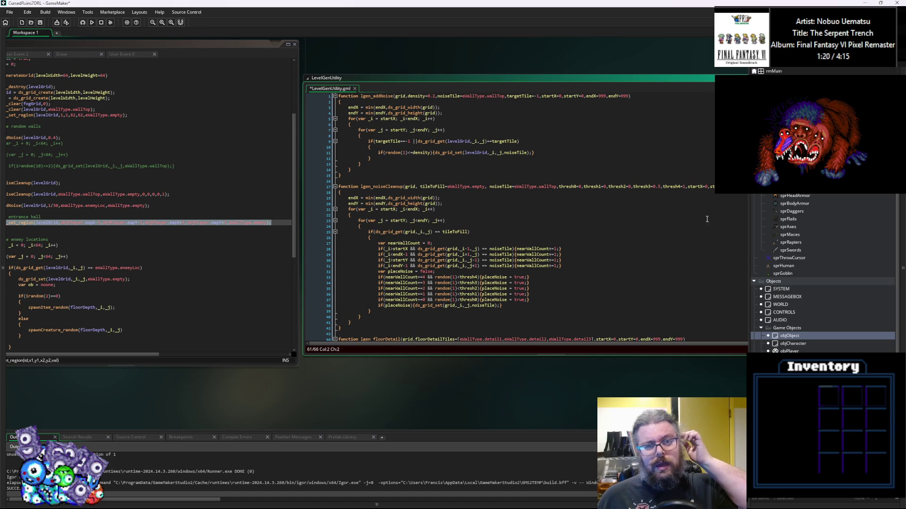
{"action": "left_click", "coordinate": [173, 210]}
{"action": "scroll", "coordinate": [161, 133], "scroll_direction": "up", "scroll_amount": 4}
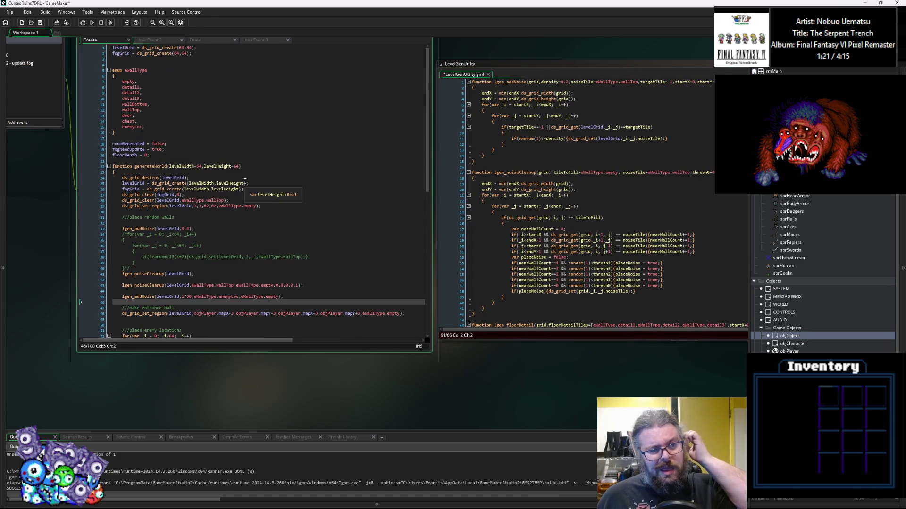
{"action": "left_click", "coordinate": [161, 132]}
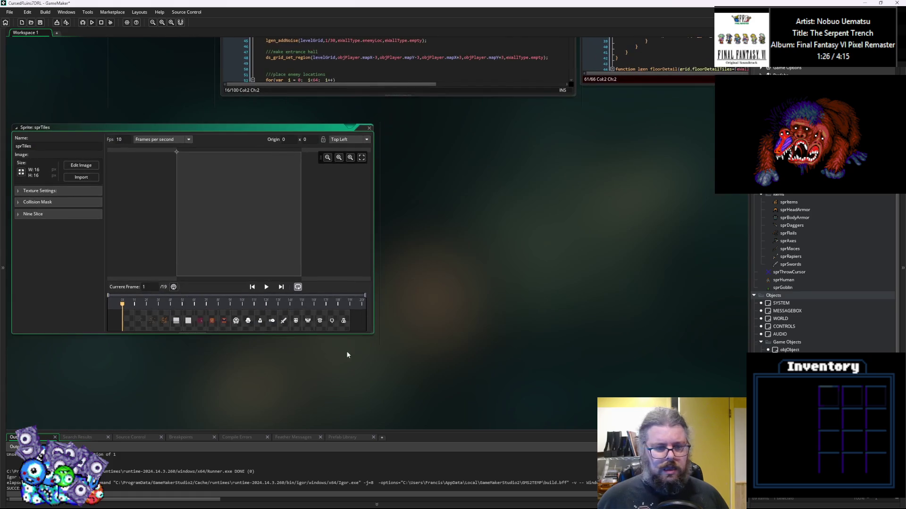
Browse the sprTiles frames and launch Edit Image to send it to Aseprite
{"action": "left_click", "coordinate": [237, 324]}
{"action": "left_click", "coordinate": [219, 324]}
{"action": "left_click_drag", "start_coordinate": [478, 209], "coordinate": [437, 366]}
{"action": "left_click", "coordinate": [438, 277]}
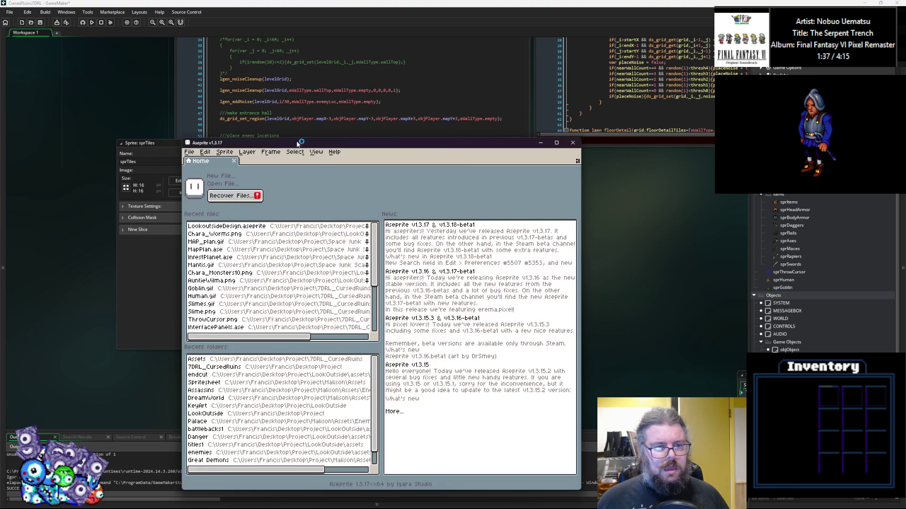
Open WorldTiles.gif from the 7DRL_CursedRuins Assets folder and step to the chest tile frame
{"action": "mouse_move", "coordinate": [297, 144]}
{"action": "left_mouse_down"}
{"action": "mouse_move", "coordinate": [590, 147]}
{"action": "mouse_move", "coordinate": [513, 147]}
{"action": "left_mouse_up"}
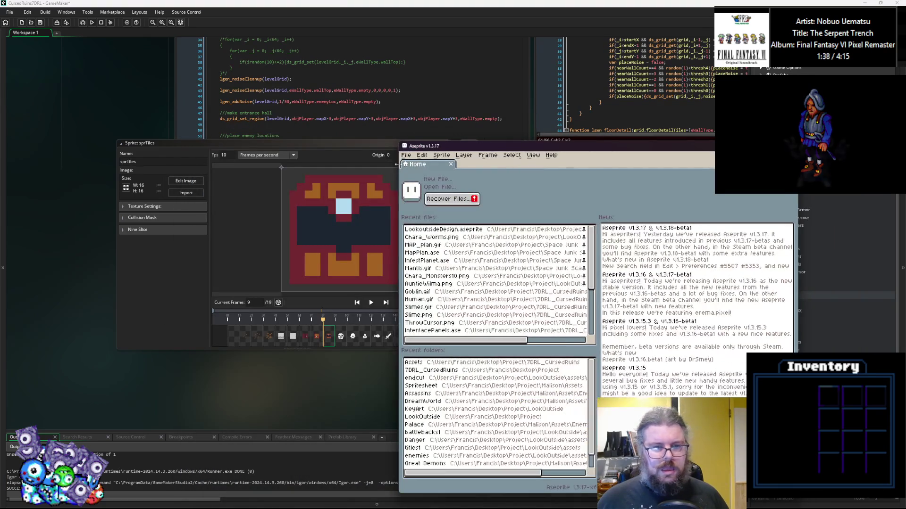
{"action": "left_click", "coordinate": [405, 155]}
{"action": "left_click", "coordinate": [412, 173]}
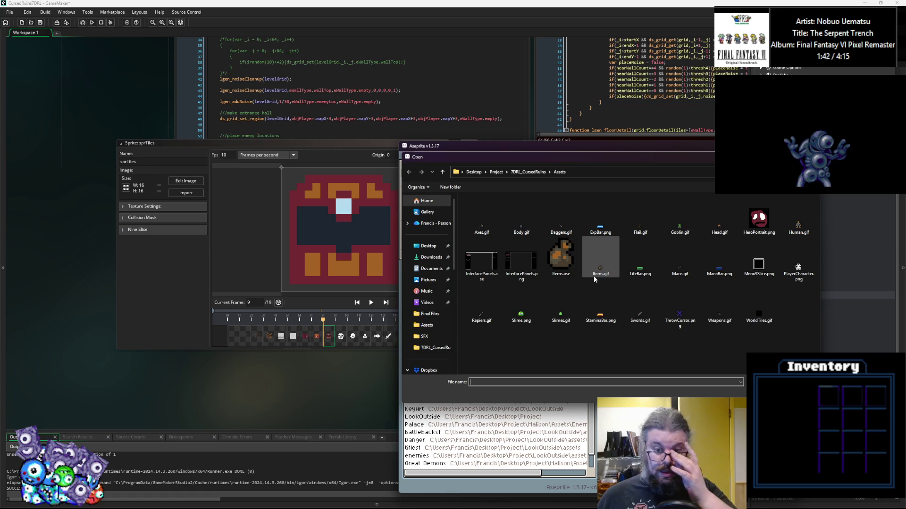
{"action": "left_click", "coordinate": [767, 303]}
{"action": "double_click", "coordinate": [759, 306]}
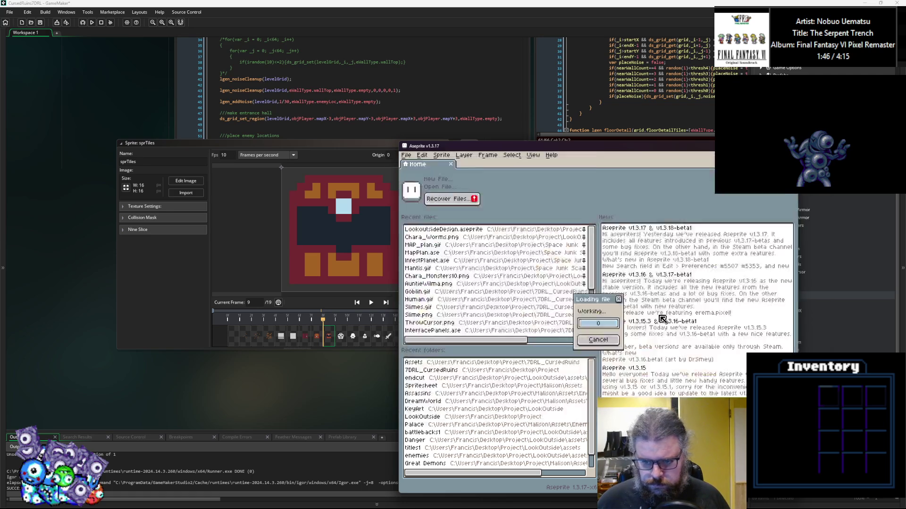
{"action": "scroll", "coordinate": [562, 339], "scroll_direction": "up", "scroll_amount": 3}
{"action": "key", "text": "Right"}
{"action": "key", "text": "Right"}
{"action": "key", "text": "Right"}
{"action": "scroll", "coordinate": [566, 291], "scroll_direction": "up", "scroll_amount": 2}
{"action": "key", "text": "Right"}
{"action": "key", "text": "Right"}
{"action": "key", "text": "Left"}
{"action": "scroll", "coordinate": [613, 266], "scroll_direction": "up", "scroll_amount": 1}
{"action": "left_click", "coordinate": [487, 155]}
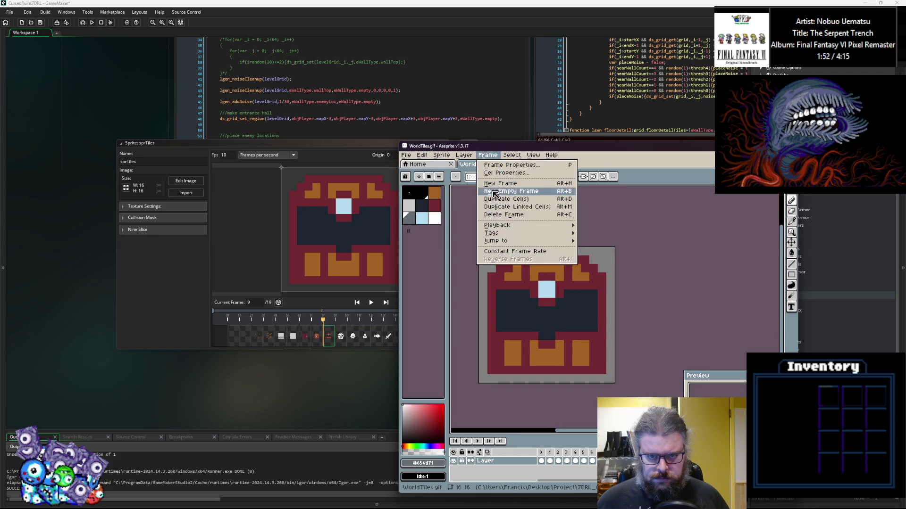
Add a new empty frame after the chest tile and pick the ARNE32 palette preset
{"action": "left_click", "coordinate": [502, 194]}
{"action": "scroll", "coordinate": [585, 339], "scroll_direction": "up", "scroll_amount": 2}
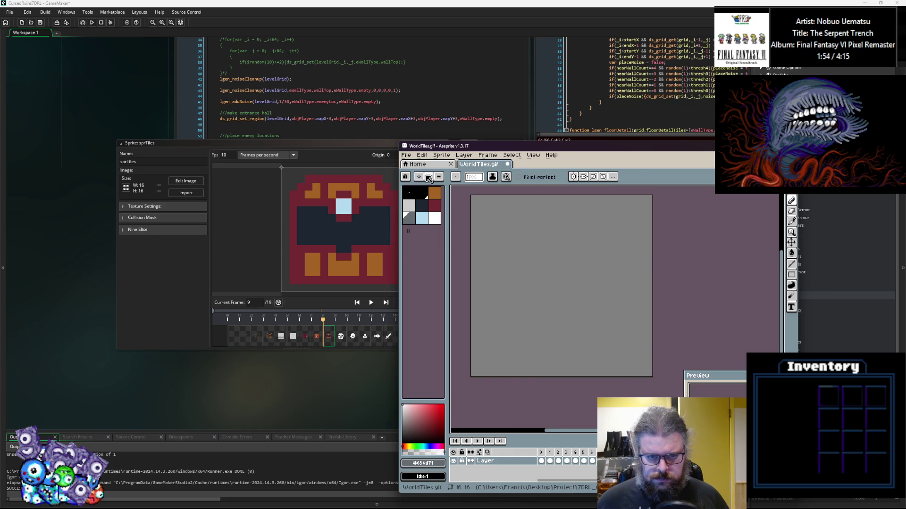
{"action": "left_click", "coordinate": [429, 176]}
{"action": "left_click", "coordinate": [456, 311]}
{"action": "left_click", "coordinate": [454, 429]}
Review the frames and colour mode options, then load the ARNE32 palette preset
{"action": "scroll", "coordinate": [633, 293], "scroll_direction": "down", "scroll_amount": 2}
{"action": "key", "text": "Left"}
{"action": "key", "text": "Right"}
{"action": "key", "text": "Left"}
{"action": "key", "text": "Right"}
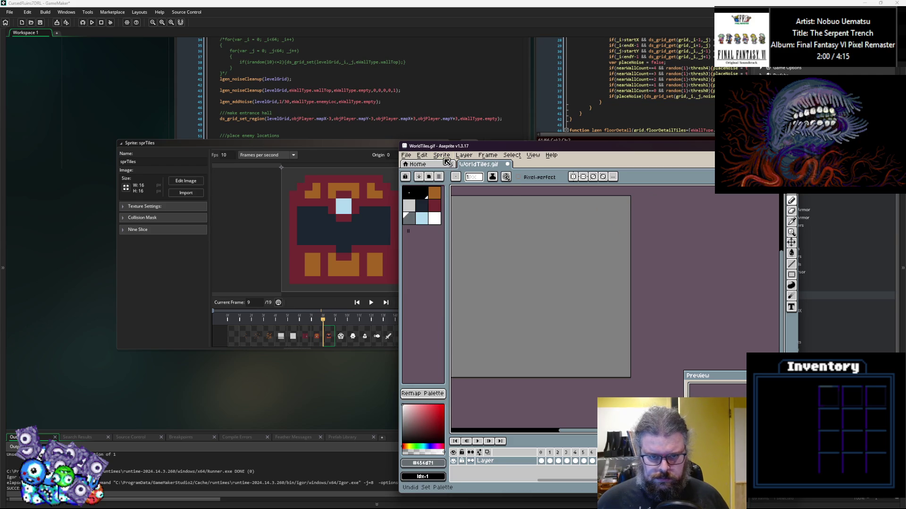
{"action": "left_click", "coordinate": [441, 156]}
{"action": "mouse_move", "coordinate": [512, 176]}
{"action": "key", "text": "Escape"}
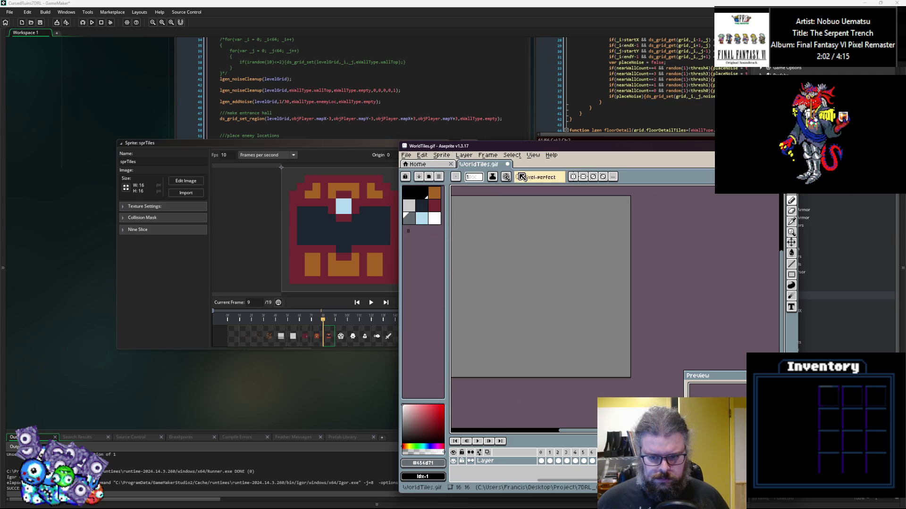
{"action": "key", "text": "Left"}
{"action": "left_click", "coordinate": [440, 155]}
{"action": "key", "text": "Escape"}
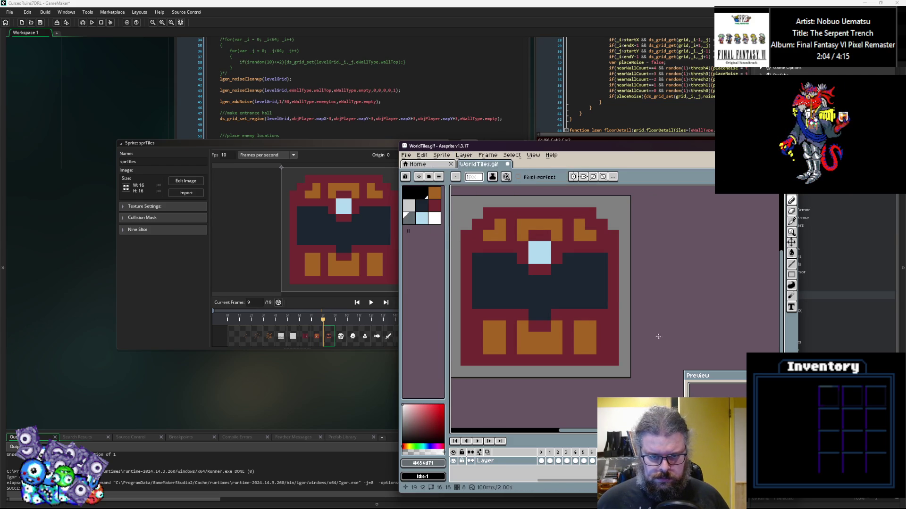
{"action": "left_click", "coordinate": [438, 177]}
{"action": "left_click", "coordinate": [430, 178]}
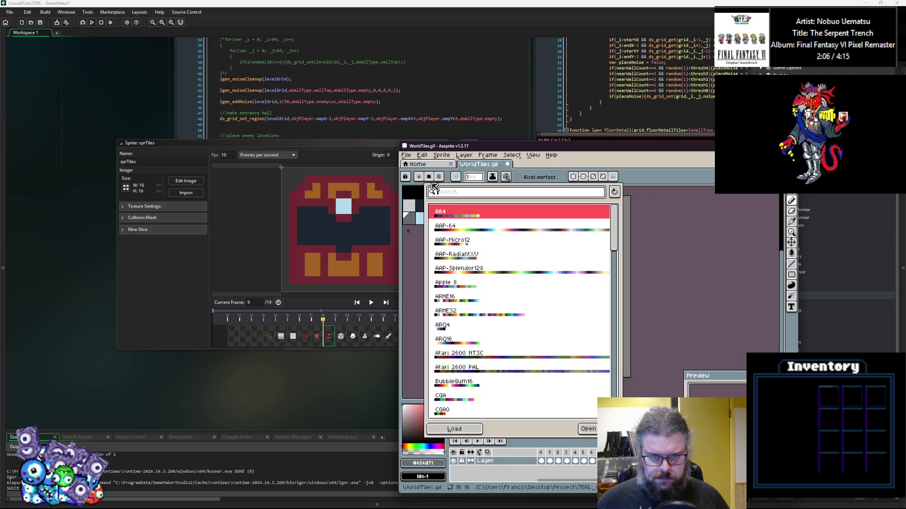
{"action": "double_click", "coordinate": [447, 315]}
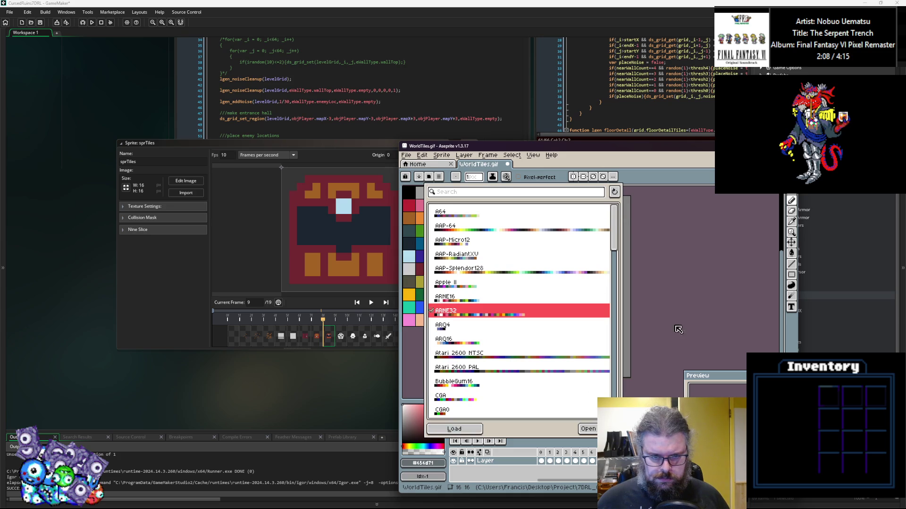
{"action": "left_click", "coordinate": [791, 264]}
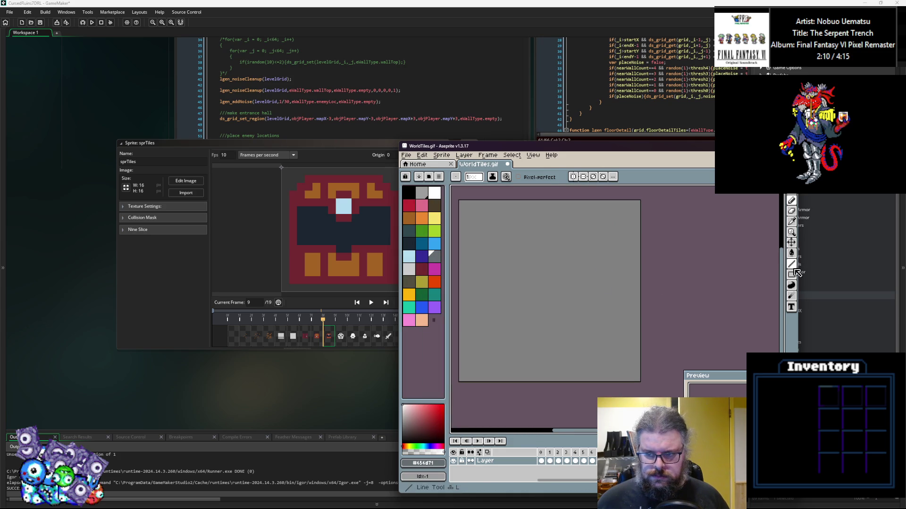
Lay out the tile: black edge line, white filled interior, black over the upper part
{"action": "left_click", "coordinate": [409, 193]}
{"action": "mouse_move", "coordinate": [474, 219]}
{"action": "left_mouse_down"}
{"action": "mouse_move", "coordinate": [473, 369]}
{"action": "mouse_move", "coordinate": [647, 365]}
{"action": "mouse_move", "coordinate": [635, 336]}
{"action": "mouse_move", "coordinate": [635, 206]}
{"action": "mouse_move", "coordinate": [467, 207]}
{"action": "mouse_move", "coordinate": [470, 354]}
{"action": "mouse_move", "coordinate": [646, 378]}
{"action": "left_mouse_up"}
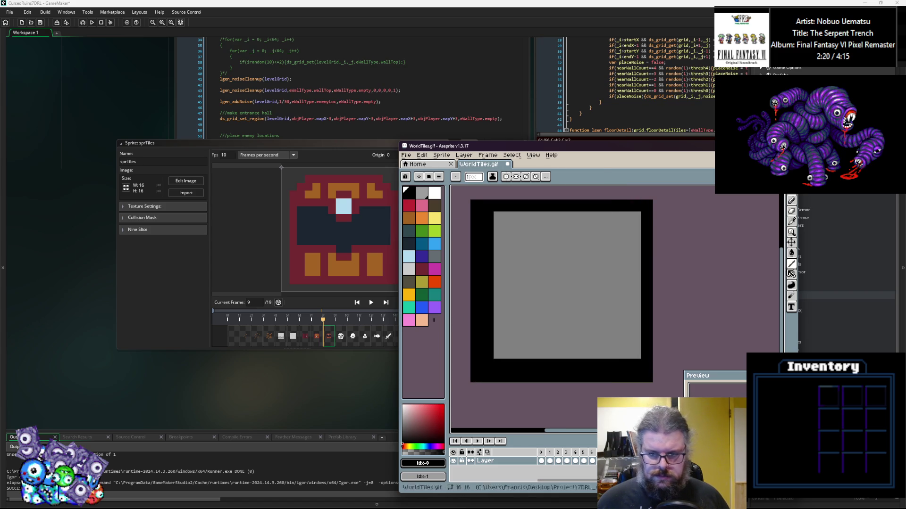
{"action": "left_click", "coordinate": [791, 274]}
{"action": "left_click", "coordinate": [769, 274]}
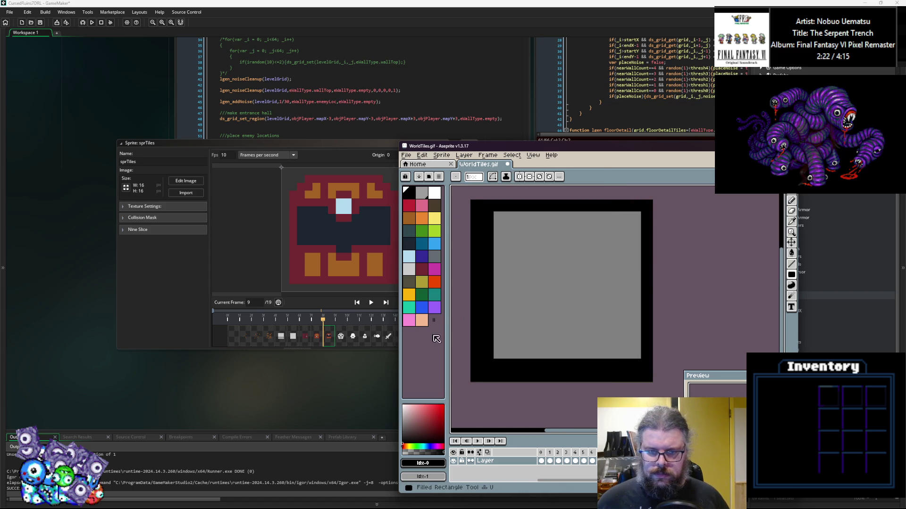
{"action": "left_click", "coordinate": [435, 192]}
{"action": "mouse_move", "coordinate": [483, 212]}
{"action": "left_mouse_down"}
{"action": "mouse_move", "coordinate": [632, 373]}
{"action": "mouse_move", "coordinate": [641, 367]}
{"action": "left_mouse_up"}
{"action": "left_click", "coordinate": [644, 376], "text": "alt"}
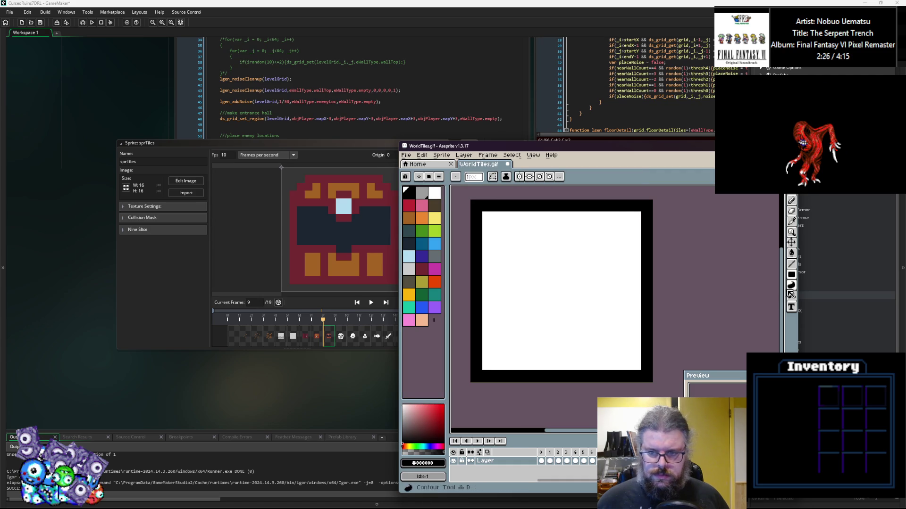
{"action": "mouse_move", "coordinate": [636, 217]}
{"action": "left_mouse_down"}
{"action": "mouse_move", "coordinate": [508, 325]}
{"action": "mouse_move", "coordinate": [473, 326]}
{"action": "left_mouse_up"}
Draw white bars stepping rightward up the tile from the bottom
{"action": "left_click", "coordinate": [533, 354], "text": "alt"}
{"action": "mouse_move", "coordinate": [494, 281]}
{"action": "left_mouse_down"}
{"action": "mouse_move", "coordinate": [633, 320]}
{"action": "mouse_move", "coordinate": [530, 283]}
{"action": "mouse_move", "coordinate": [521, 319]}
{"action": "mouse_move", "coordinate": [518, 296]}
{"action": "left_mouse_up"}
{"action": "key", "text": "Escape"}
{"action": "left_click", "coordinate": [538, 281]}
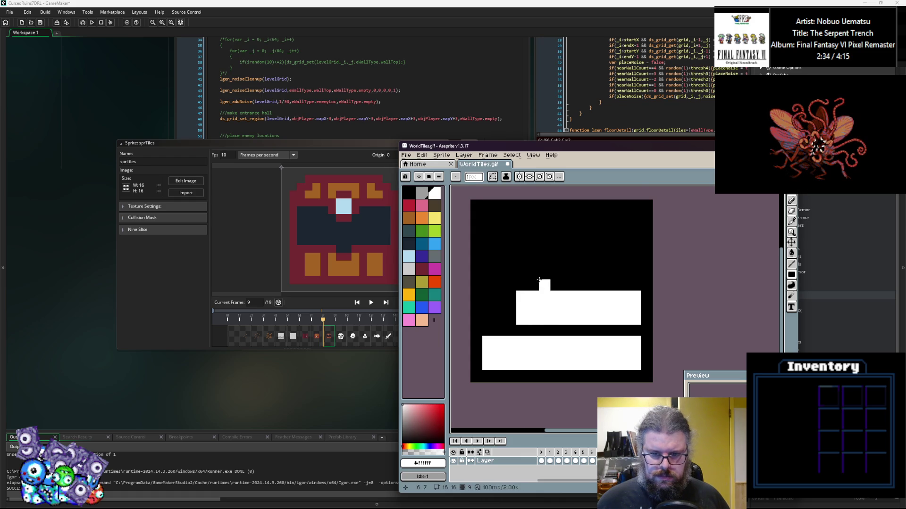
{"action": "mouse_move", "coordinate": [555, 273]}
{"action": "left_mouse_down"}
{"action": "mouse_move", "coordinate": [612, 237]}
{"action": "mouse_move", "coordinate": [635, 250]}
{"action": "left_mouse_up"}
{"action": "mouse_move", "coordinate": [634, 228]}
{"action": "left_mouse_down"}
{"action": "mouse_move", "coordinate": [581, 227]}
{"action": "mouse_move", "coordinate": [580, 203]}
{"action": "mouse_move", "coordinate": [579, 216]}
{"action": "left_mouse_up"}
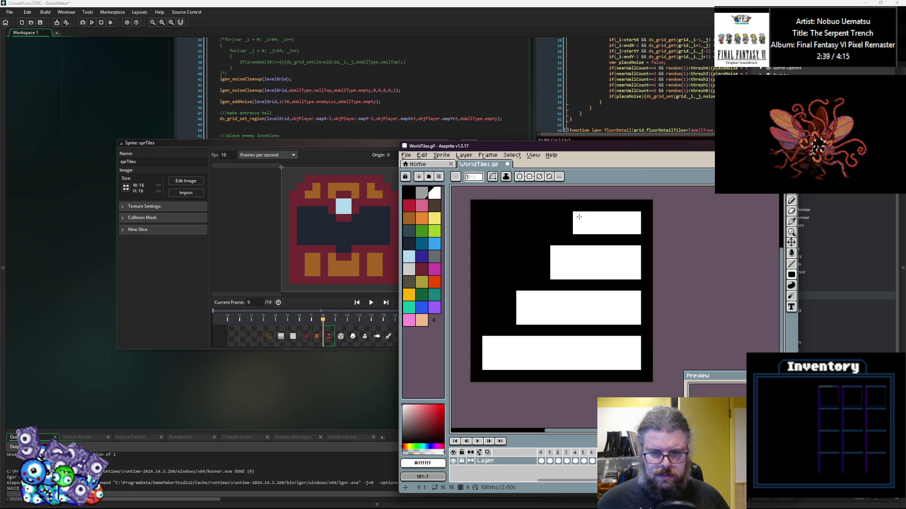
Shade the upper bars #cccccc, #9d9d9d and #656d71, then shift the tile down one pixel
{"action": "left_click", "coordinate": [434, 256]}
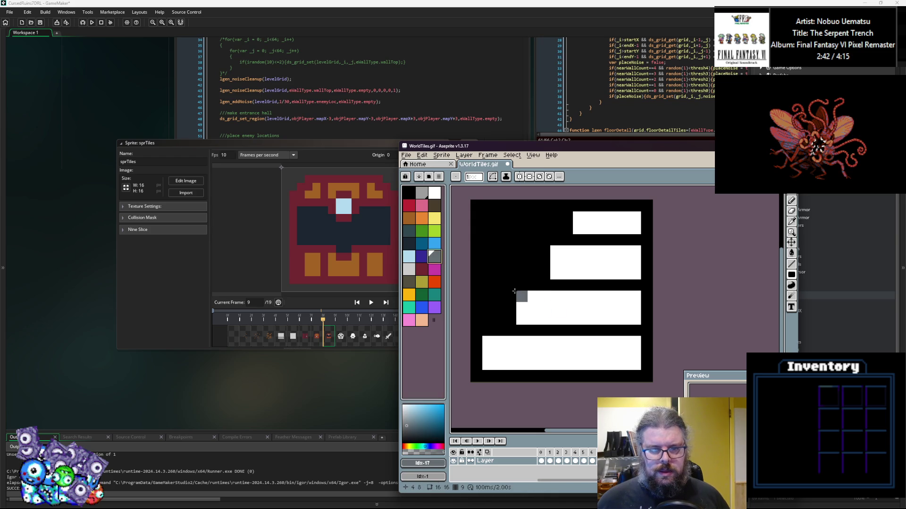
{"action": "left_click", "coordinate": [409, 270]}
{"action": "mouse_move", "coordinate": [523, 326]}
{"action": "left_mouse_down"}
{"action": "mouse_move", "coordinate": [580, 307]}
{"action": "mouse_move", "coordinate": [528, 314]}
{"action": "left_mouse_up"}
{"action": "left_click", "coordinate": [424, 192]}
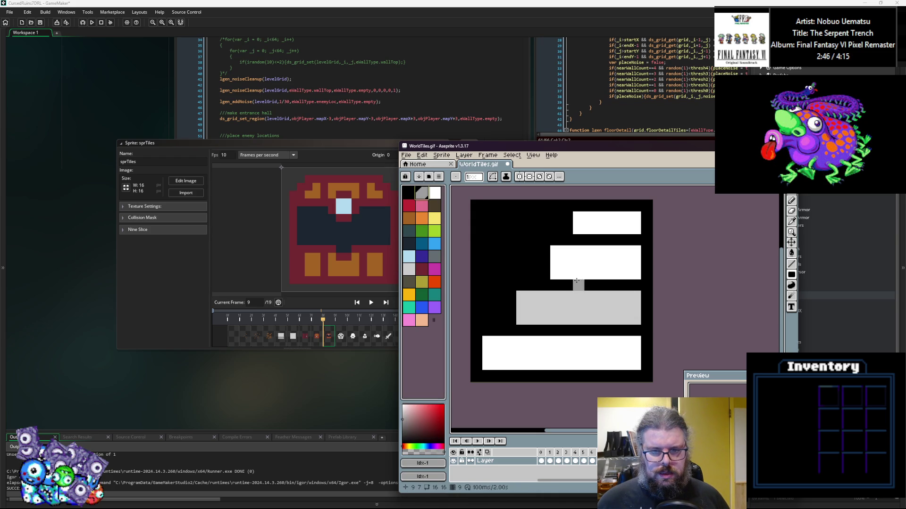
{"action": "mouse_move", "coordinate": [555, 274]}
{"action": "left_mouse_down"}
{"action": "mouse_move", "coordinate": [630, 257]}
{"action": "mouse_move", "coordinate": [590, 246]}
{"action": "left_mouse_up"}
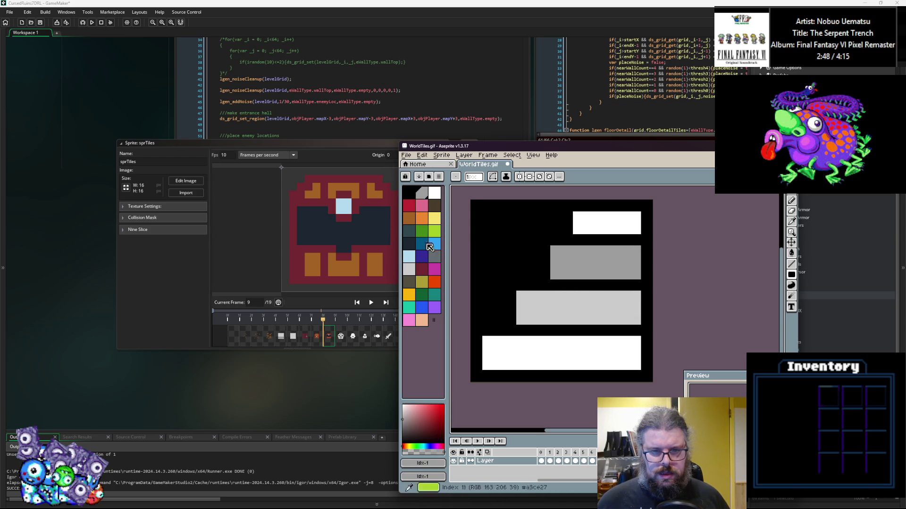
{"action": "left_click", "coordinate": [412, 235]}
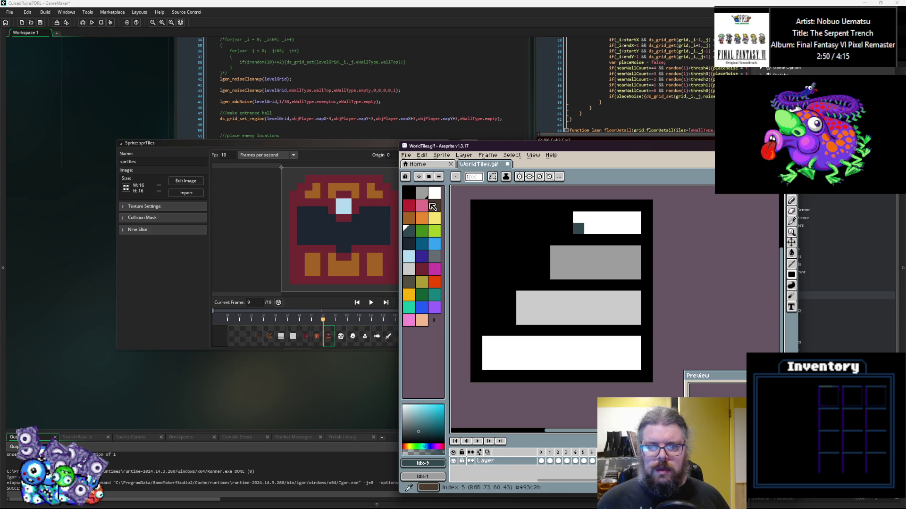
{"action": "left_click", "coordinate": [437, 257]}
{"action": "mouse_move", "coordinate": [579, 228]}
{"action": "left_mouse_down"}
{"action": "mouse_move", "coordinate": [627, 228]}
{"action": "mouse_move", "coordinate": [637, 220]}
{"action": "left_mouse_up"}
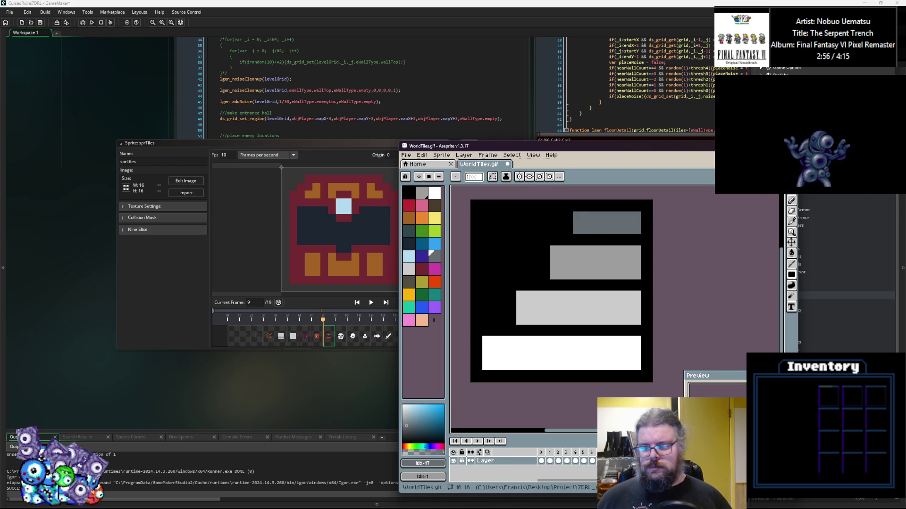
{"action": "left_click_drag", "start_coordinate": [632, 219], "coordinate": [551, 238]}
{"action": "key", "text": "Escape"}
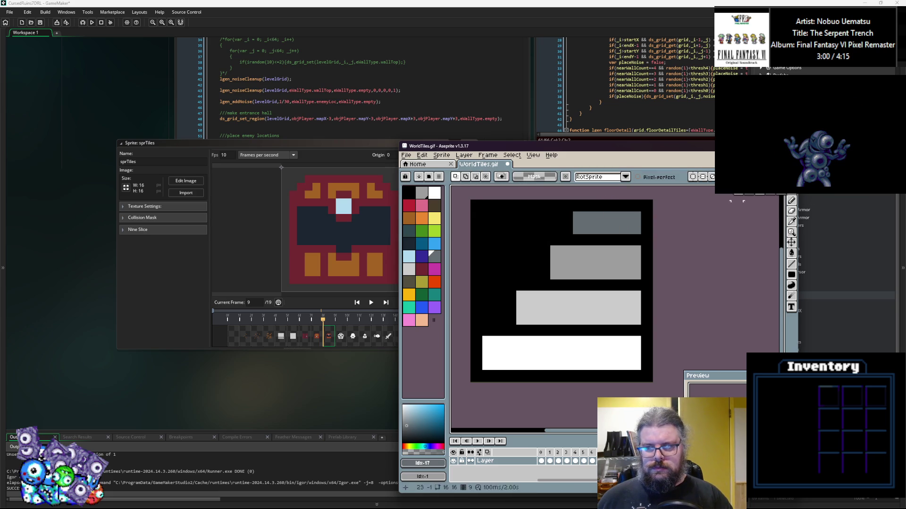
{"action": "mouse_move", "coordinate": [647, 217]}
{"action": "left_mouse_down"}
{"action": "mouse_move", "coordinate": [614, 264]}
{"action": "mouse_move", "coordinate": [590, 278]}
{"action": "mouse_move", "coordinate": [703, 296]}
{"action": "left_mouse_up"}
Paint the grey top bar of the tile black with the pencil
{"action": "left_click", "coordinate": [791, 200]}
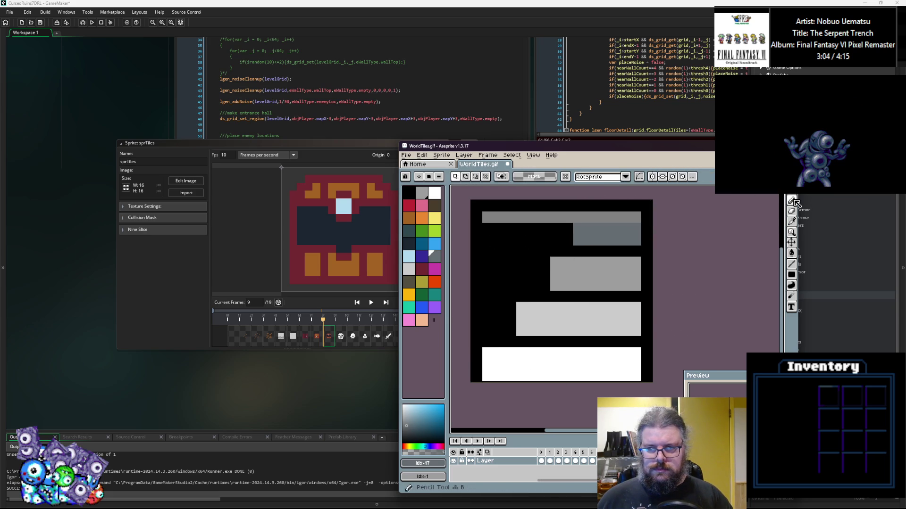
{"action": "left_click", "coordinate": [637, 231], "text": "alt"}
{"action": "left_click", "coordinate": [641, 255], "text": "alt"}
{"action": "left_click_drag", "start_coordinate": [639, 217], "coordinate": [482, 217]}
Paint dark teal shadows under the lowest, middle and top grey steps
{"action": "left_click", "coordinate": [411, 245]}
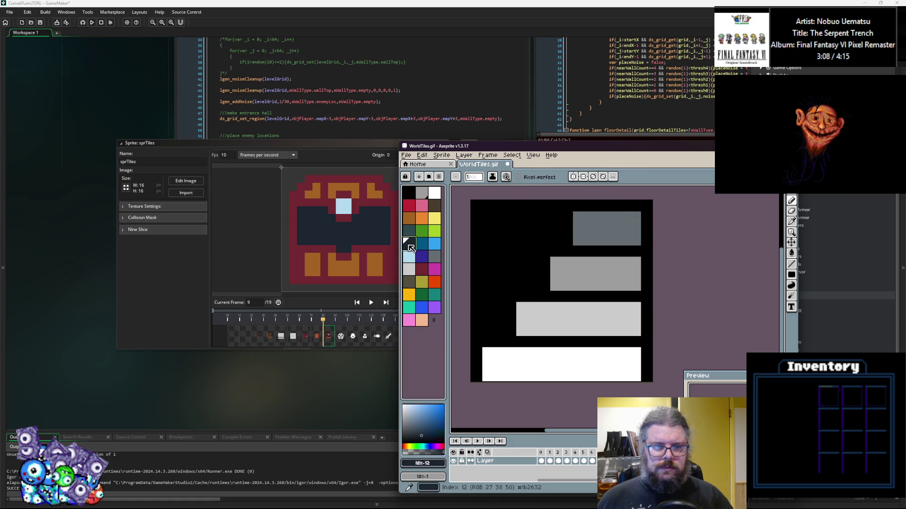
{"action": "left_click", "coordinate": [414, 235]}
{"action": "left_click", "coordinate": [533, 342]}
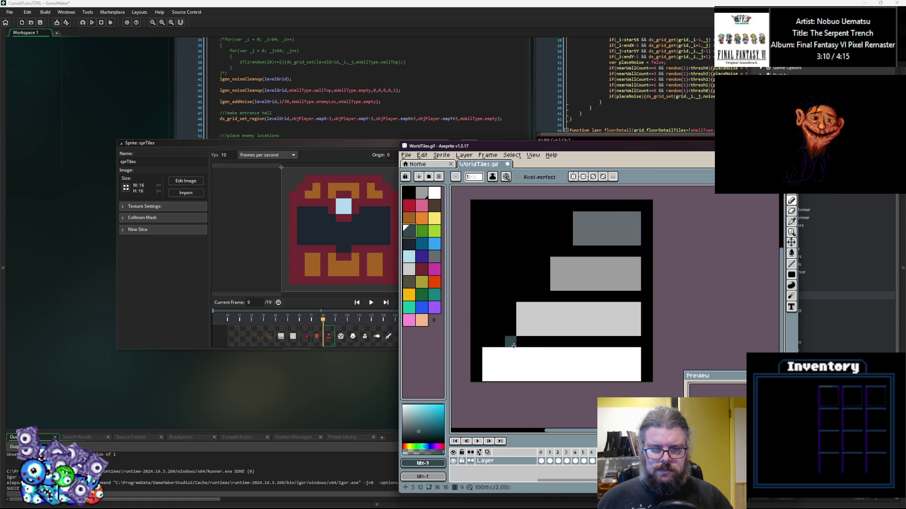
{"action": "left_click_drag", "start_coordinate": [513, 345], "coordinate": [615, 344]}
{"action": "left_click_drag", "start_coordinate": [635, 296], "coordinate": [544, 295]}
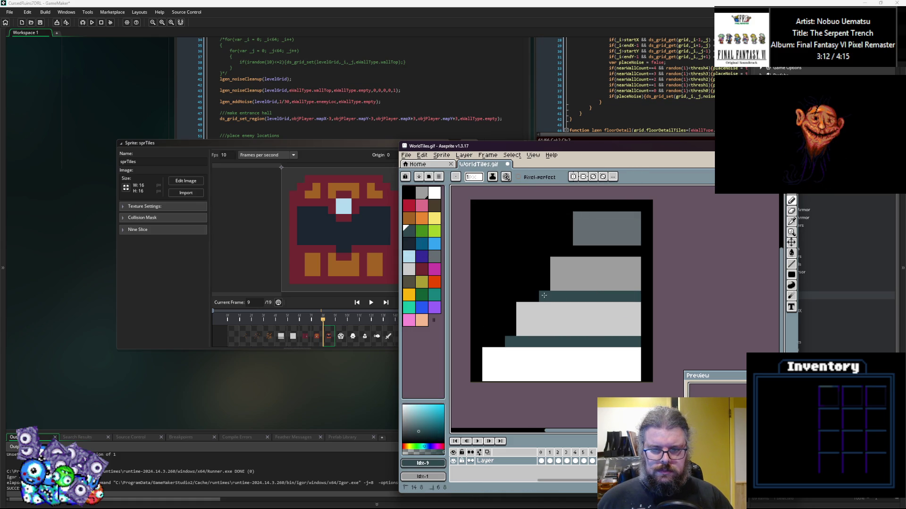
{"action": "left_click_drag", "start_coordinate": [578, 251], "coordinate": [623, 250]}
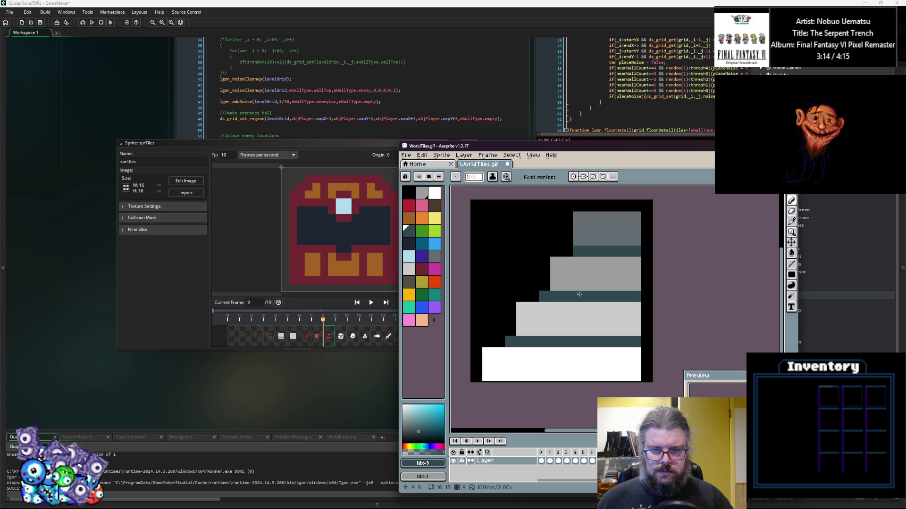
Trim the top block's left column and a shadow end black, and shade the white block #cccccc
{"action": "left_click", "coordinate": [567, 248], "text": "alt"}
{"action": "left_click_drag", "start_coordinate": [578, 216], "coordinate": [578, 251]}
{"action": "left_click", "coordinate": [543, 293]}
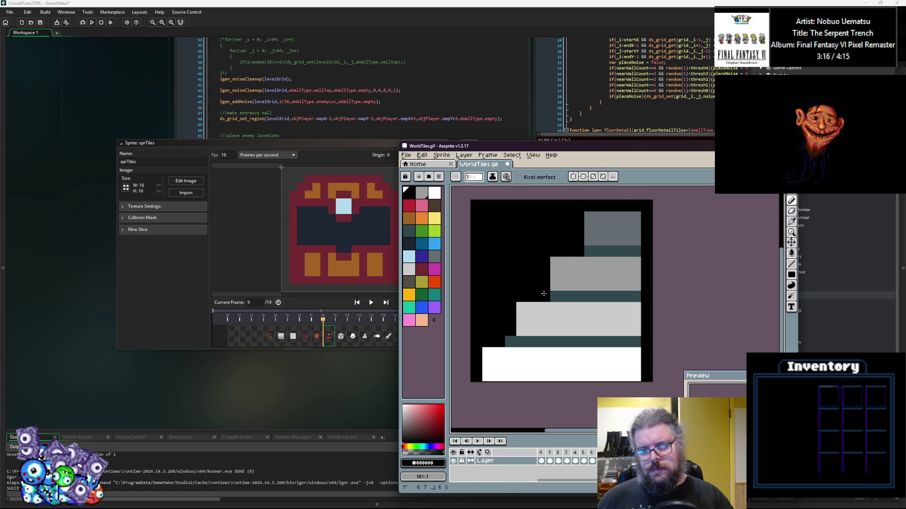
{"action": "left_click", "coordinate": [541, 318], "text": "alt"}
{"action": "mouse_move", "coordinate": [498, 376]}
{"action": "left_mouse_down"}
{"action": "mouse_move", "coordinate": [627, 380]}
{"action": "mouse_move", "coordinate": [511, 364]}
{"action": "left_mouse_up"}
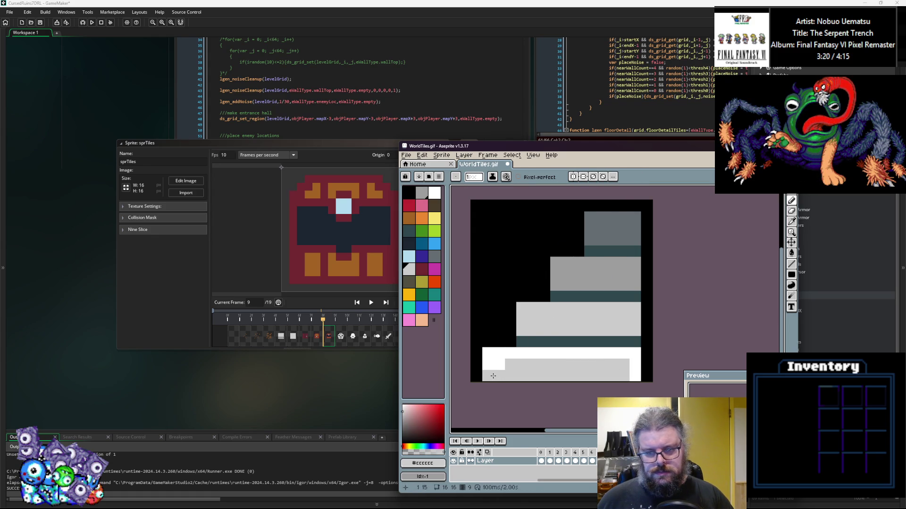
Add a mid-grey #9d9d9d row across the lower step and restore white highlight pixels
{"action": "left_click", "coordinate": [616, 354], "text": "alt"}
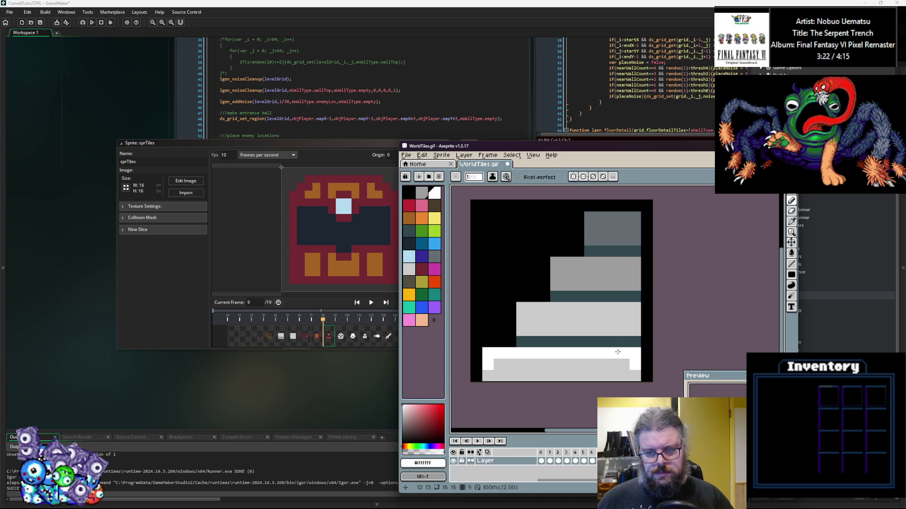
{"action": "left_click", "coordinate": [627, 284], "text": "alt"}
{"action": "mouse_move", "coordinate": [634, 319]}
{"action": "left_mouse_down"}
{"action": "mouse_move", "coordinate": [530, 329]}
{"action": "mouse_move", "coordinate": [609, 330]}
{"action": "mouse_move", "coordinate": [513, 332]}
{"action": "left_mouse_up"}
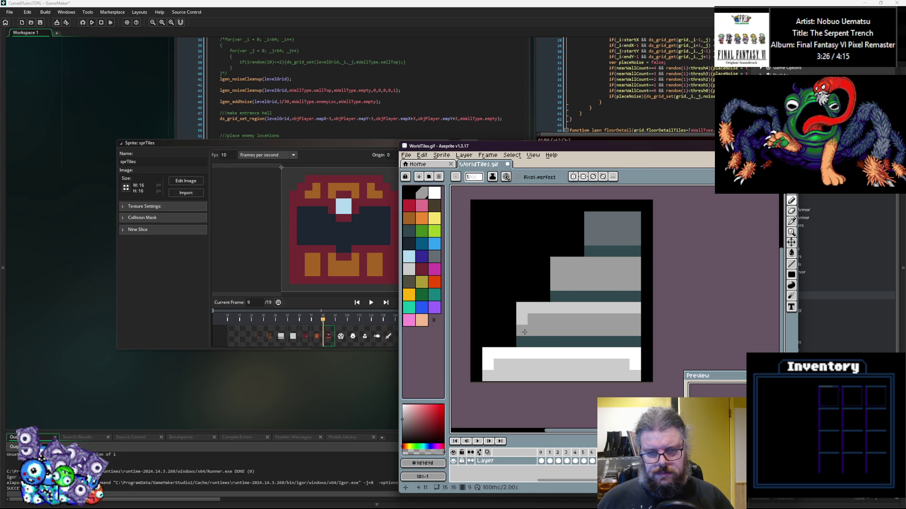
{"action": "left_click", "coordinate": [510, 353], "text": "alt"}
{"action": "left_click", "coordinate": [499, 353]}
{"action": "left_click", "coordinate": [487, 376]}
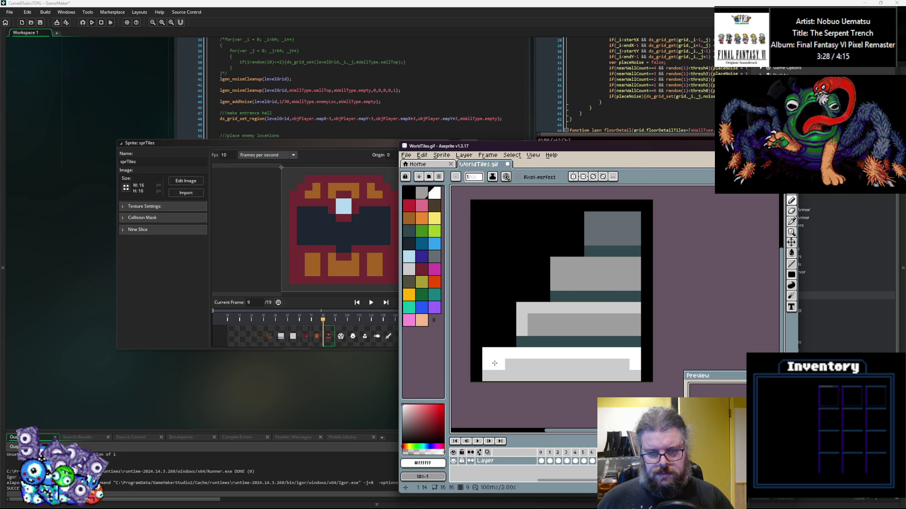
{"action": "left_click", "coordinate": [533, 308]}
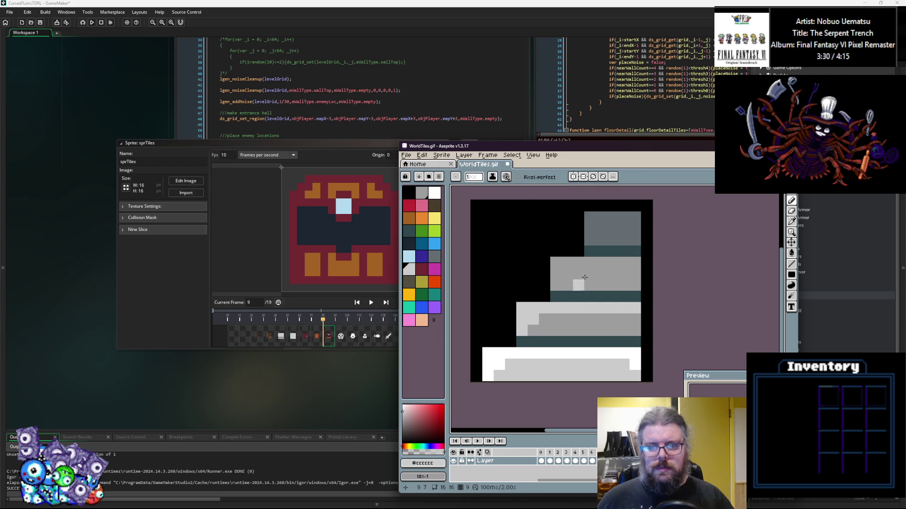
Paint a stepped dark grey band across the middle step and a teal pixel on the top block
{"action": "left_click", "coordinate": [589, 236], "text": "alt"}
{"action": "left_click", "coordinate": [589, 262]}
{"action": "mouse_move", "coordinate": [575, 288]}
{"action": "left_mouse_down"}
{"action": "mouse_move", "coordinate": [595, 274]}
{"action": "mouse_move", "coordinate": [639, 280]}
{"action": "left_mouse_up"}
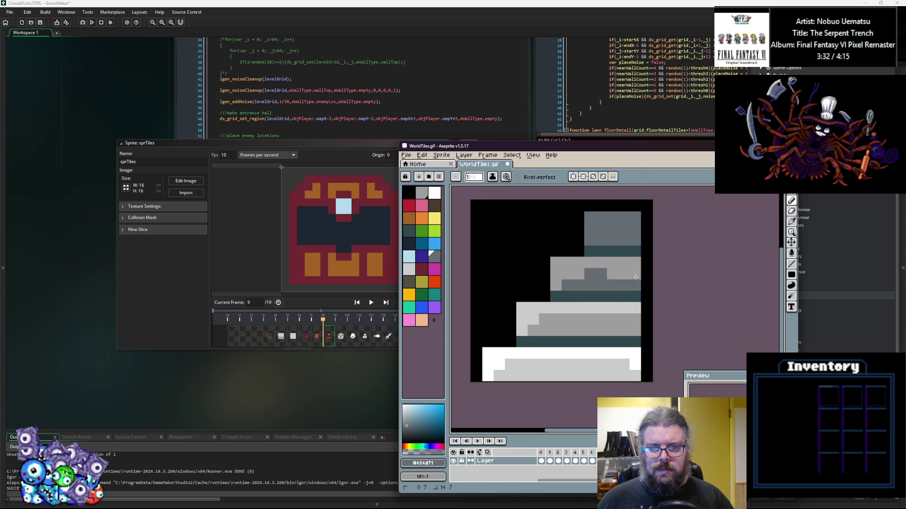
{"action": "left_click", "coordinate": [604, 250], "text": "alt"}
{"action": "left_click", "coordinate": [613, 237]}
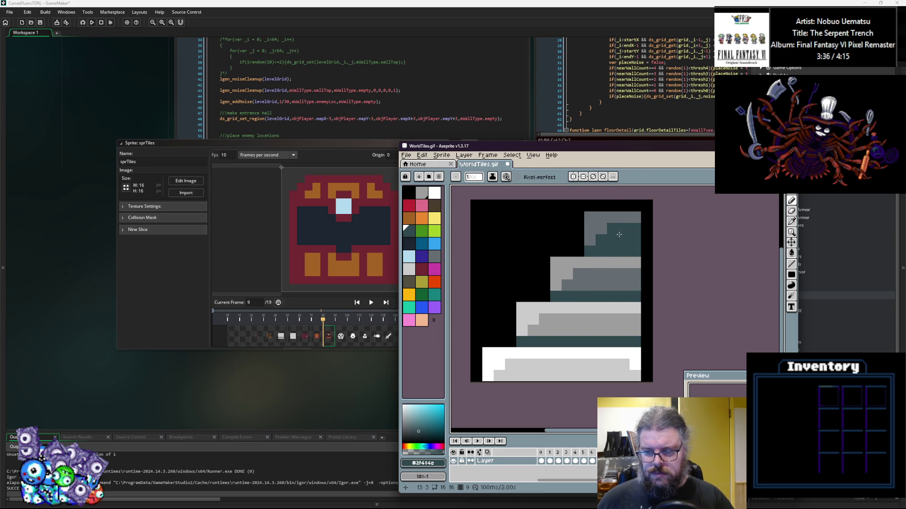
Shape a stepped grey edge on the top block and light grey steps on the middle and lower blocks
{"action": "left_click", "coordinate": [611, 218], "text": "alt"}
{"action": "left_click_drag", "start_coordinate": [600, 240], "coordinate": [635, 228]}
{"action": "mouse_move", "coordinate": [583, 264]}
{"action": "left_mouse_down"}
{"action": "mouse_move", "coordinate": [561, 283]}
{"action": "mouse_move", "coordinate": [550, 272]}
{"action": "left_mouse_up"}
{"action": "left_click", "coordinate": [556, 264], "text": "alt"}
{"action": "key", "text": "ctrl+z"}
{"action": "left_click", "coordinate": [571, 307], "text": "alt"}
{"action": "mouse_move", "coordinate": [579, 319]}
{"action": "left_mouse_down"}
{"action": "mouse_move", "coordinate": [522, 326]}
{"action": "mouse_move", "coordinate": [514, 243]}
{"action": "mouse_move", "coordinate": [468, 345]}
{"action": "left_mouse_up"}
Paint a dark teal rock mass at the upper left, filling in its black gaps
{"action": "left_click", "coordinate": [564, 297], "text": "alt"}
{"action": "left_click", "coordinate": [487, 363]}
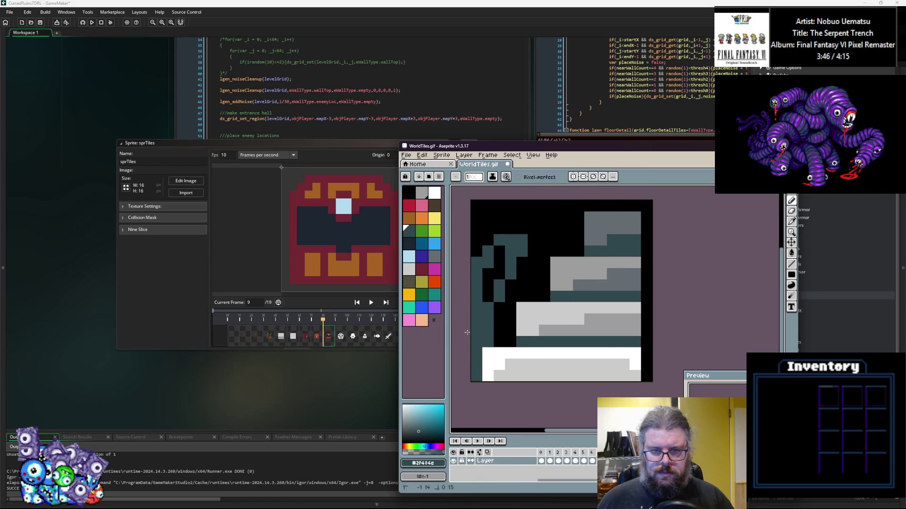
{"action": "left_click_drag", "start_coordinate": [495, 250], "coordinate": [557, 235]}
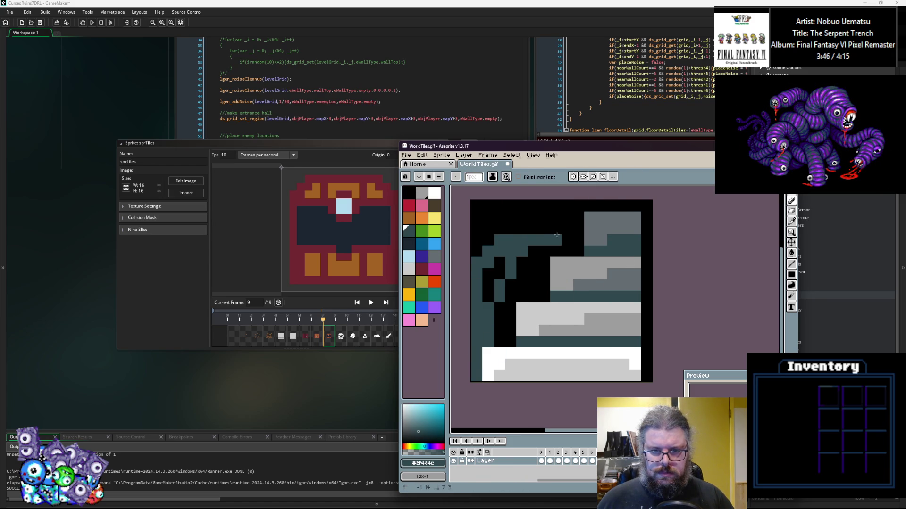
{"action": "left_click_drag", "start_coordinate": [503, 290], "coordinate": [531, 266]}
{"action": "left_click", "coordinate": [510, 296]}
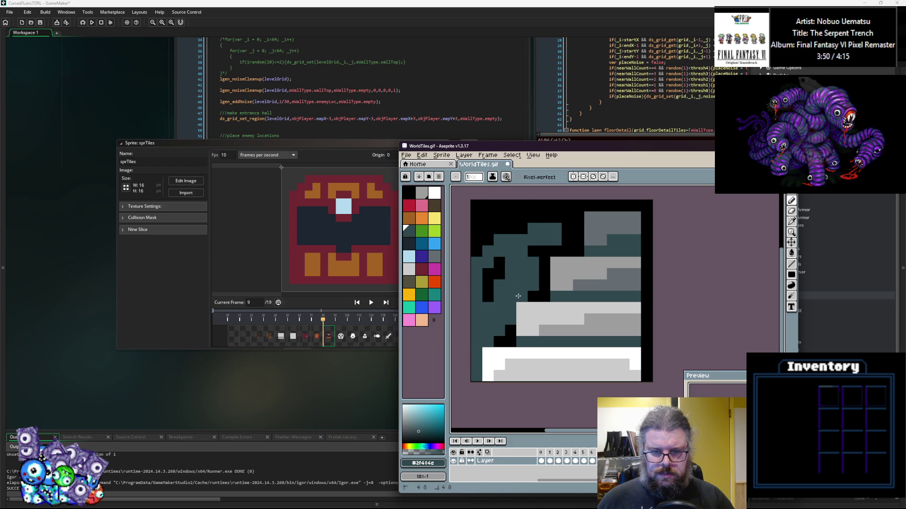
{"action": "left_click", "coordinate": [488, 296]}
{"action": "left_click_drag", "start_coordinate": [498, 277], "coordinate": [487, 264]}
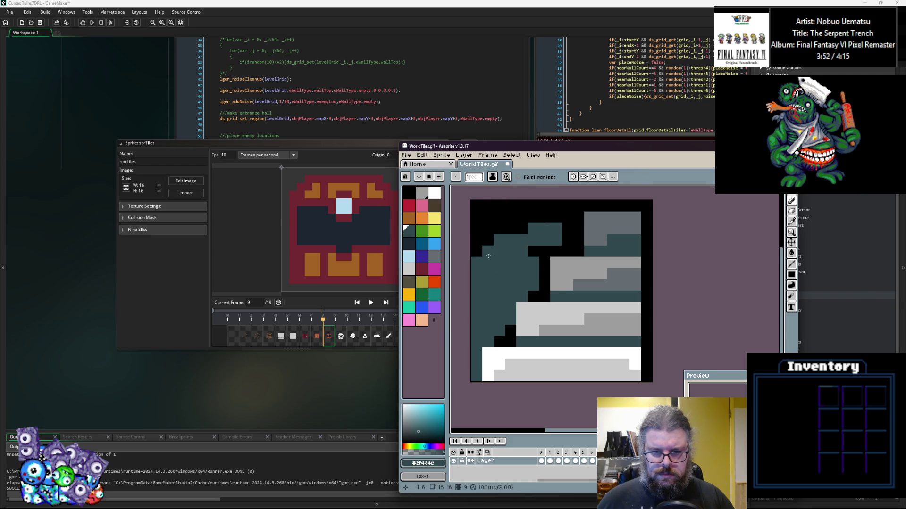
{"action": "left_click", "coordinate": [490, 242], "text": "alt"}
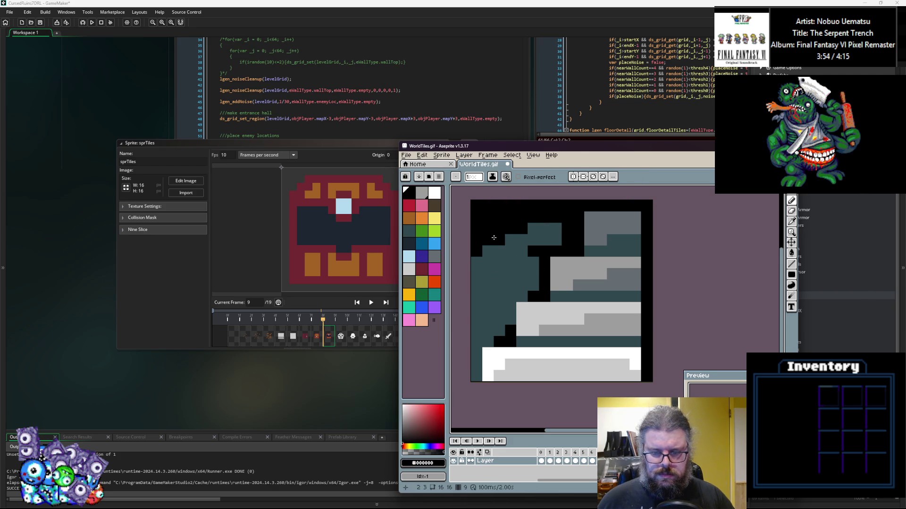
{"action": "left_click", "coordinate": [515, 244], "text": "alt"}
{"action": "left_click_drag", "start_coordinate": [513, 241], "coordinate": [500, 243]}
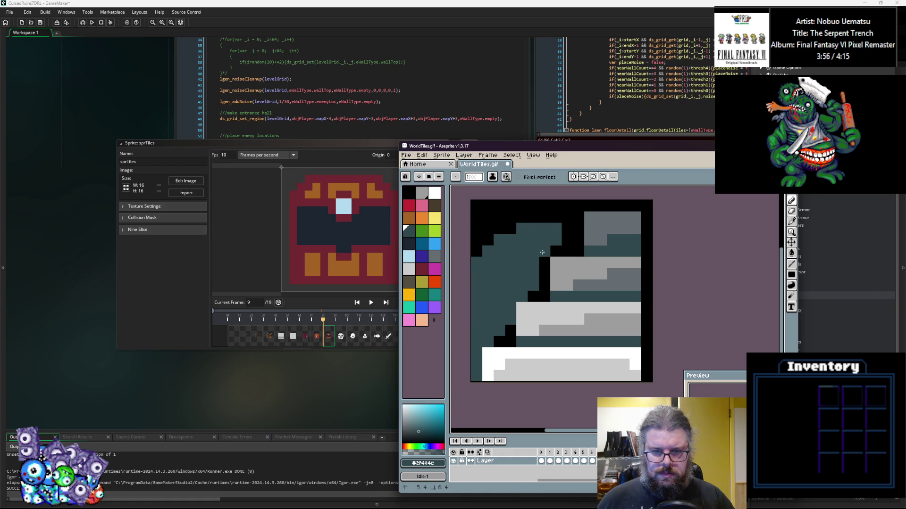
Carve a black gap between the teal rock mass and the grey blocks
{"action": "left_click", "coordinate": [566, 217], "text": "alt"}
{"action": "left_click_drag", "start_coordinate": [557, 229], "coordinate": [573, 243]}
{"action": "left_click", "coordinate": [527, 251], "text": "alt"}
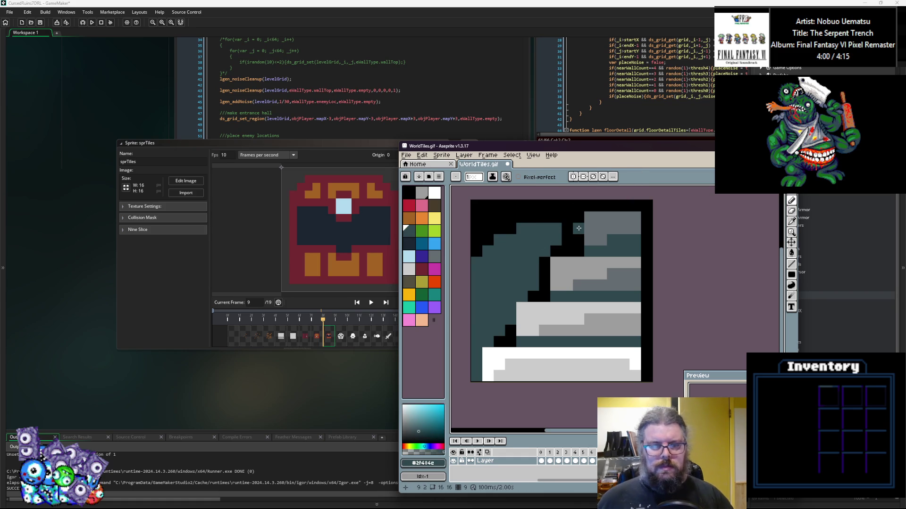
{"action": "key", "text": "ctrl+z"}
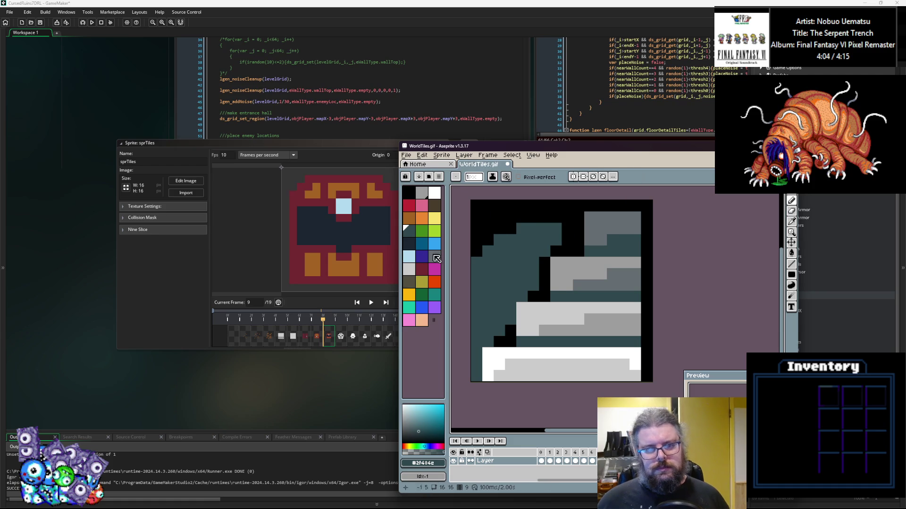
Shade the rock mass with dark navy, extending it up across the top-left
{"action": "left_click", "coordinate": [409, 243]}
{"action": "mouse_move", "coordinate": [505, 240]}
{"action": "left_mouse_down"}
{"action": "mouse_move", "coordinate": [493, 240]}
{"action": "mouse_move", "coordinate": [536, 245]}
{"action": "mouse_move", "coordinate": [521, 231]}
{"action": "mouse_move", "coordinate": [539, 294]}
{"action": "mouse_move", "coordinate": [515, 323]}
{"action": "left_mouse_up"}
{"action": "left_click", "coordinate": [496, 339]}
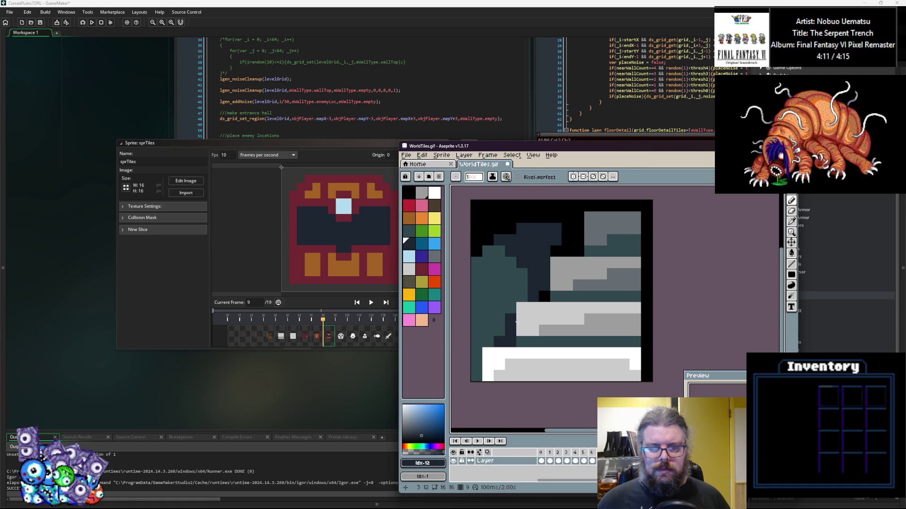
{"action": "left_click", "coordinate": [484, 241]}
{"action": "mouse_move", "coordinate": [484, 242]}
{"action": "left_mouse_down"}
{"action": "mouse_move", "coordinate": [551, 218]}
{"action": "mouse_move", "coordinate": [571, 231]}
{"action": "left_mouse_up"}
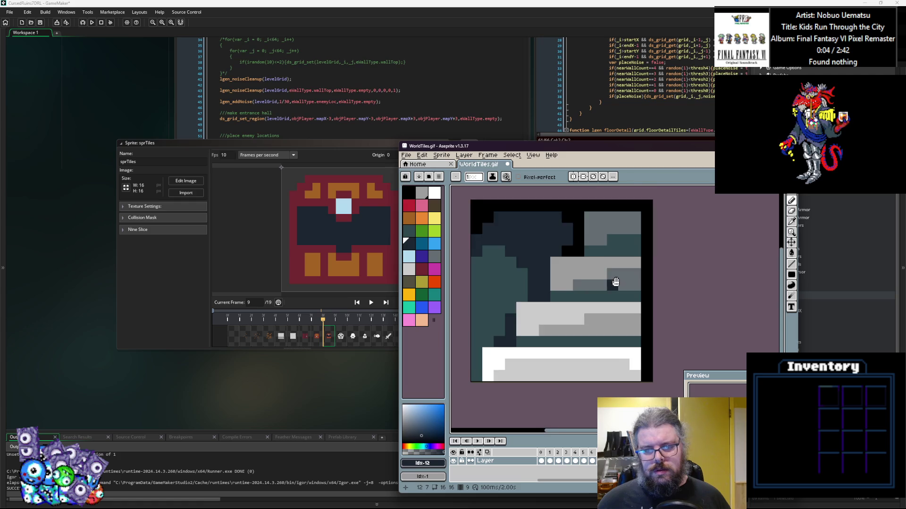
{"action": "scroll", "coordinate": [617, 281], "scroll_direction": "down", "scroll_amount": 2}
{"action": "left_click", "coordinate": [754, 195]}
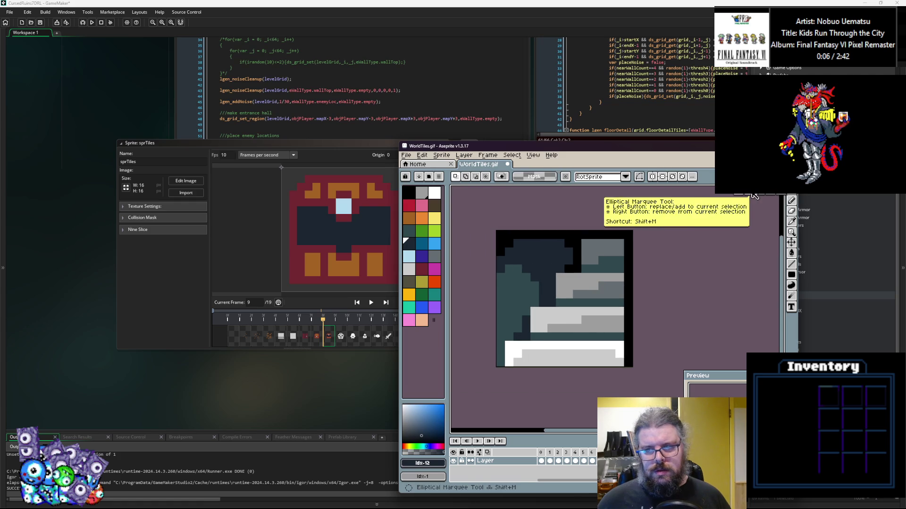
Rotate the whole tile 90 degrees clockwise
{"action": "key", "text": "ctrl+a"}
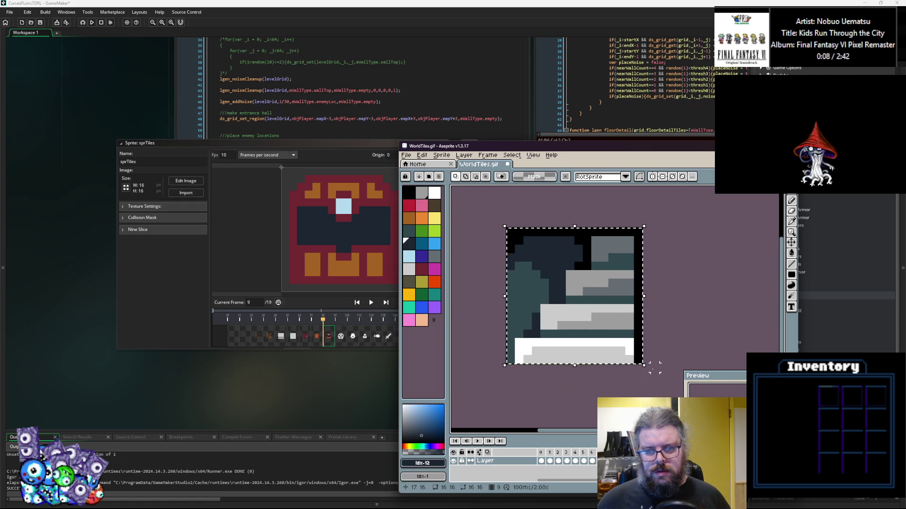
{"action": "mouse_move", "coordinate": [654, 368]}
{"action": "left_mouse_down"}
{"action": "mouse_move", "coordinate": [634, 390]}
{"action": "mouse_move", "coordinate": [498, 403]}
{"action": "left_mouse_up"}
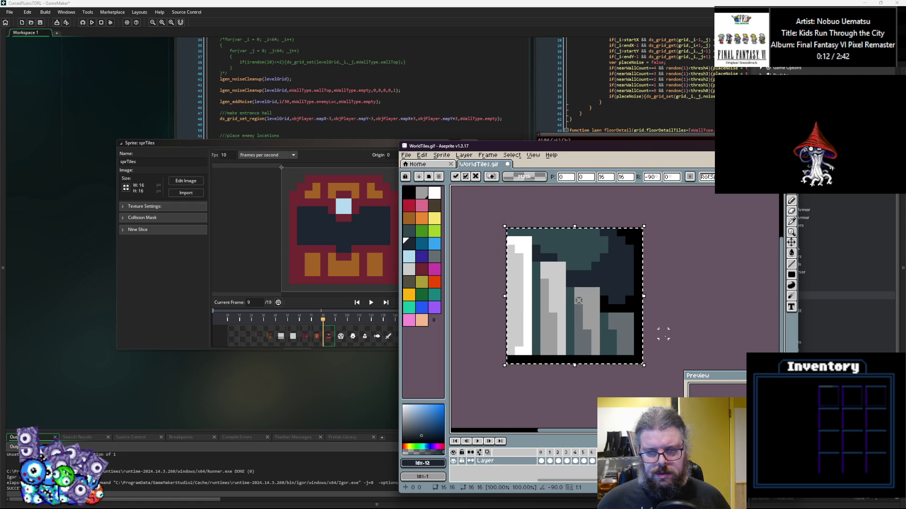
{"action": "key", "text": "Return"}
Recolour pixels along the tile's bottom row dark teal and navy
{"action": "left_click", "coordinate": [791, 200]}
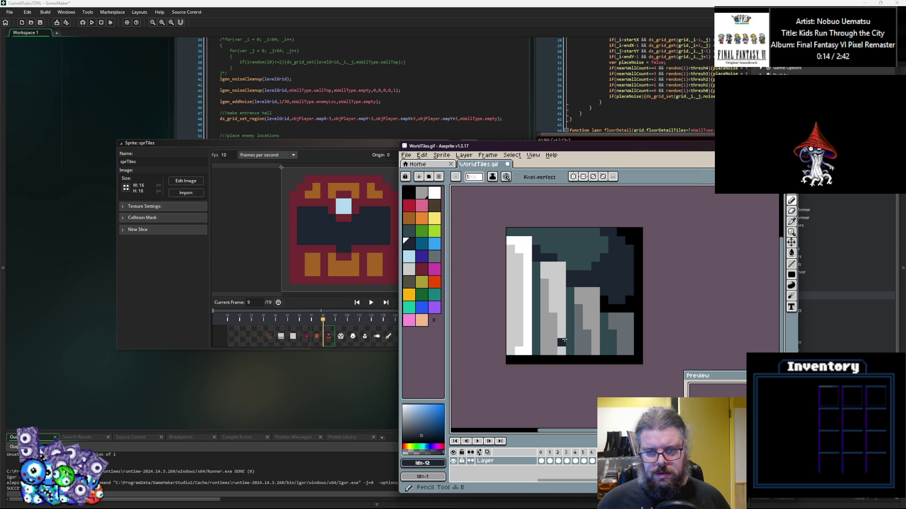
{"action": "left_click", "coordinate": [520, 318], "text": "alt"}
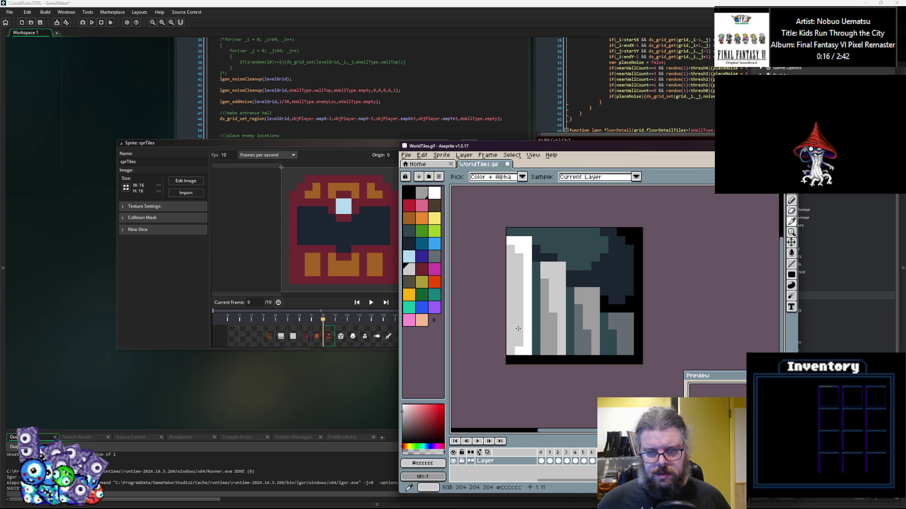
{"action": "left_click", "coordinate": [536, 342], "text": "alt"}
{"action": "left_click", "coordinate": [536, 351]}
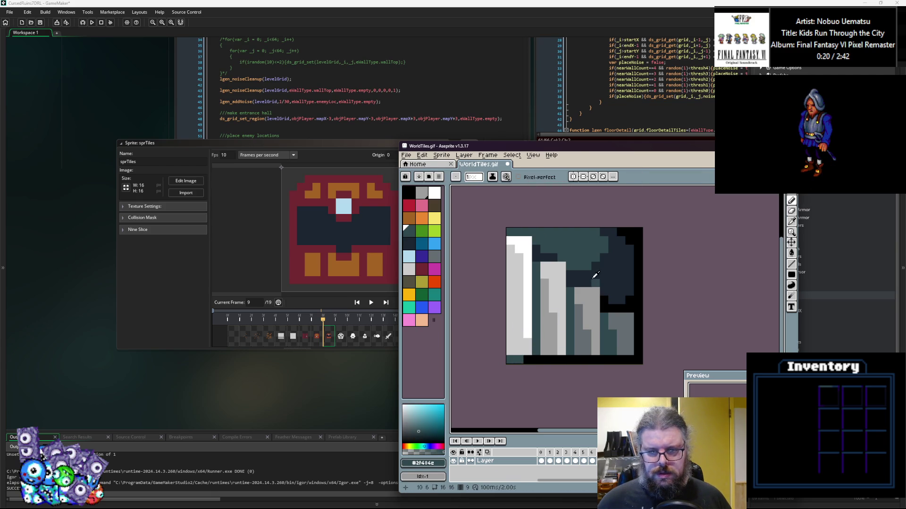
{"action": "left_click", "coordinate": [535, 351], "text": "alt"}
{"action": "mouse_move", "coordinate": [526, 361]}
{"action": "left_mouse_down"}
{"action": "mouse_move", "coordinate": [551, 362]}
{"action": "mouse_move", "coordinate": [558, 347]}
{"action": "left_mouse_up"}
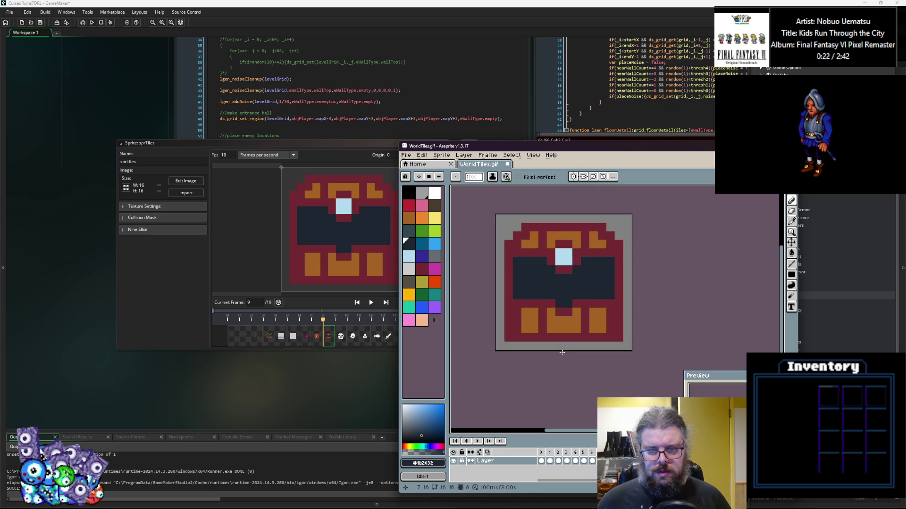
{"action": "left_click", "coordinate": [496, 157]}
{"action": "key", "text": "Escape"}
{"action": "left_click", "coordinate": [549, 230]}
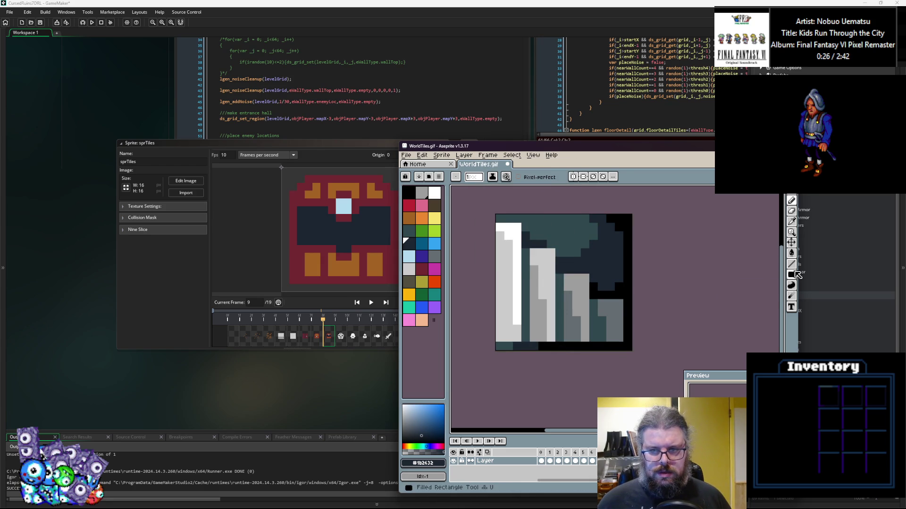
Fill the tile's bottom rows light grey with a filled rectangle and start a mid-grey band above
{"action": "left_click", "coordinate": [791, 275]}
{"action": "left_click", "coordinate": [502, 338], "text": "alt"}
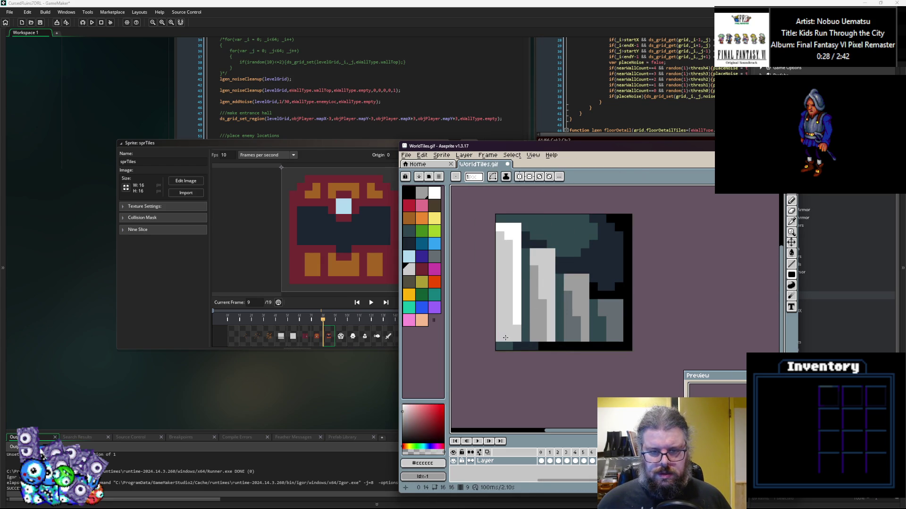
{"action": "mouse_move", "coordinate": [510, 347]}
{"action": "left_mouse_down"}
{"action": "mouse_move", "coordinate": [621, 327]}
{"action": "mouse_move", "coordinate": [507, 311]}
{"action": "mouse_move", "coordinate": [507, 329]}
{"action": "mouse_move", "coordinate": [508, 313]}
{"action": "left_mouse_up"}
{"action": "left_click", "coordinate": [616, 318], "text": "alt"}
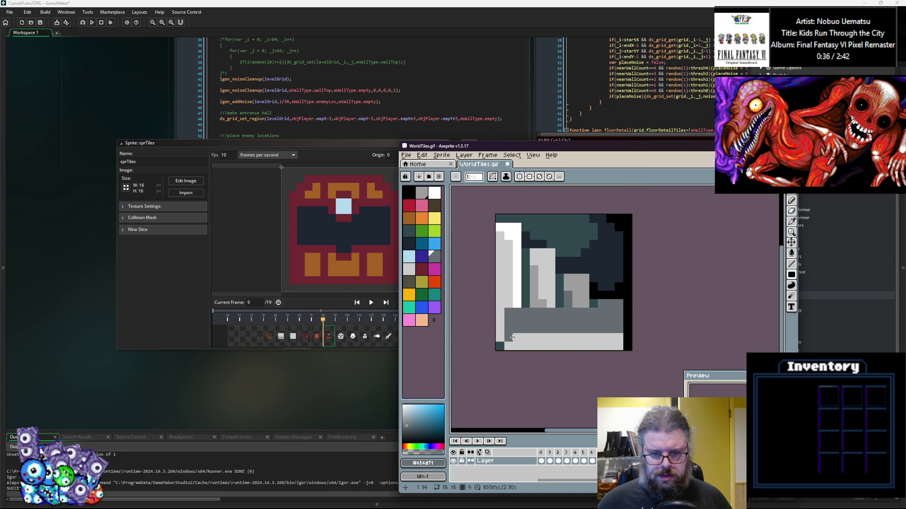
{"action": "left_click", "coordinate": [512, 337], "text": "alt"}
{"action": "left_click", "coordinate": [508, 328]}
Blacken the tile's leftmost column and add a light grey pixel above the band
{"action": "left_click", "coordinate": [408, 192]}
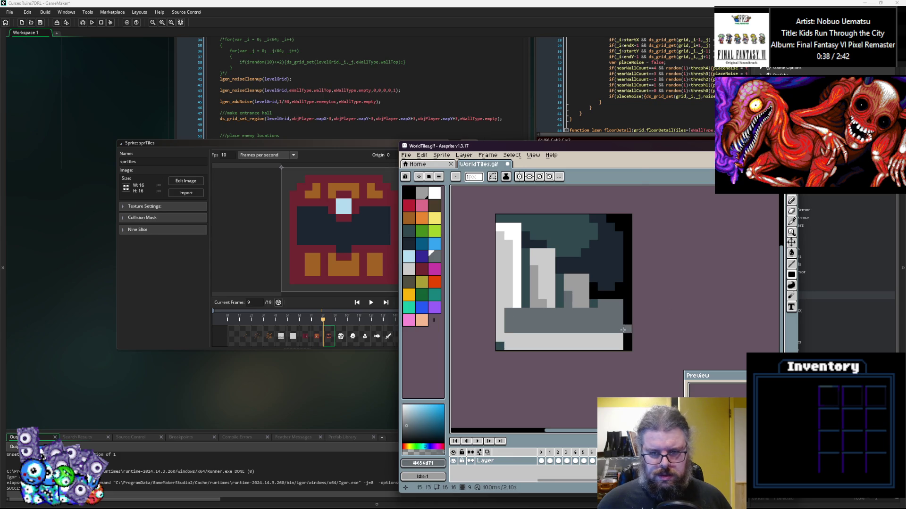
{"action": "left_click", "coordinate": [507, 344]}
{"action": "key", "text": "ctrl+z"}
{"action": "left_click_drag", "start_coordinate": [499, 347], "coordinate": [500, 218]}
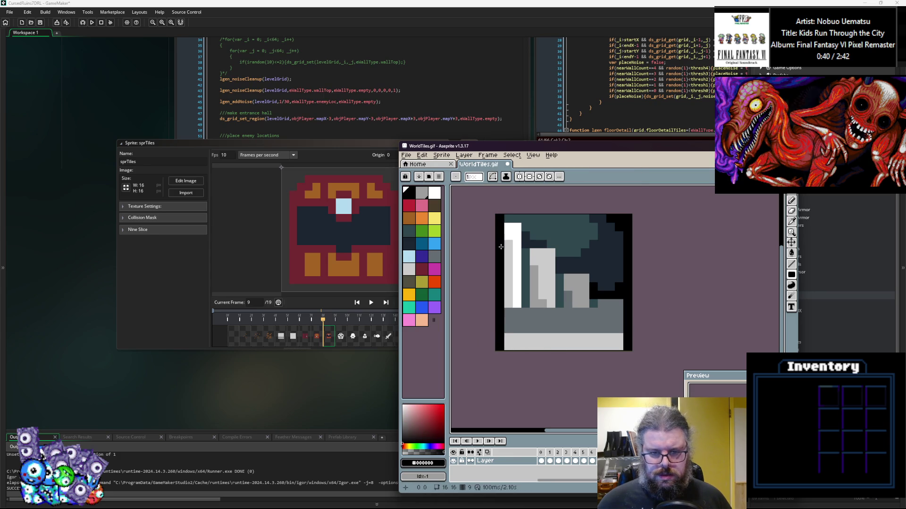
{"action": "left_click", "coordinate": [523, 340], "text": "alt"}
{"action": "left_click", "coordinate": [525, 321]}
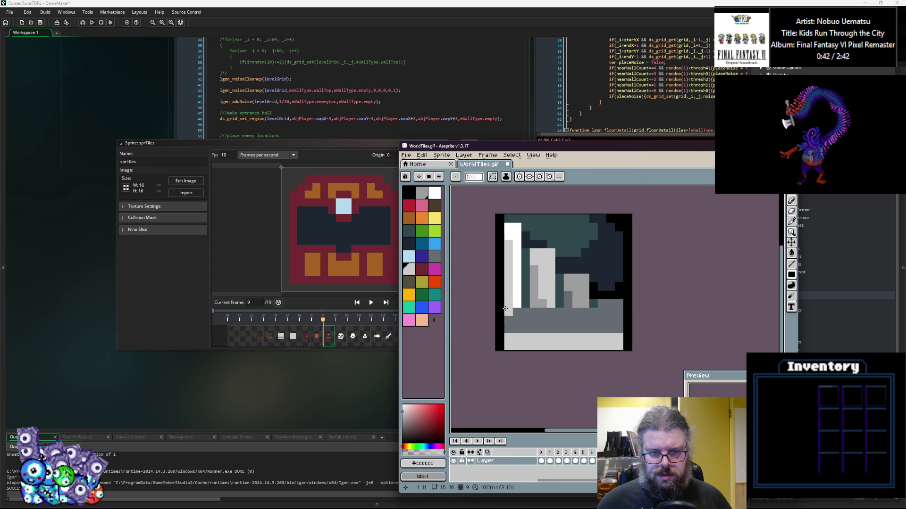
{"action": "left_click_drag", "start_coordinate": [505, 302], "coordinate": [619, 290]}
{"action": "key", "text": "ctrl+z"}
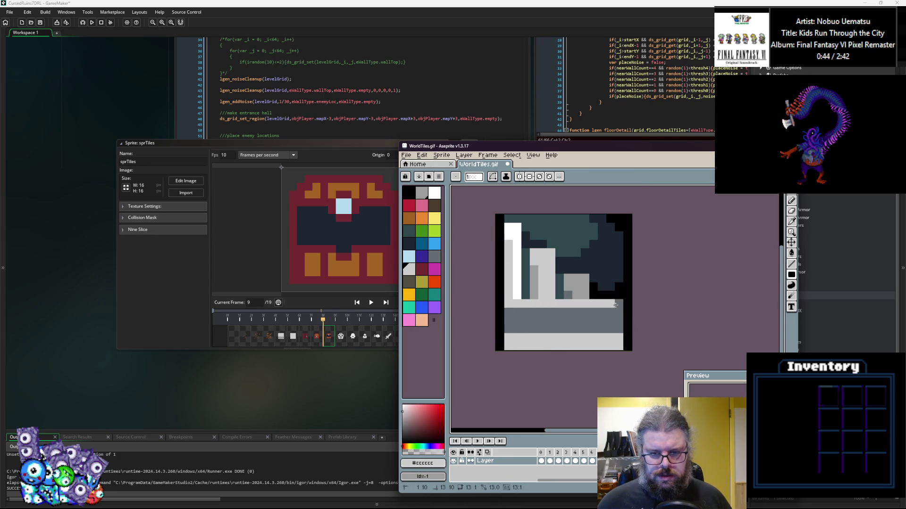
Fill the upper-right area solid black and add a grey band with a light grey stripe across the middle
{"action": "left_click", "coordinate": [627, 320], "text": "alt"}
{"action": "mouse_move", "coordinate": [598, 217]}
{"action": "left_mouse_down"}
{"action": "mouse_move", "coordinate": [590, 283]}
{"action": "mouse_move", "coordinate": [572, 291]}
{"action": "mouse_move", "coordinate": [510, 274]}
{"action": "mouse_move", "coordinate": [585, 286]}
{"action": "mouse_move", "coordinate": [556, 270]}
{"action": "mouse_move", "coordinate": [505, 276]}
{"action": "left_mouse_up"}
{"action": "left_click", "coordinate": [576, 321], "text": "alt"}
{"action": "left_click", "coordinate": [556, 305], "text": "alt"}
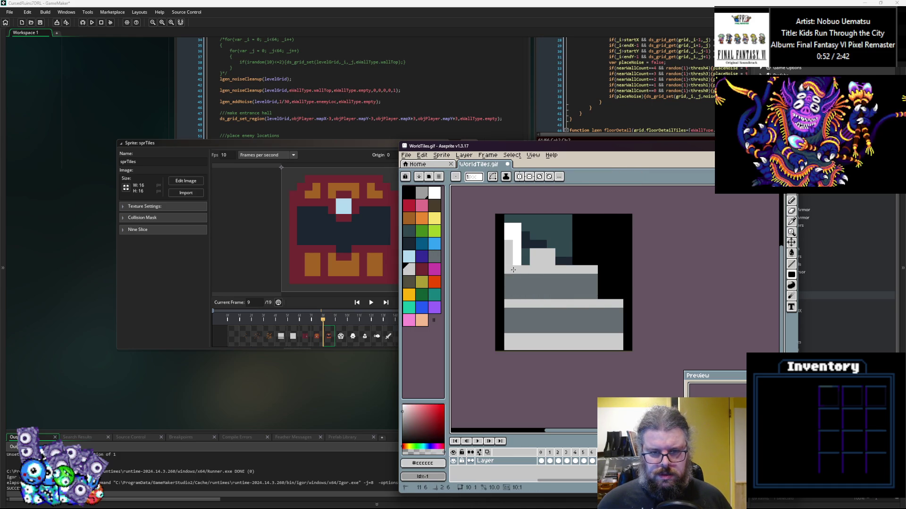
Outline the upper-left block in black and paint the top step grey with a light edge
{"action": "left_click", "coordinate": [584, 251], "text": "alt"}
{"action": "mouse_move", "coordinate": [571, 262]}
{"action": "left_mouse_down"}
{"action": "mouse_move", "coordinate": [538, 262]}
{"action": "mouse_move", "coordinate": [507, 212]}
{"action": "mouse_move", "coordinate": [525, 275]}
{"action": "mouse_move", "coordinate": [515, 236]}
{"action": "mouse_move", "coordinate": [567, 248]}
{"action": "left_mouse_up"}
{"action": "left_click", "coordinate": [533, 288], "text": "alt"}
{"action": "left_click", "coordinate": [567, 269]}
{"action": "left_click", "coordinate": [542, 269], "text": "alt"}
{"action": "left_click_drag", "start_coordinate": [514, 235], "coordinate": [542, 238]}
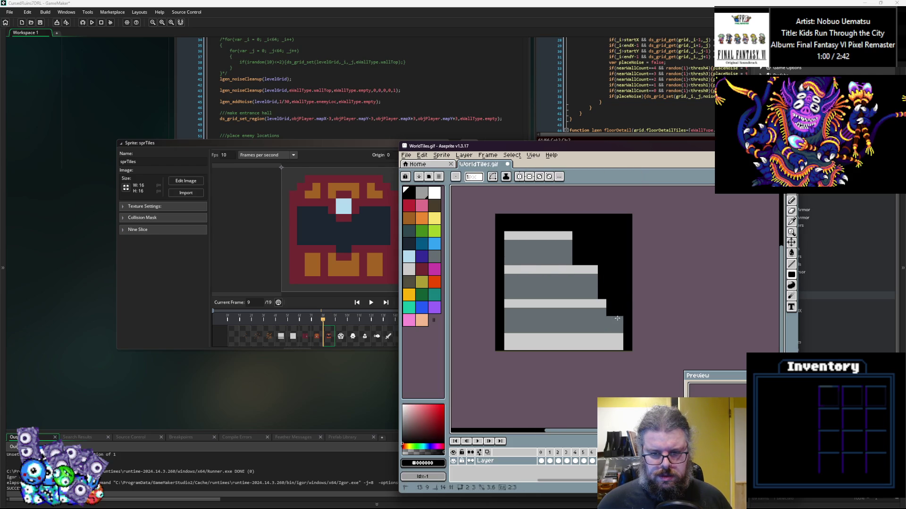
Darken the left parts of the top and second stripes and add a dark grey block to the bottom stripe
{"action": "left_click", "coordinate": [618, 319], "text": "alt"}
{"action": "left_click", "coordinate": [619, 344], "text": "alt"}
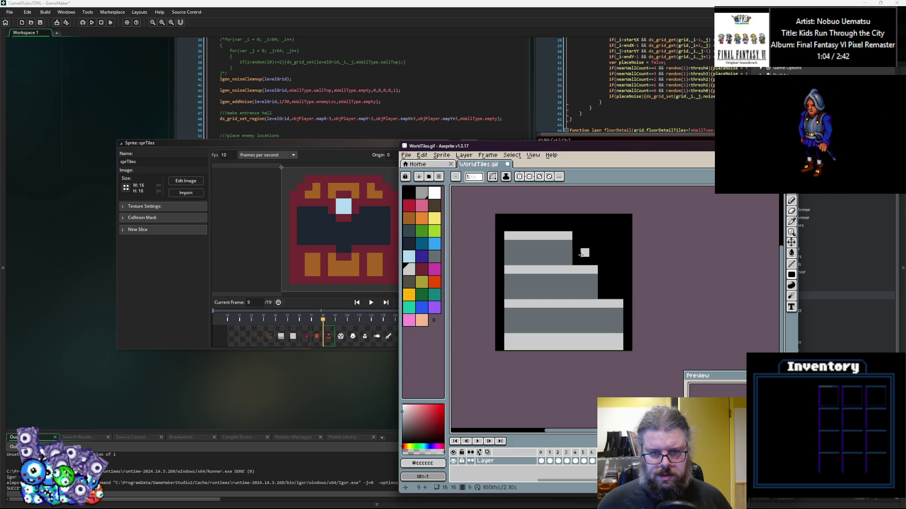
{"action": "left_click", "coordinate": [616, 318], "text": "alt"}
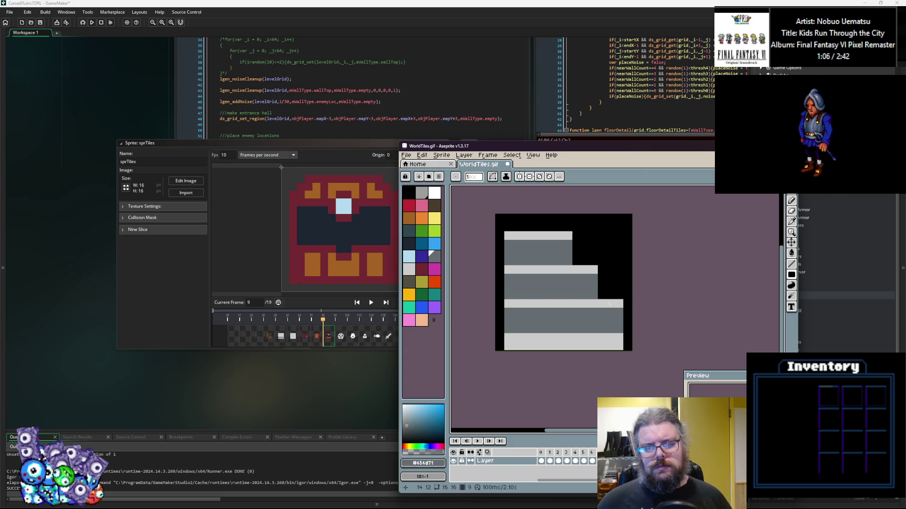
{"action": "left_click", "coordinate": [517, 235], "text": "alt"}
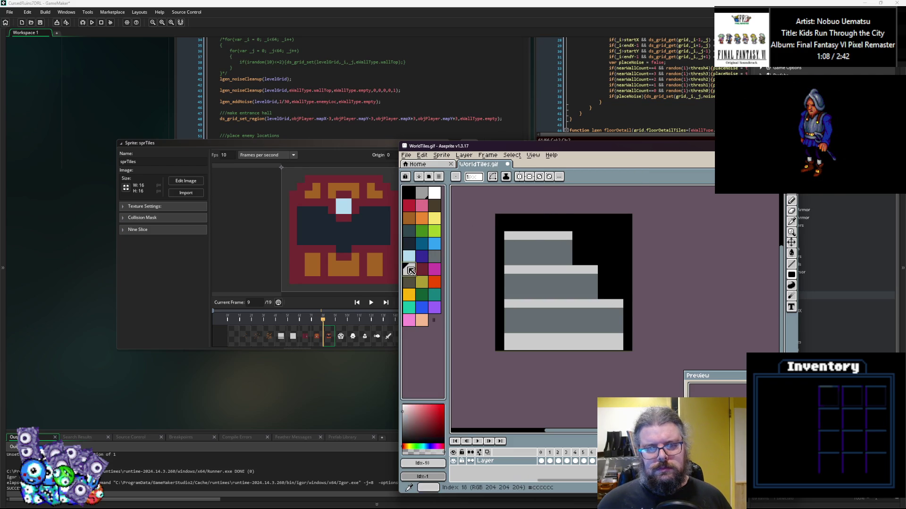
{"action": "left_click", "coordinate": [422, 193]}
{"action": "left_click_drag", "start_coordinate": [508, 236], "coordinate": [535, 235]}
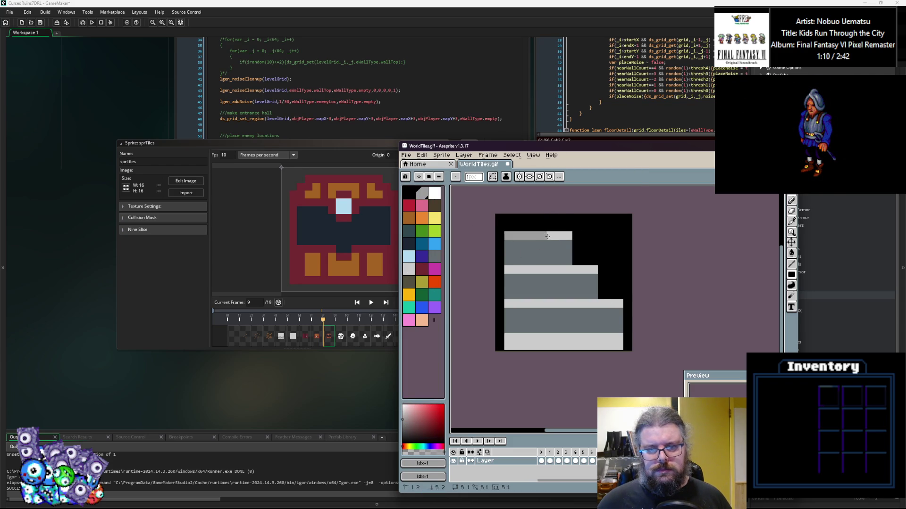
{"action": "left_click", "coordinate": [566, 235], "text": "alt"}
{"action": "left_click_drag", "start_coordinate": [507, 269], "coordinate": [562, 270]}
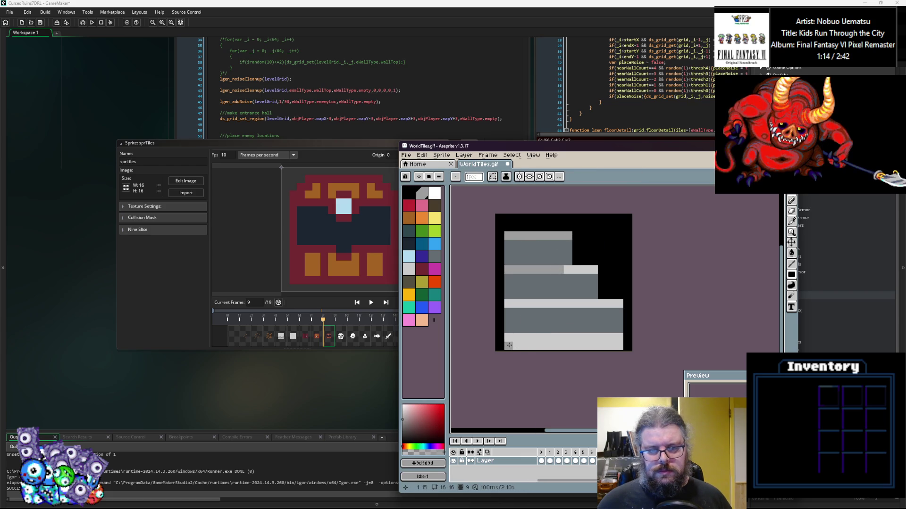
{"action": "left_click_drag", "start_coordinate": [552, 346], "coordinate": [541, 346]}
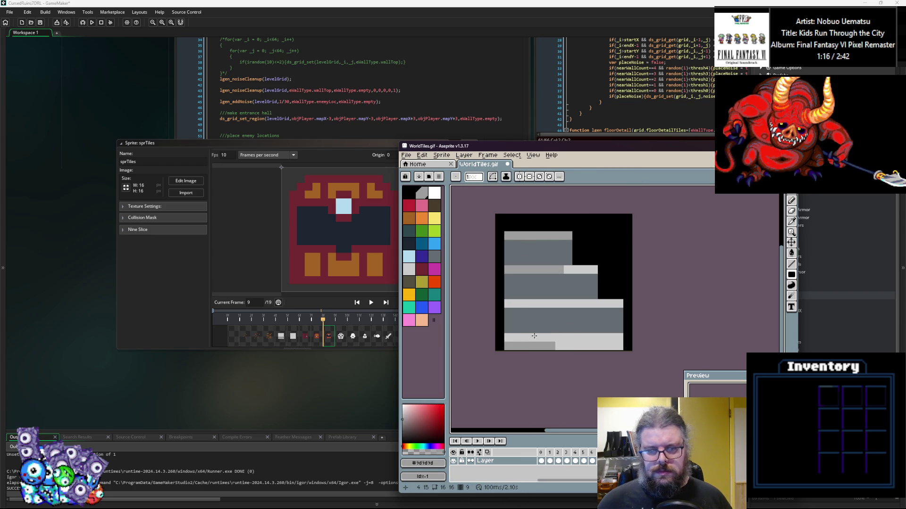
Paint dark teal faces on the steps with a light grey ledge stripe between them
{"action": "left_click", "coordinate": [432, 254]}
{"action": "left_click", "coordinate": [408, 231]}
{"action": "mouse_move", "coordinate": [510, 290]}
{"action": "left_mouse_down"}
{"action": "mouse_move", "coordinate": [567, 298]}
{"action": "mouse_move", "coordinate": [539, 304]}
{"action": "mouse_move", "coordinate": [512, 304]}
{"action": "mouse_move", "coordinate": [562, 279]}
{"action": "left_mouse_up"}
{"action": "left_click", "coordinate": [594, 304], "text": "alt"}
{"action": "left_click", "coordinate": [510, 285], "text": "alt"}
{"action": "left_click", "coordinate": [515, 303], "text": "alt"}
{"action": "left_click", "coordinate": [518, 293], "text": "alt"}
{"action": "left_click_drag", "start_coordinate": [510, 254], "coordinate": [554, 262]}
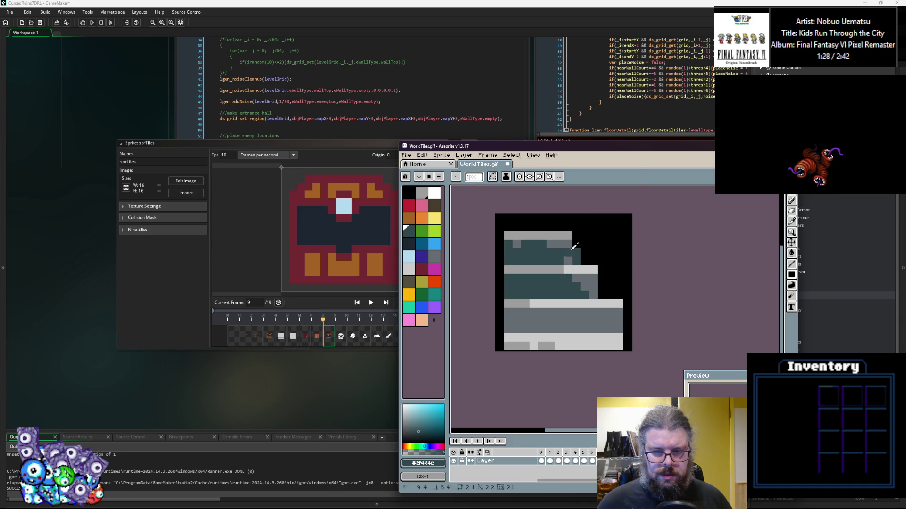
Darken part of the top light row and rework the bottom strip in dark and light grey
{"action": "left_click", "coordinate": [501, 256], "text": "alt"}
{"action": "left_click", "coordinate": [585, 278], "text": "alt"}
{"action": "left_click_drag", "start_coordinate": [568, 235], "coordinate": [517, 234]}
{"action": "left_click", "coordinate": [574, 259], "text": "alt"}
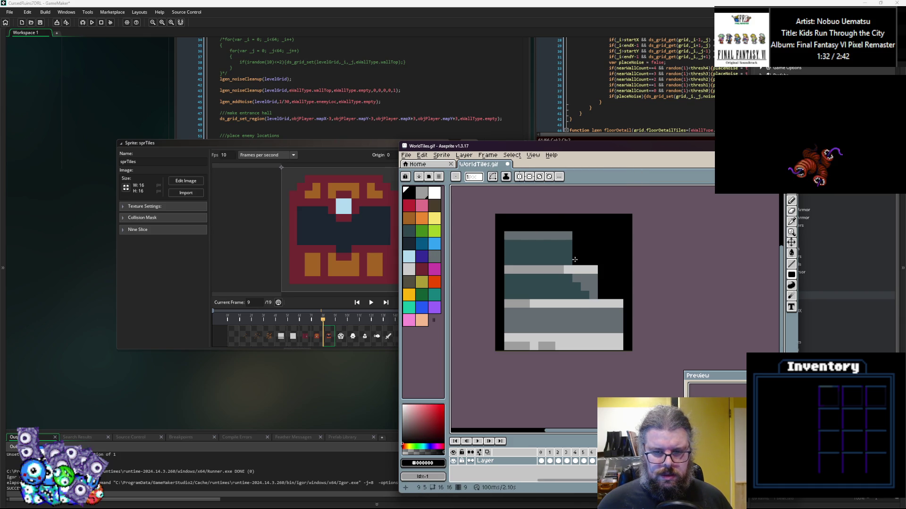
{"action": "left_click", "coordinate": [536, 304], "text": "alt"}
{"action": "left_click", "coordinate": [534, 346]}
{"action": "left_click", "coordinate": [566, 342], "text": "alt"}
{"action": "left_click_drag", "start_coordinate": [560, 347], "coordinate": [500, 337]}
{"action": "left_click", "coordinate": [499, 329], "text": "alt"}
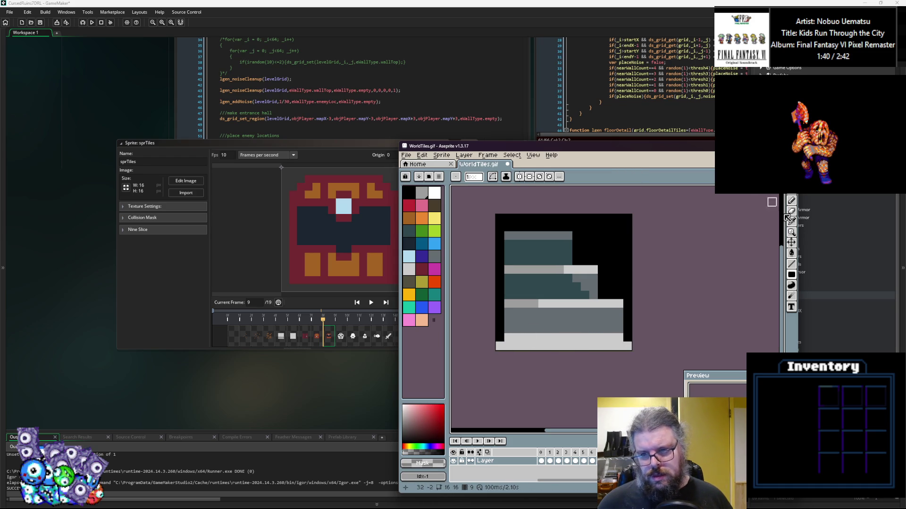
Draw a mid-grey diagonal stairstep line across the upper-right black corner
{"action": "left_click", "coordinate": [791, 264]}
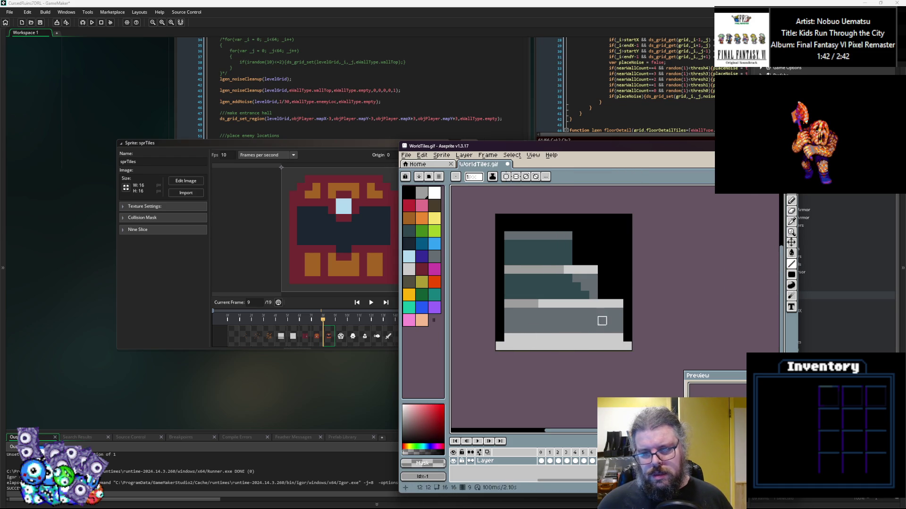
{"action": "left_click", "coordinate": [593, 311], "text": "alt"}
{"action": "left_click_drag", "start_coordinate": [618, 262], "coordinate": [584, 222]}
{"action": "left_click", "coordinate": [599, 235]}
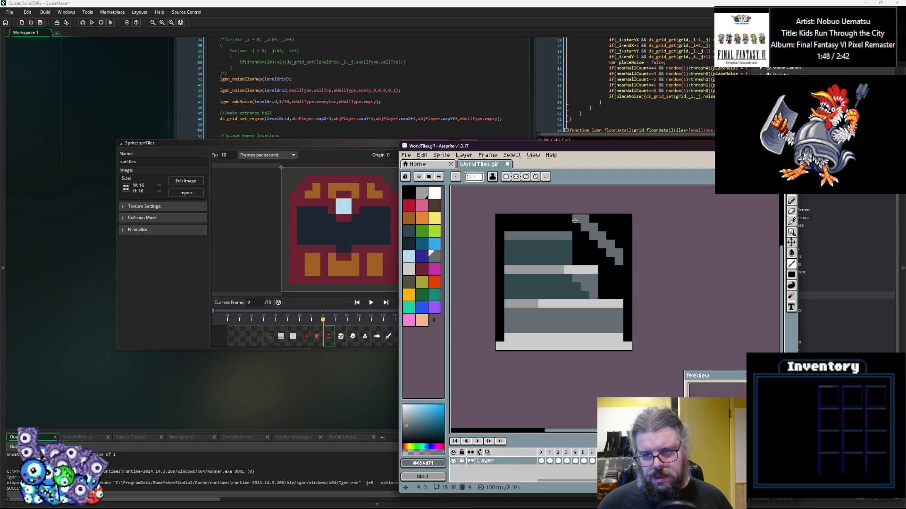
Zoom in to inspect the tile and preview the next tile frame before returning
{"action": "scroll", "coordinate": [615, 292], "scroll_direction": "down", "scroll_amount": 3}
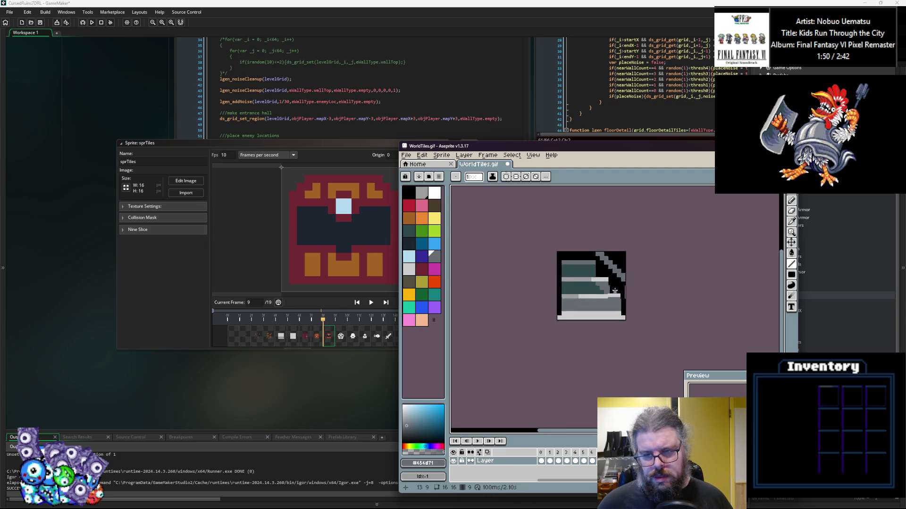
{"action": "scroll", "coordinate": [616, 291], "scroll_direction": "up", "scroll_amount": 2}
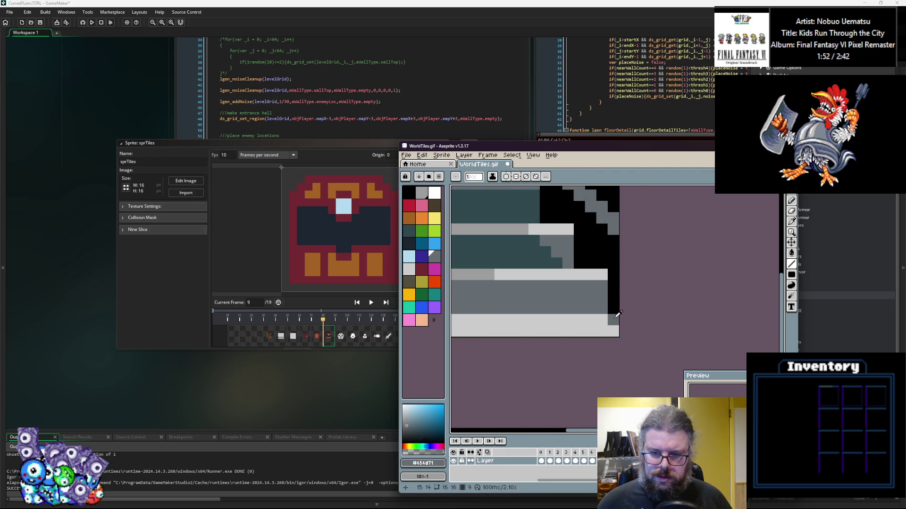
{"action": "key", "text": "alt"}
{"action": "left_click", "coordinate": [560, 243], "text": "alt"}
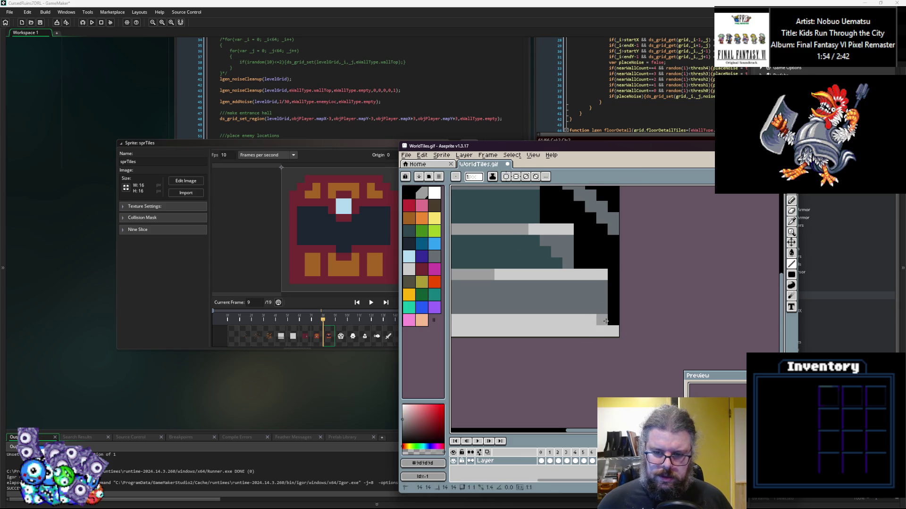
{"action": "left_click_drag", "start_coordinate": [463, 318], "coordinate": [592, 325]}
{"action": "scroll", "coordinate": [542, 312], "scroll_direction": "down", "scroll_amount": 2}
{"action": "key", "text": "."}
{"action": "key", "text": "period"}
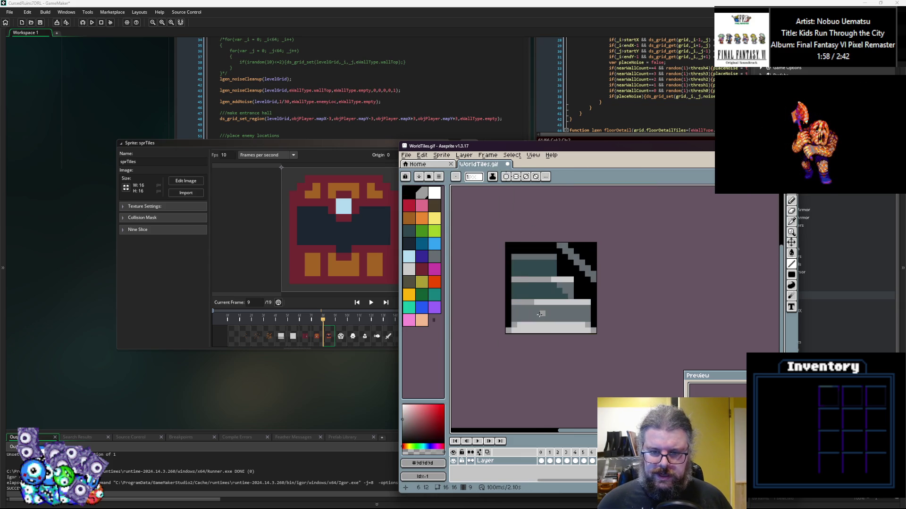